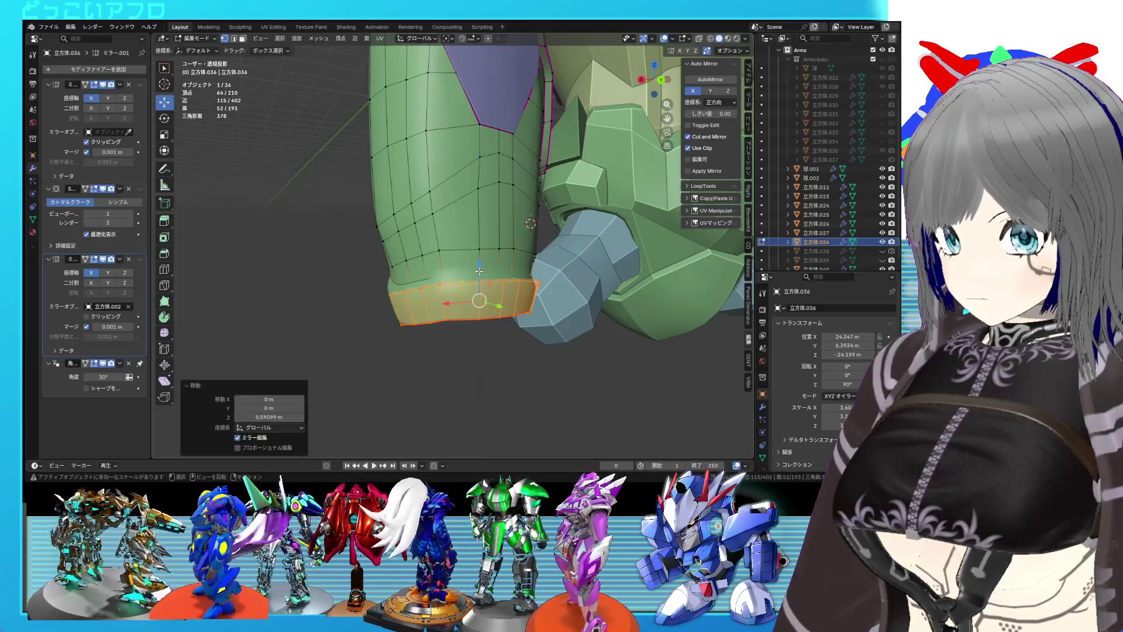
- Select the vertical cuff edge loop, using X-ray to reach hidden edges
click(435, 276)
key(shift+z)
click(435, 276)
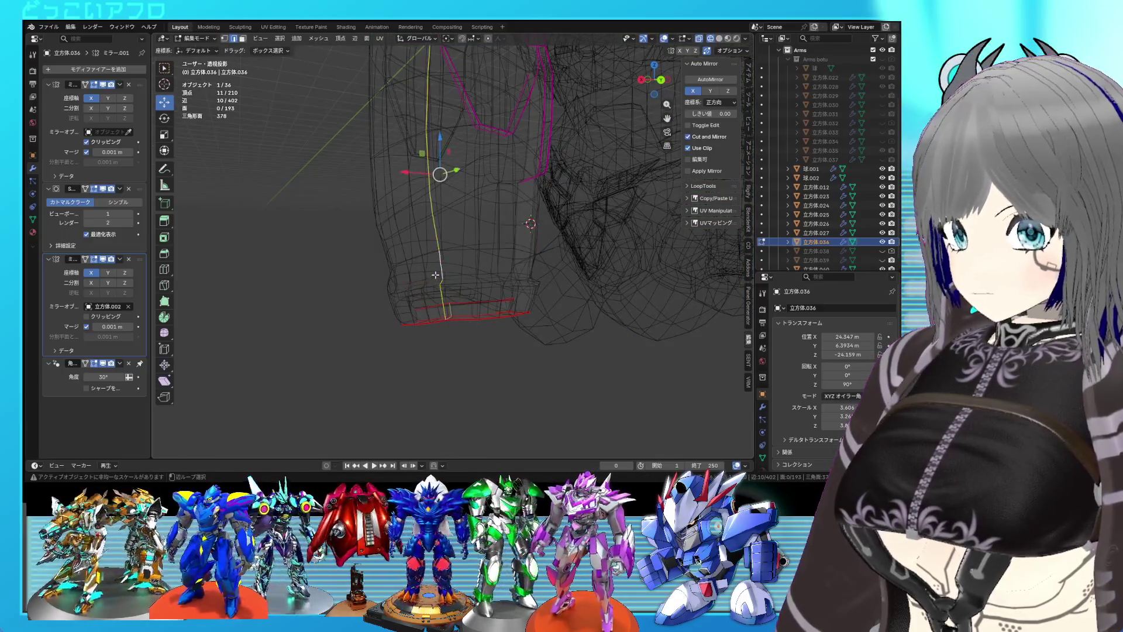
key(shift+z)
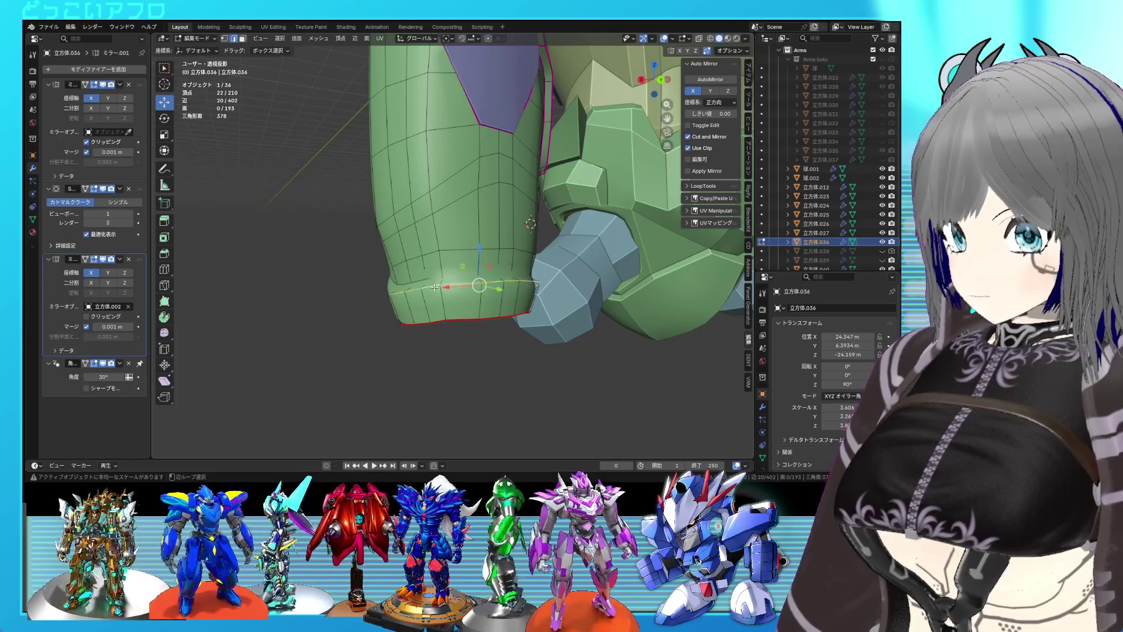
key(shift+z)
drag(436, 286, 549, 300)
key(shift+z)
- Crease the upper cuff edge loop with Shift+E
key(Tab)
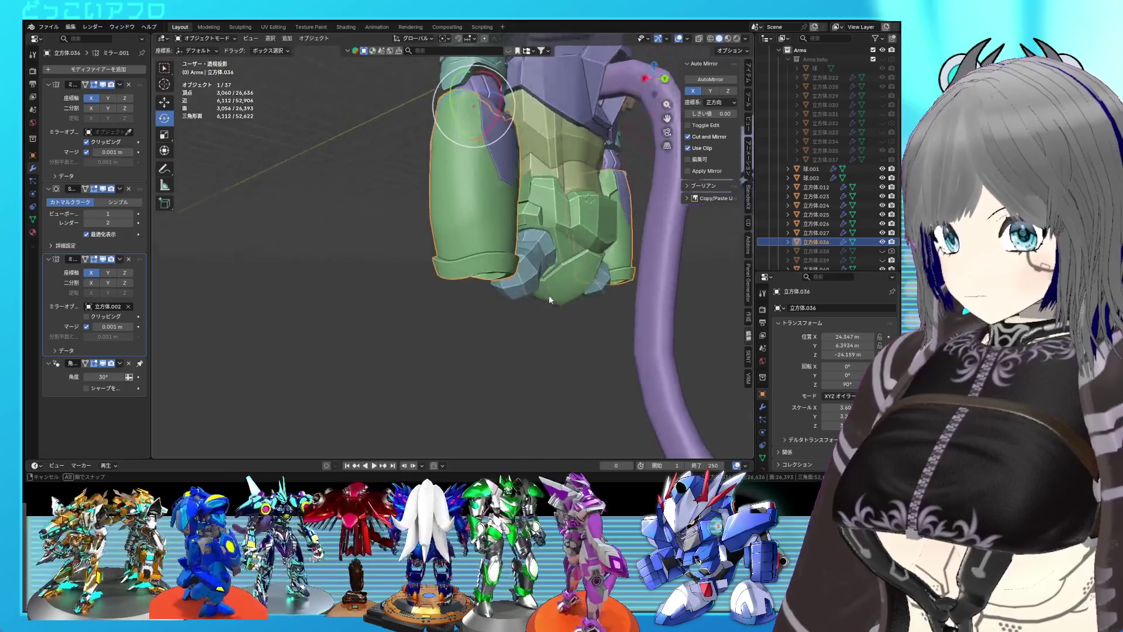
scroll(up, 3)
key(Tab)
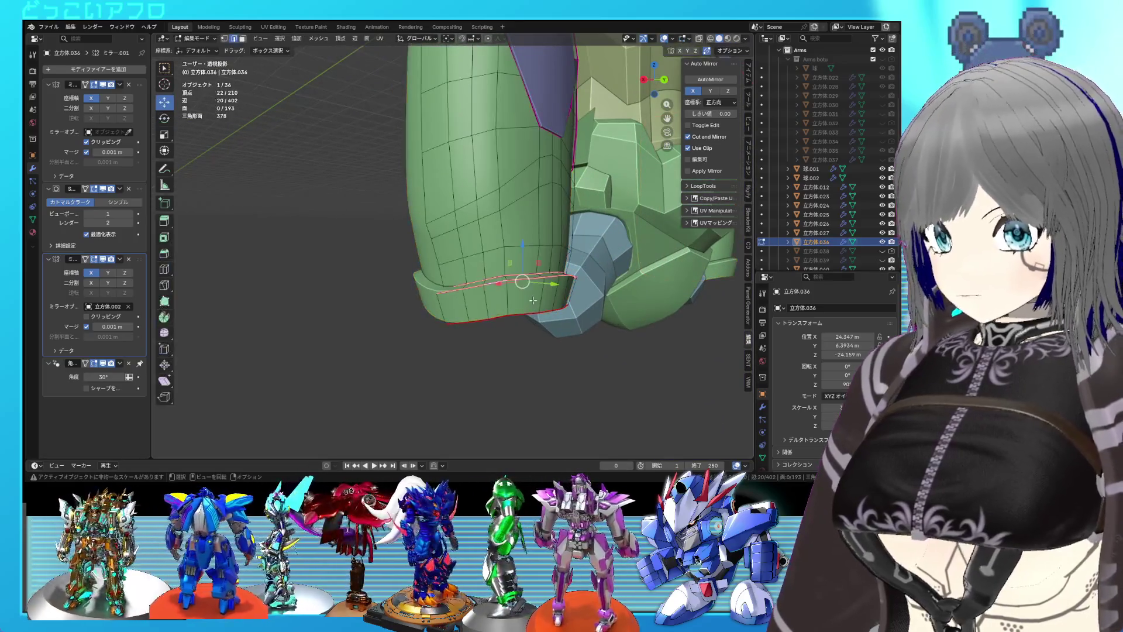
click(487, 281)
key(shift+e)
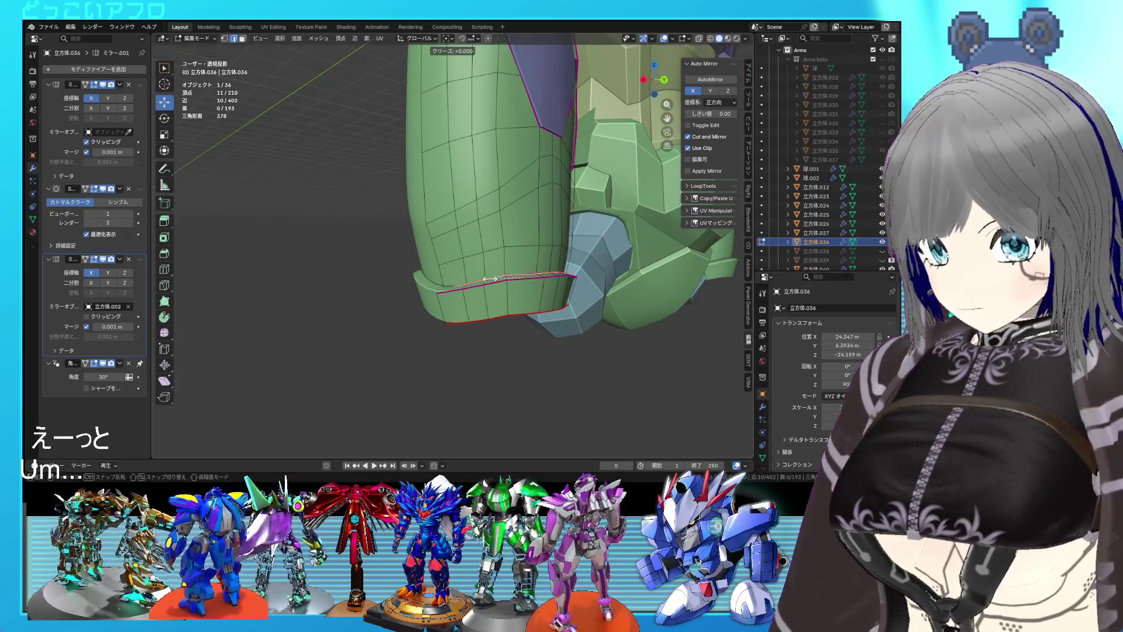
click(489, 279)
- Zoom and orbit around the arm, then return to Edit Mode on the cuff
key(Tab)
drag(489, 278, 422, 304)
scroll(up, 3)
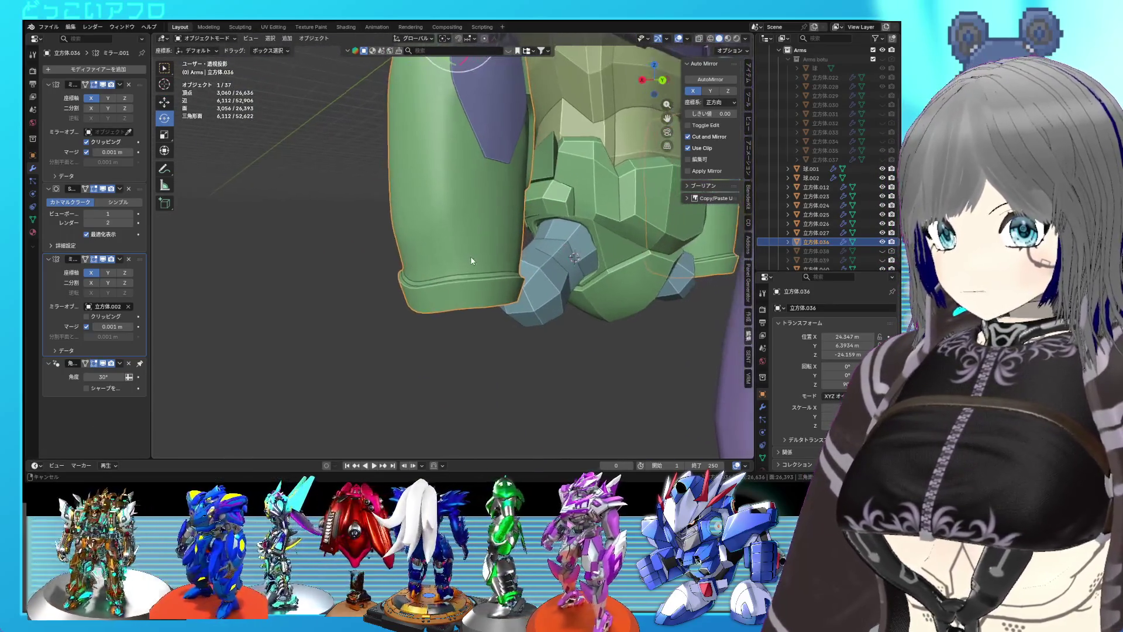
drag(468, 261, 445, 308)
key(Tab)
key(Tab)
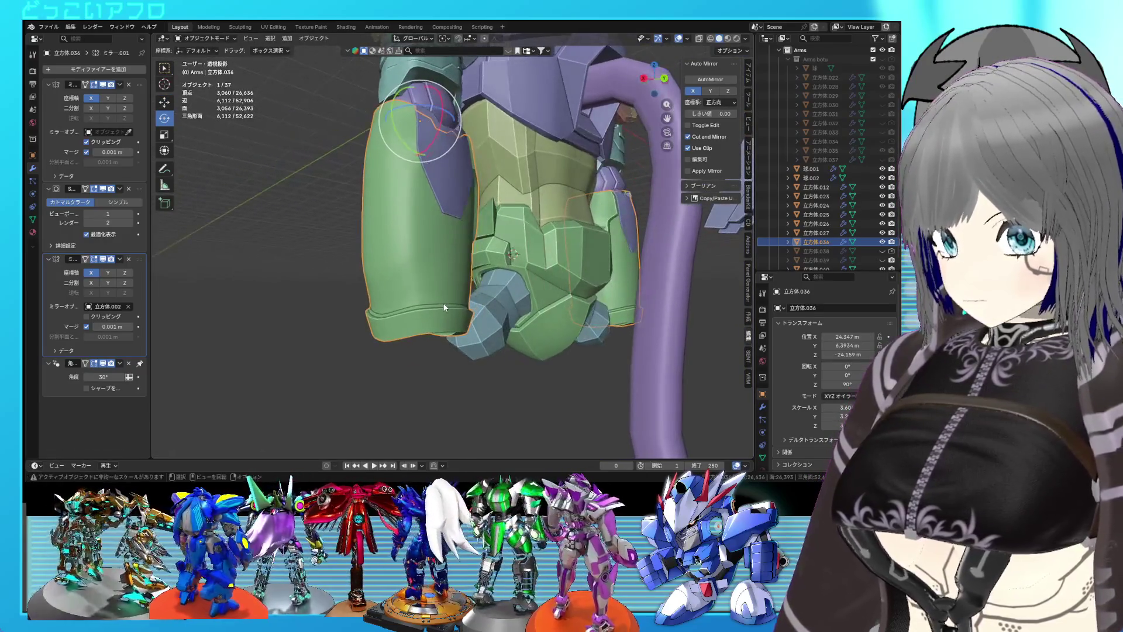
key(Tab)
scroll(up, 3)
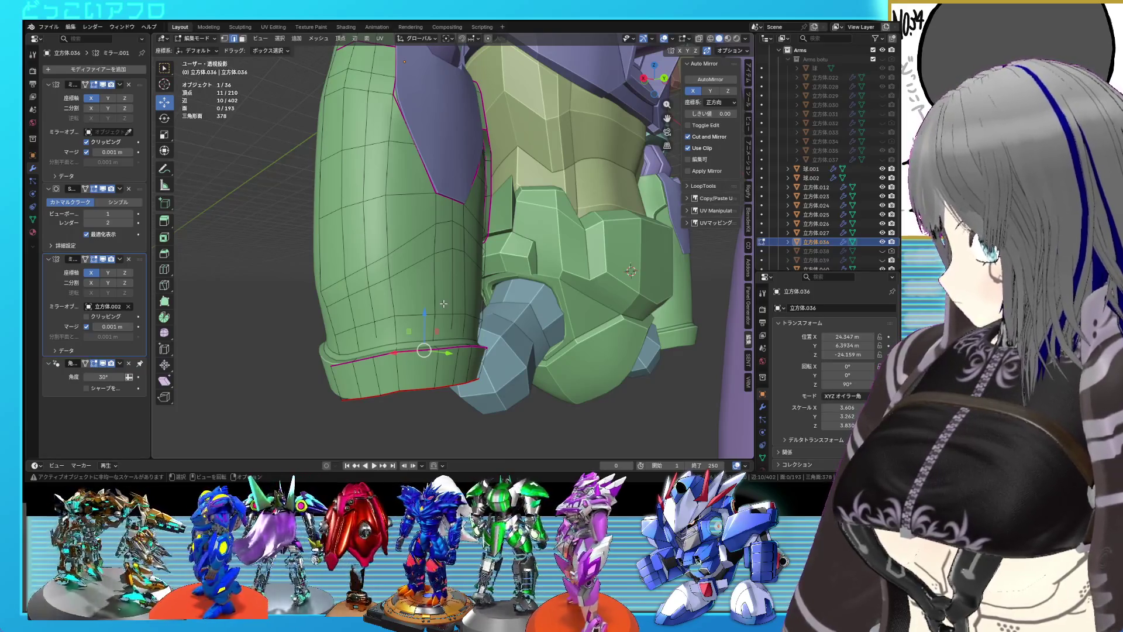
drag(443, 303, 440, 307)
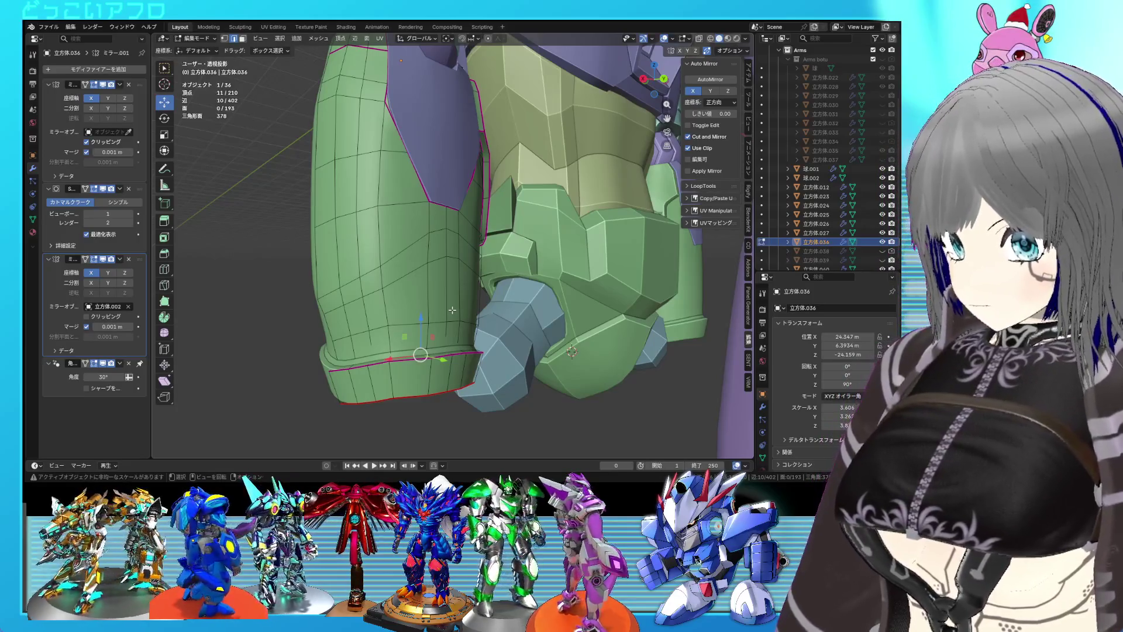
- Shrink the cuff's bottom rim loop inward by -0.341 m, then select another cuff loop
click(404, 322)
drag(404, 322, 526, 328)
key(alt+s)
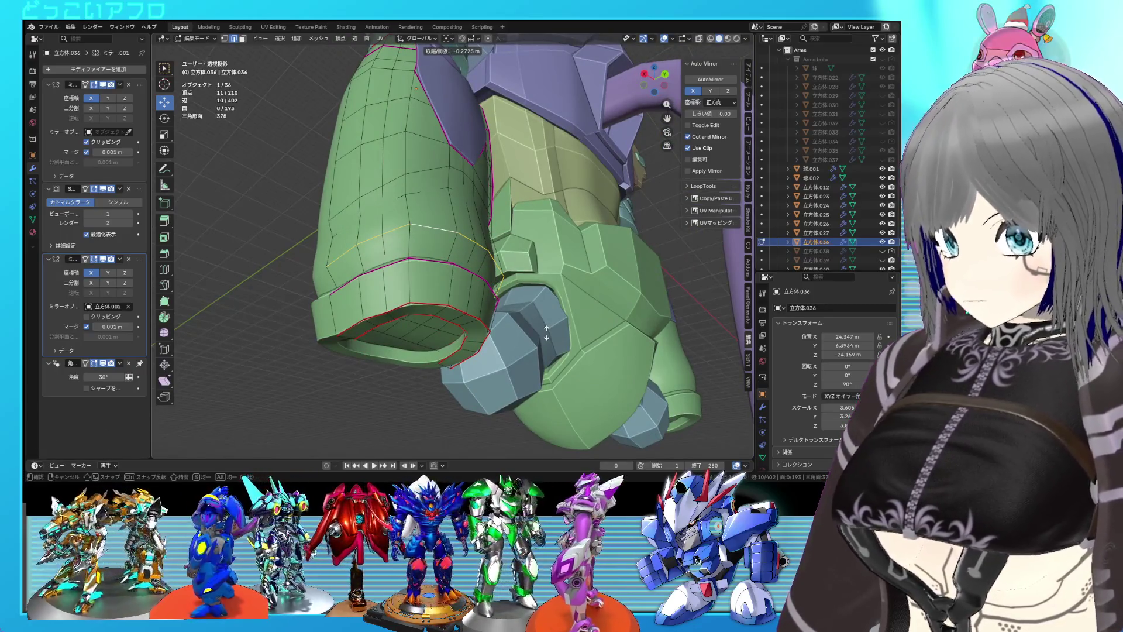
click(546, 335)
scroll(up, 3)
drag(524, 351, 535, 343)
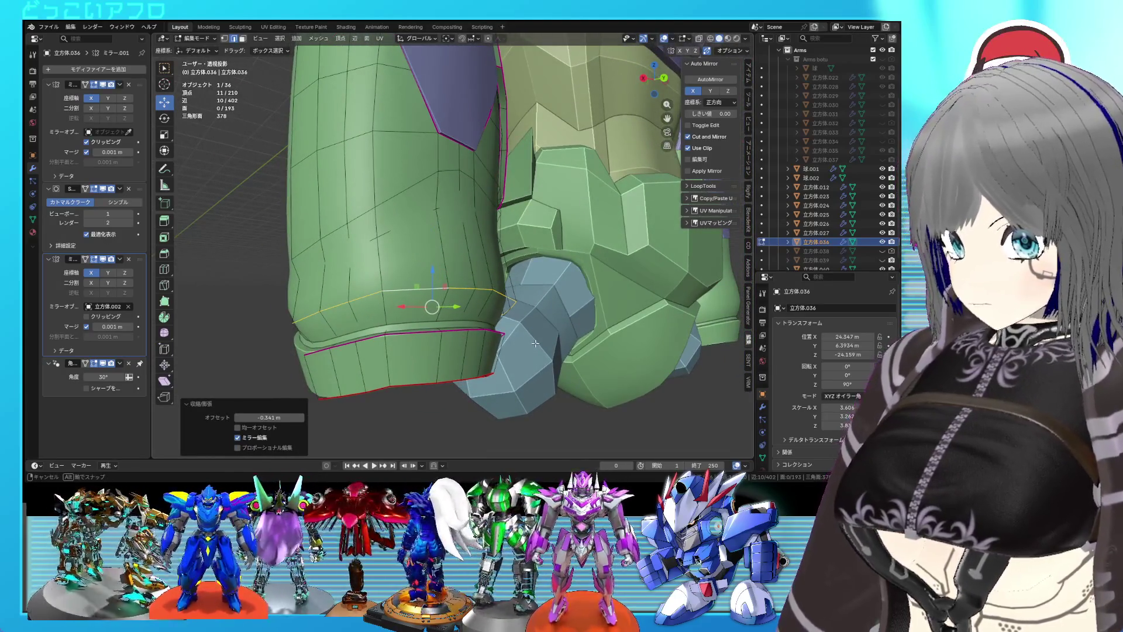
key(shift+z)
click(409, 328)
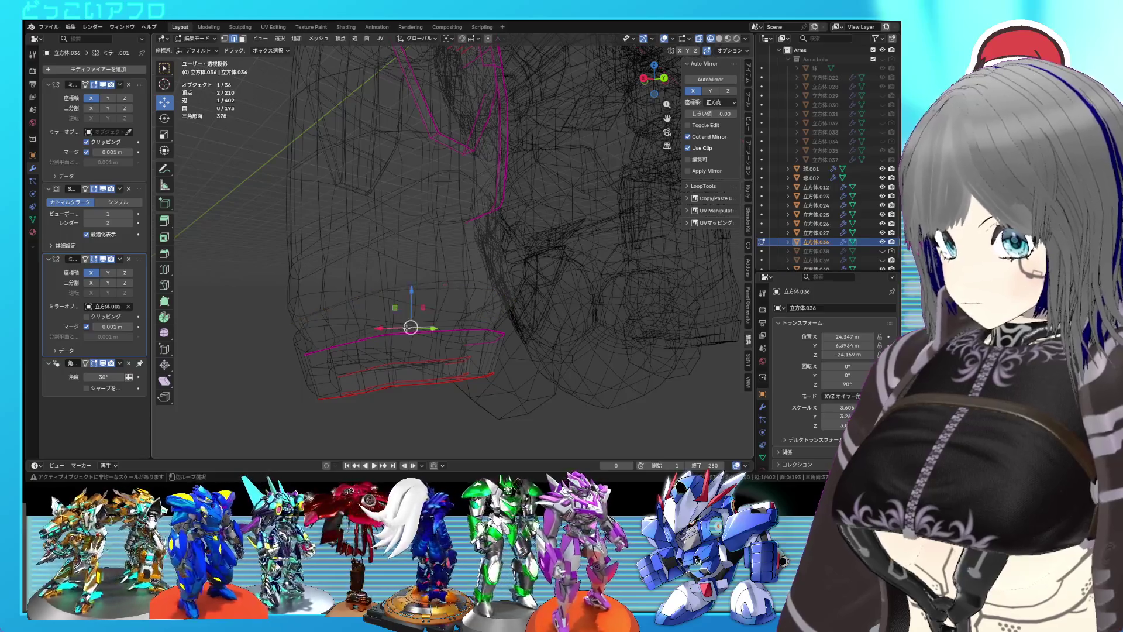
- Dissolve the stray cuff edge loop and mark the selected loop sharp
key(shift+z)
key(x)
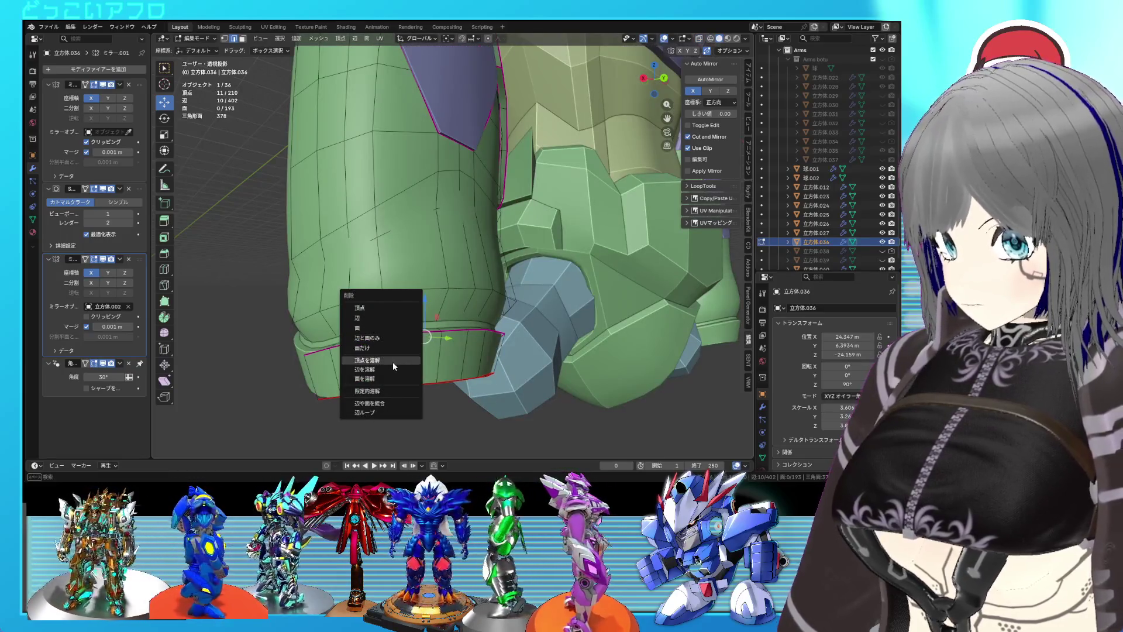
click(392, 369)
drag(392, 369, 462, 254)
right_click(462, 251)
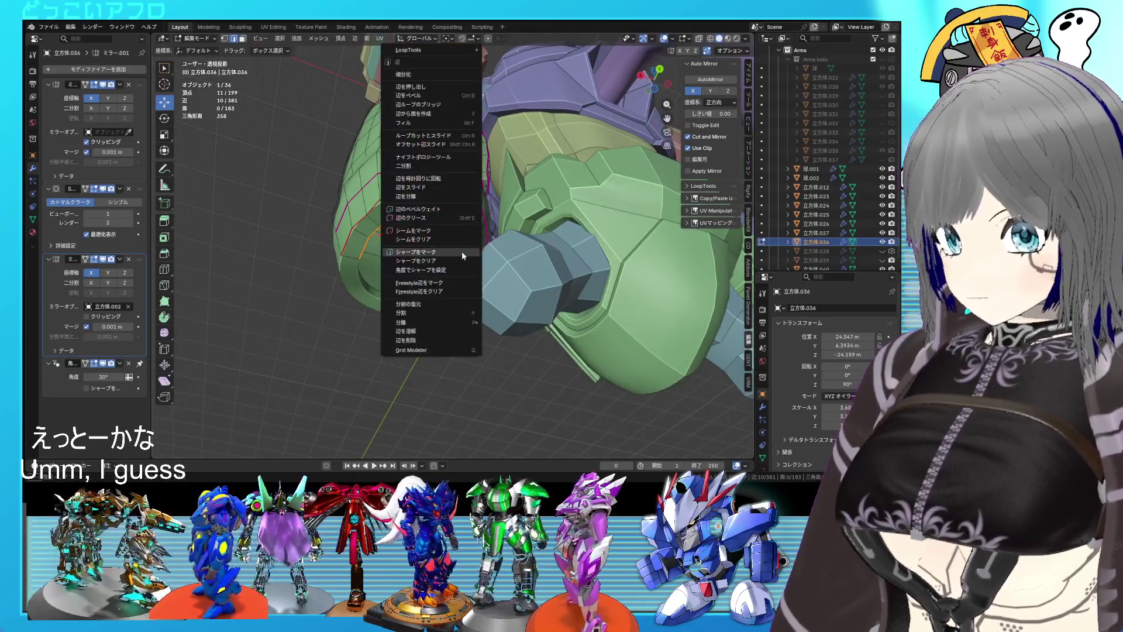
click(447, 253)
- Raise the linked wrist rim faces 0.506 m along Z and scale them to 1.02
key(alt+a)
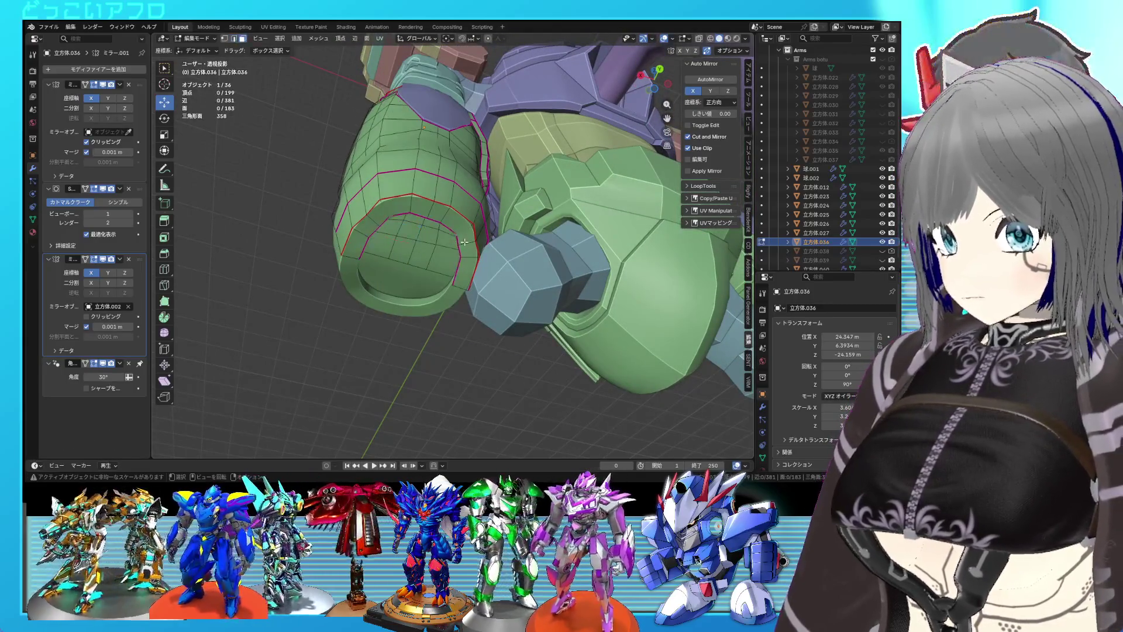
key(ctrl+l)
key(ctrl+KP_1)
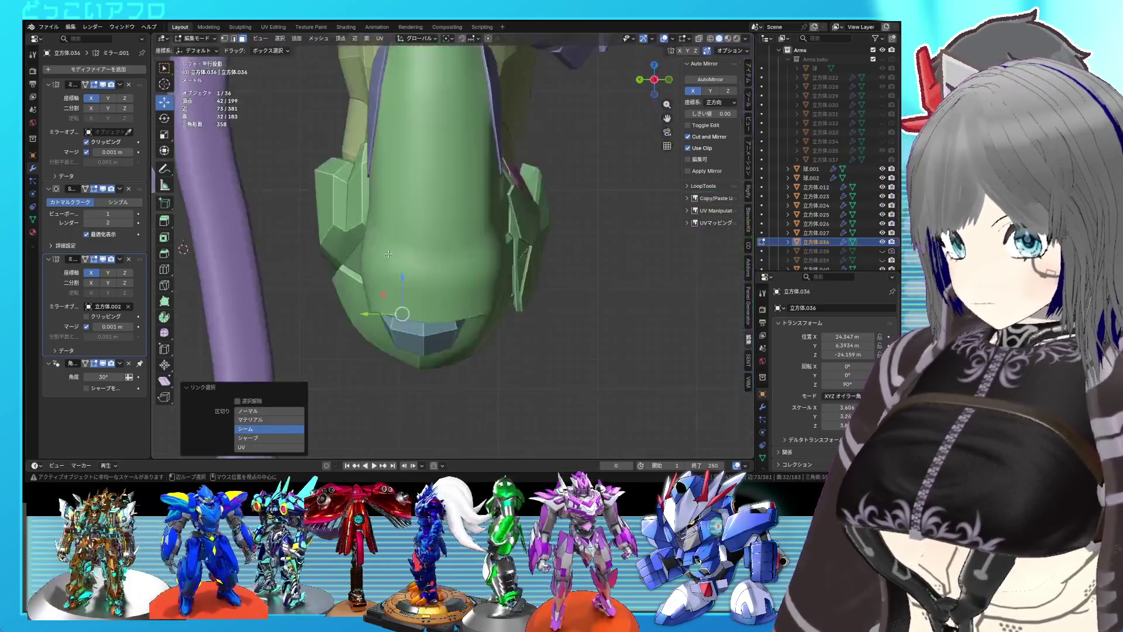
drag(405, 278, 411, 272)
key(alt+s)
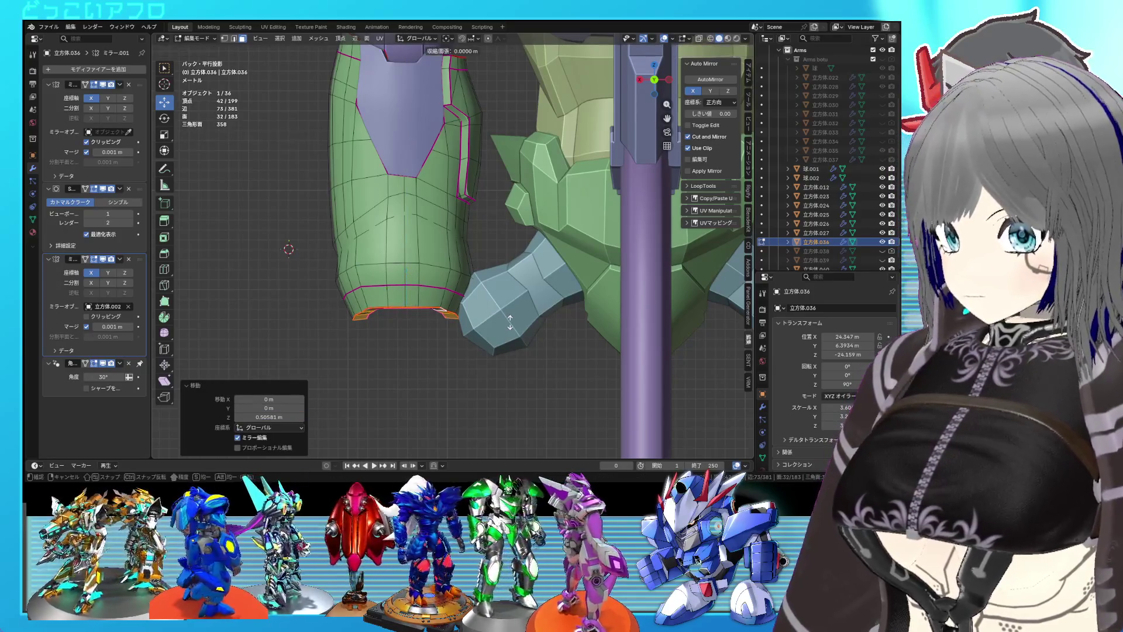
key(Escape)
key(s)
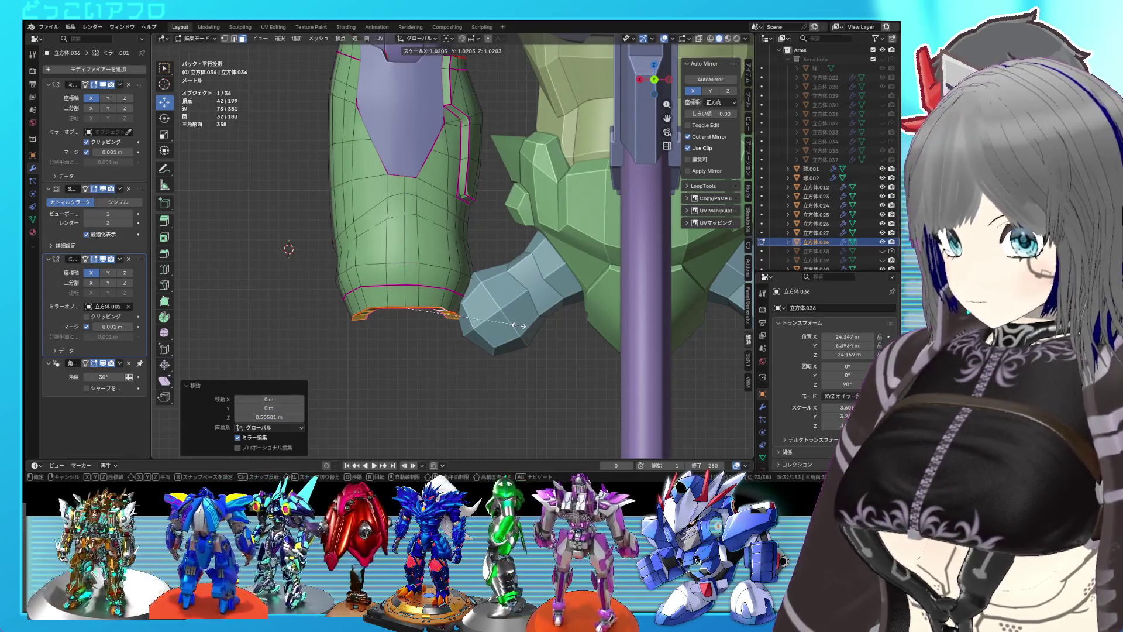
click(519, 325)
drag(519, 326, 499, 304)
key(Tab)
key(Tab)
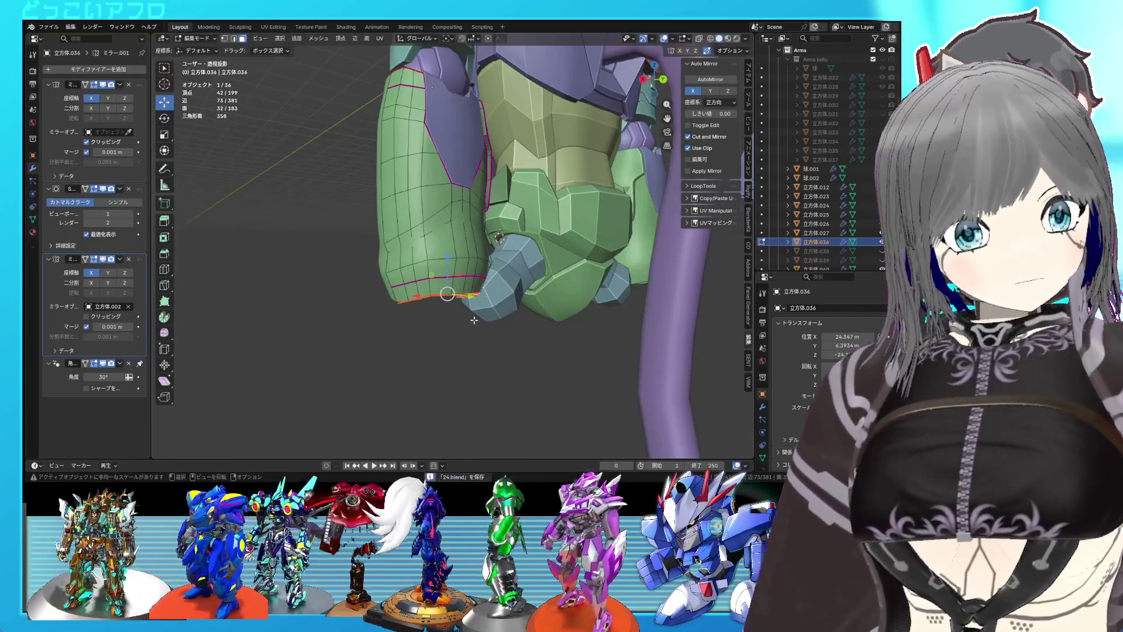
- Cut a new edge loop around the forearm, push it outward, and mark it sharp
scroll(up, 3)
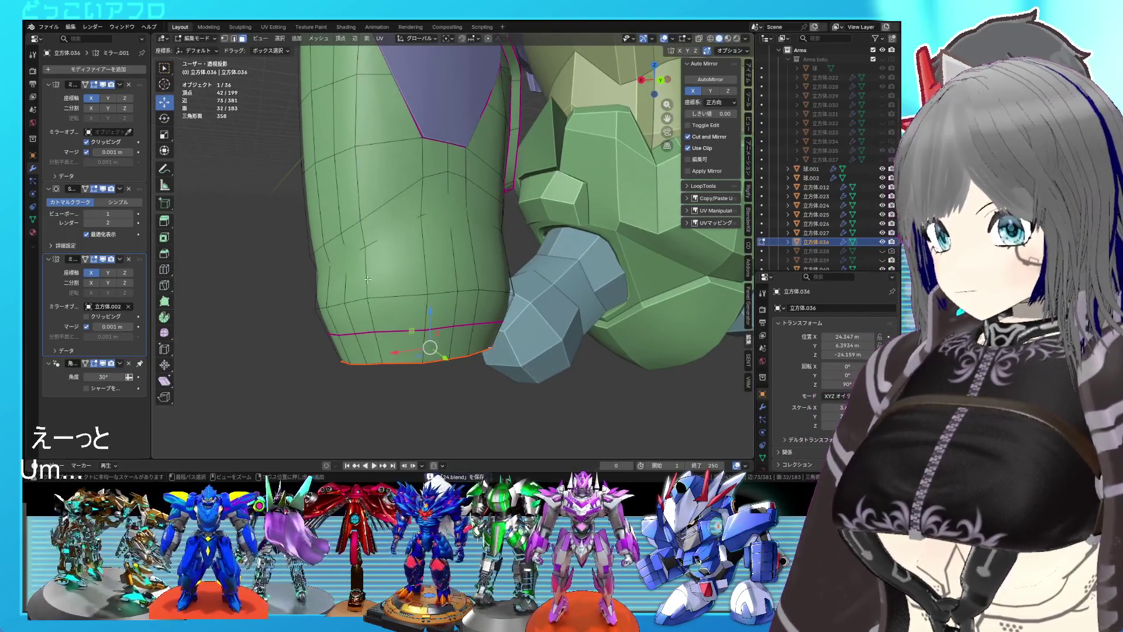
key(ctrl+r)
click(367, 280)
click(481, 328)
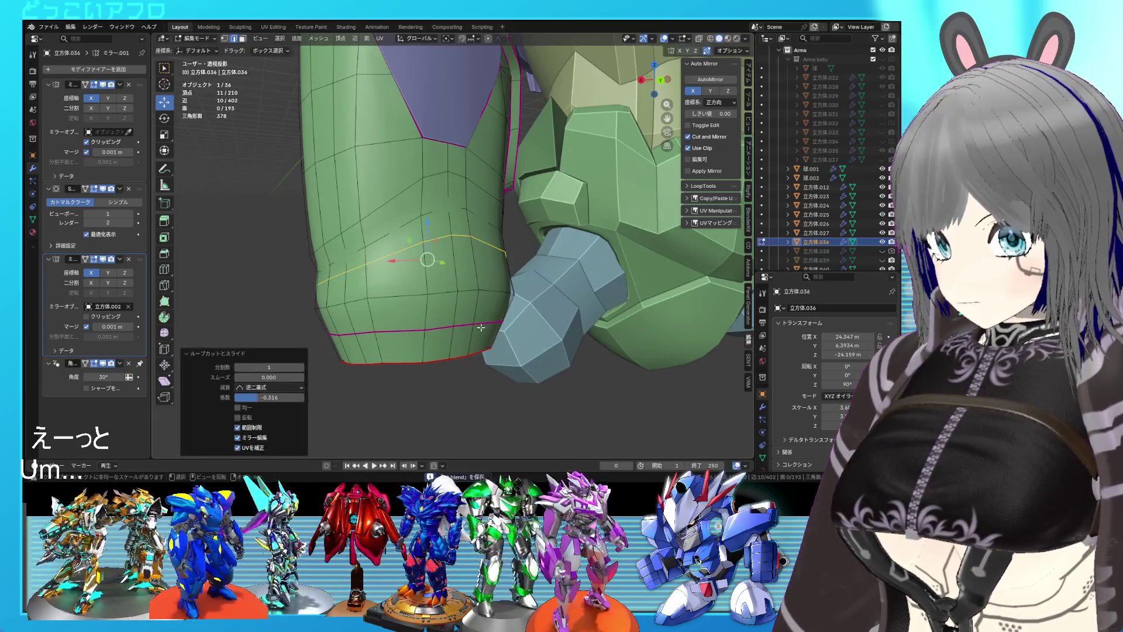
key(alt+s)
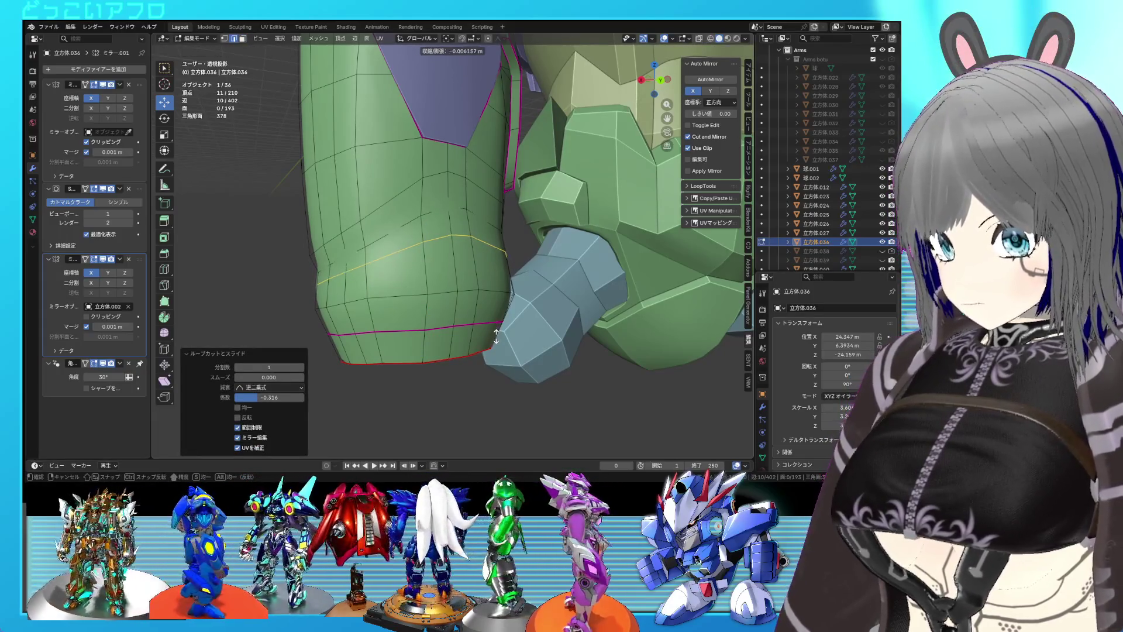
click(497, 333)
drag(500, 332, 556, 332)
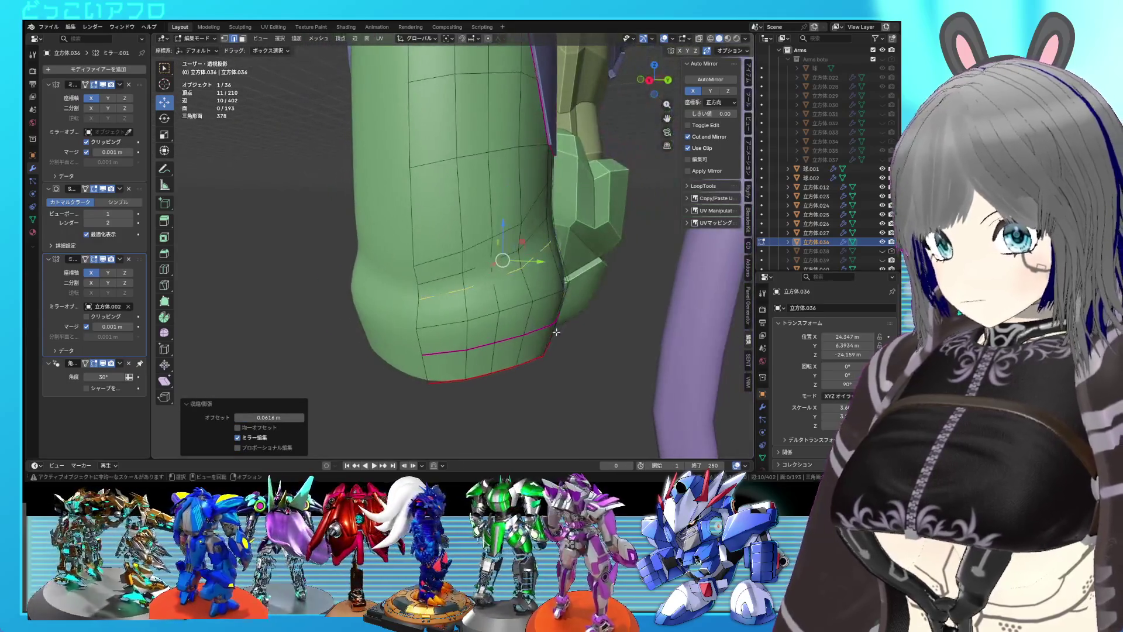
drag(536, 265, 525, 275)
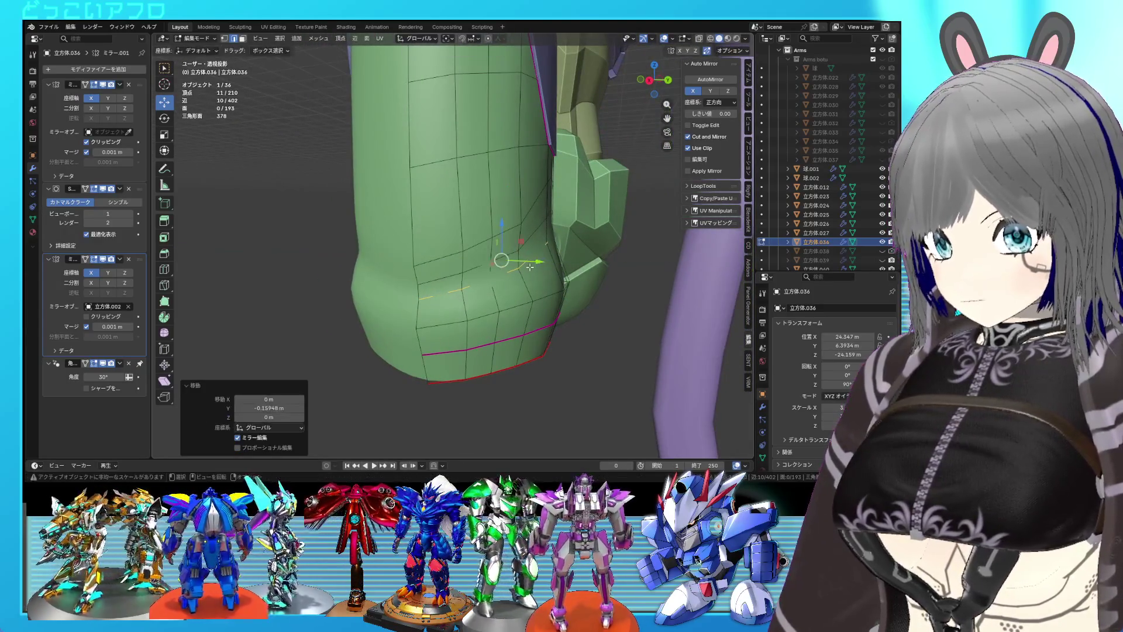
right_click(525, 276)
click(520, 285)
- Move the selected loop down the forearm
key(Tab)
drag(529, 304, 453, 313)
key(Tab)
scroll(up, 3)
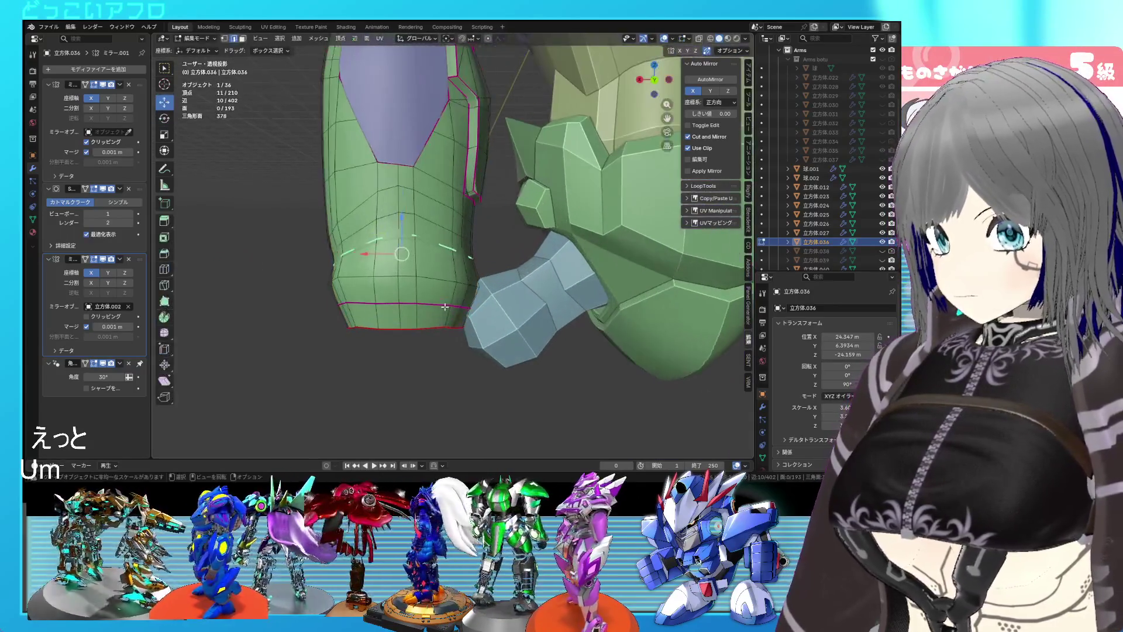
drag(398, 216, 393, 230)
- Raise the cuff loop 0.15966 m along Z in X-ray view and save the file
key(alt+z)
drag(393, 230, 443, 275)
scroll(up, 3)
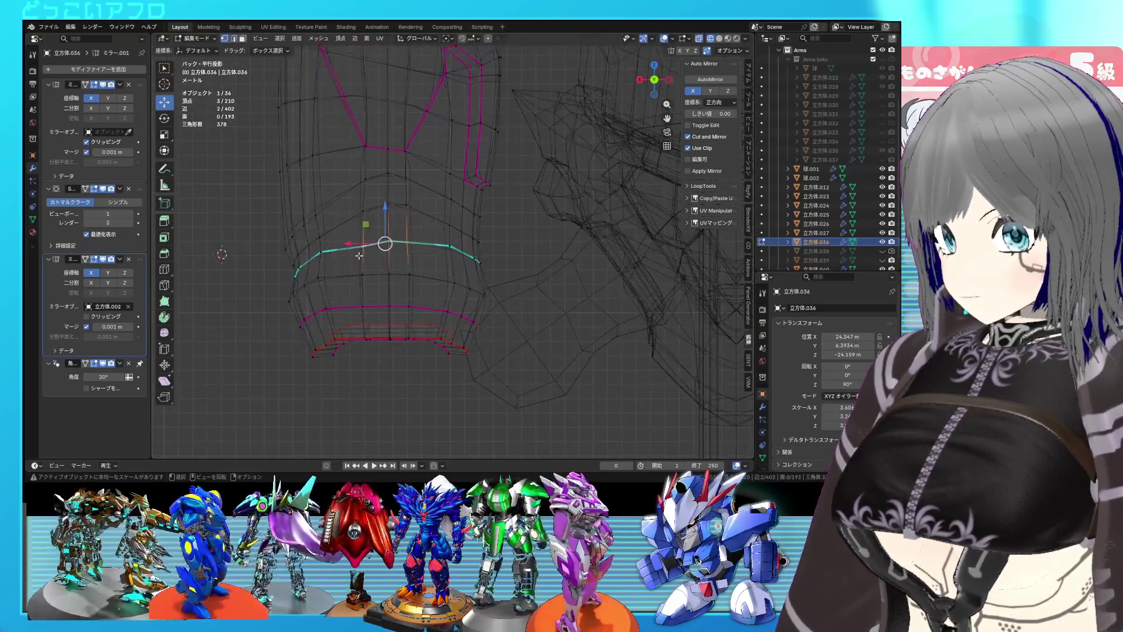
click(359, 255)
drag(368, 224, 368, 216)
key(alt+z)
key(ctrl+s)
drag(369, 217, 510, 259)
key(Tab)
- Enter Edit Mode on the green forearm armor and deselect everything
scroll(down, 3)
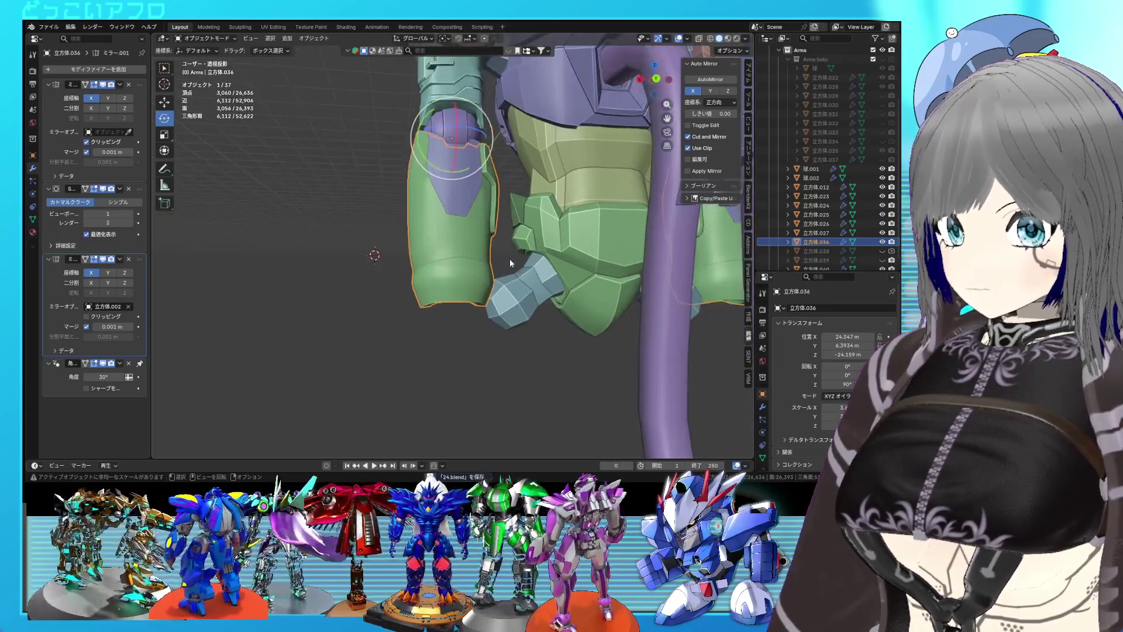
key(Tab)
scroll(up, 3)
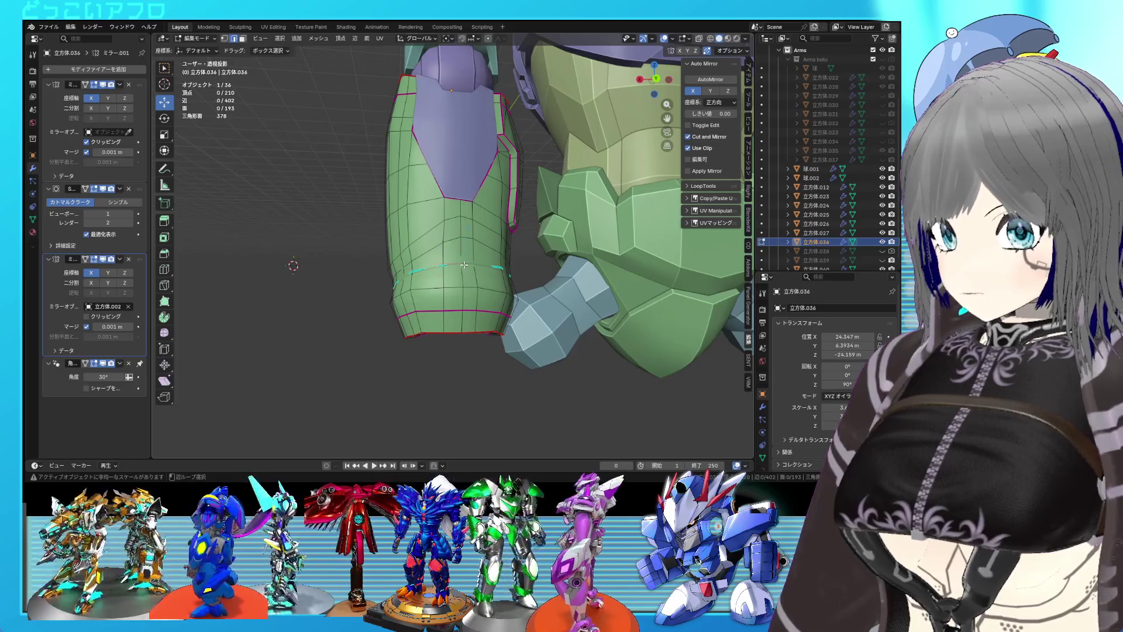
key(Tab)
scroll(down, 3)
drag(464, 264, 483, 275)
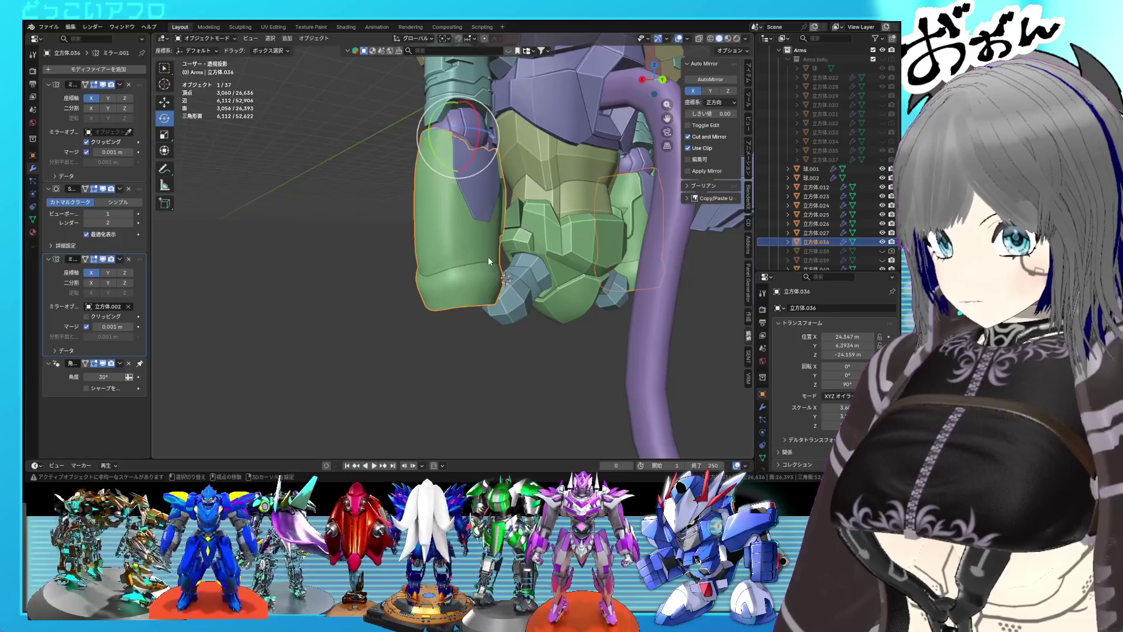
scroll(up, 3)
drag(479, 265, 434, 293)
key(Tab)
key(alt+a)
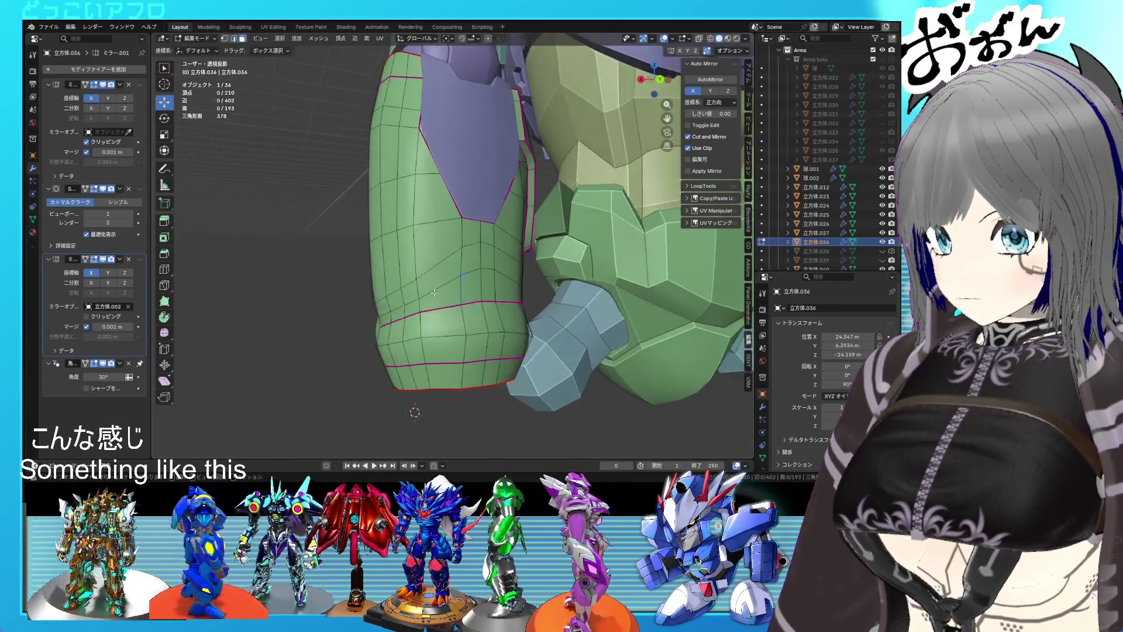
- Box-select the forearm panel faces and add the faces running up to the topmost panel face
drag(386, 203, 399, 306)
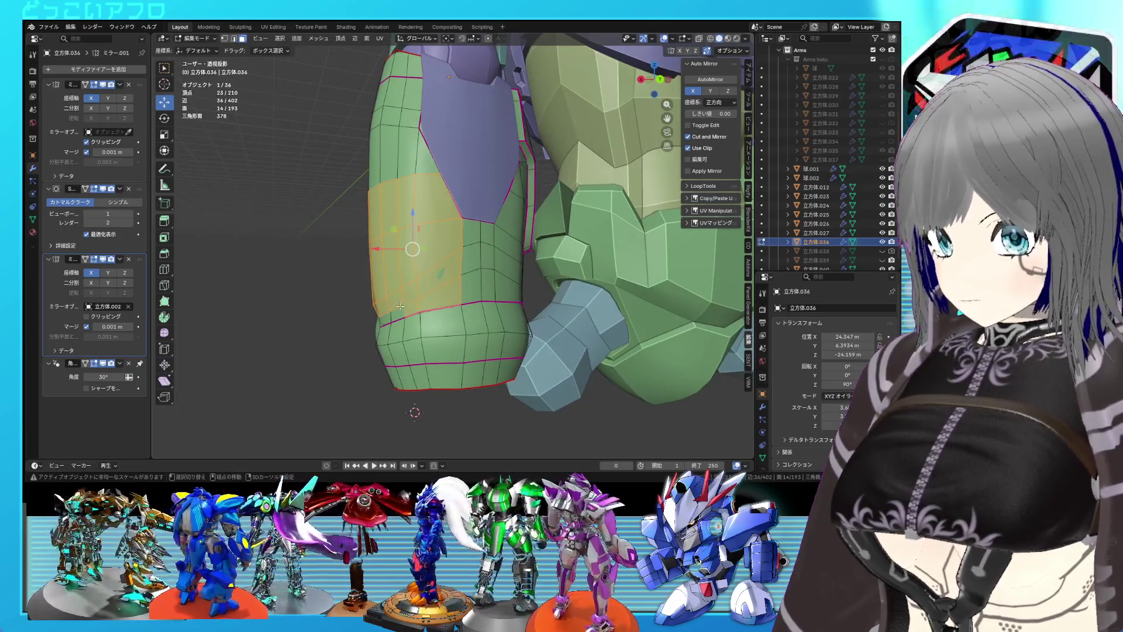
drag(420, 185, 420, 232)
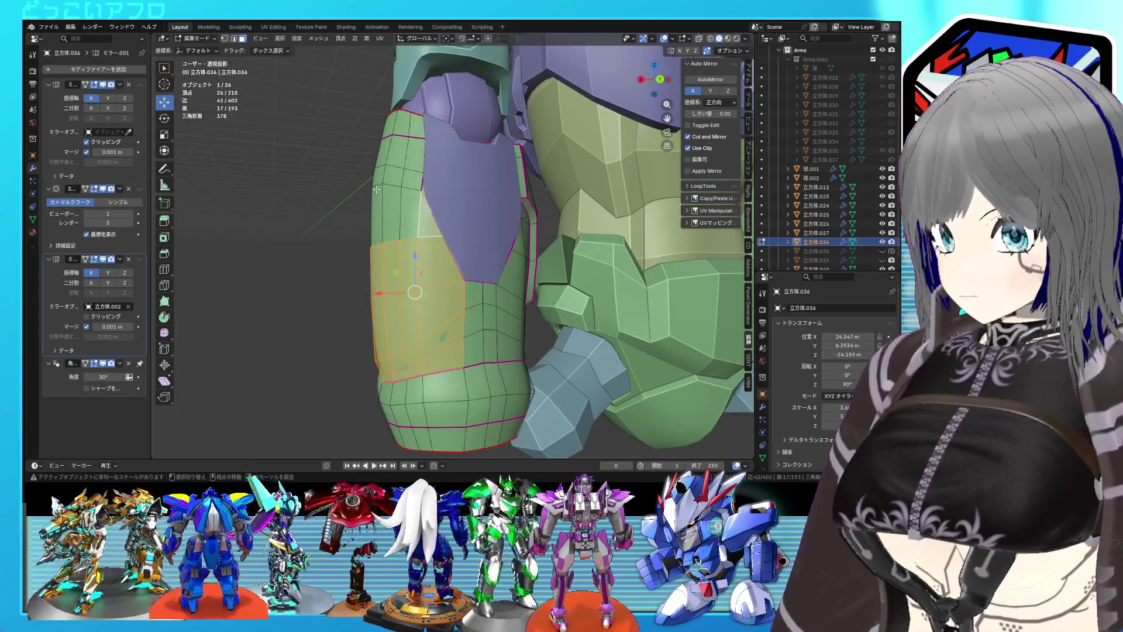
drag(390, 213, 391, 214)
drag(391, 214, 427, 232)
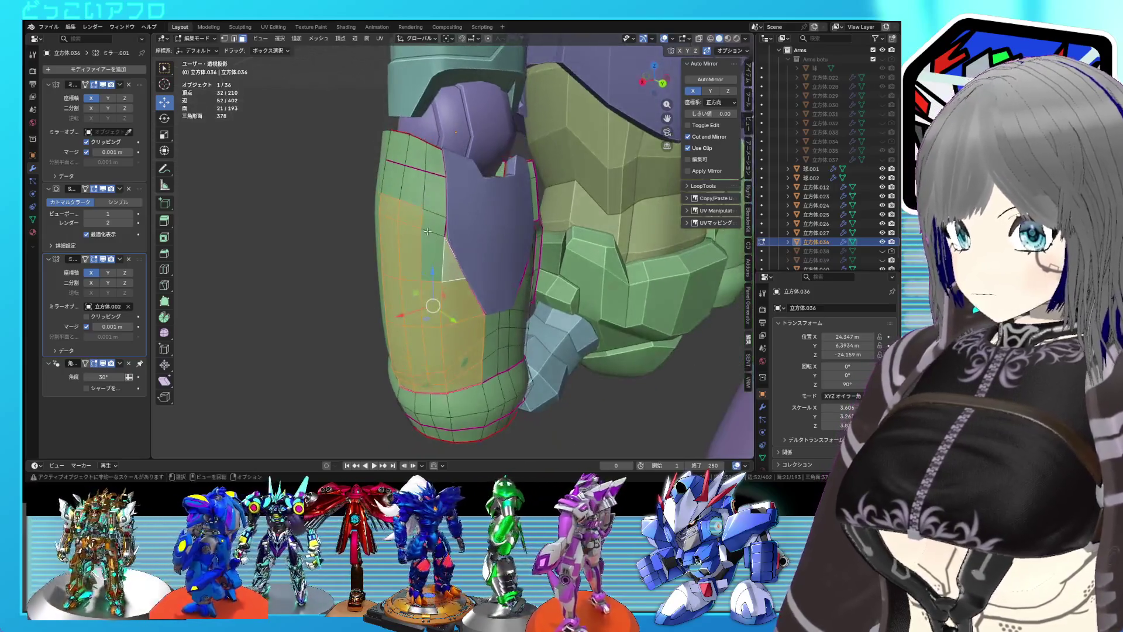
click(431, 244)
click(432, 221)
click(432, 186)
click(411, 178)
click(390, 170)
click(410, 156)
click(431, 171)
- Orbit out to view the whole forearm and the torso from behind
drag(432, 170, 462, 261)
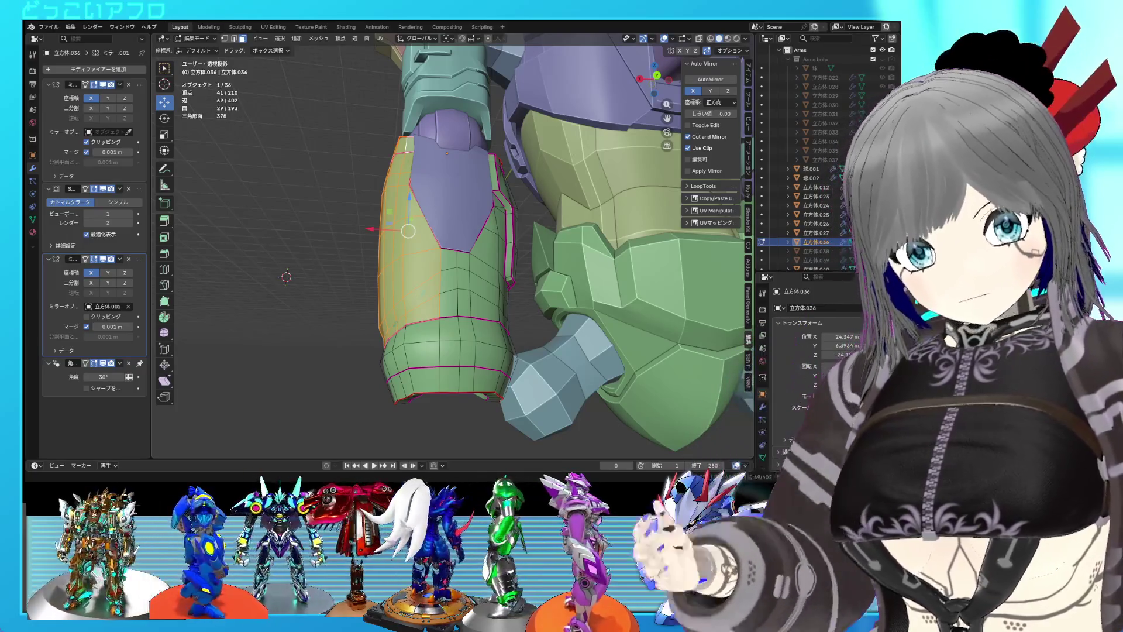
scroll(up, 3)
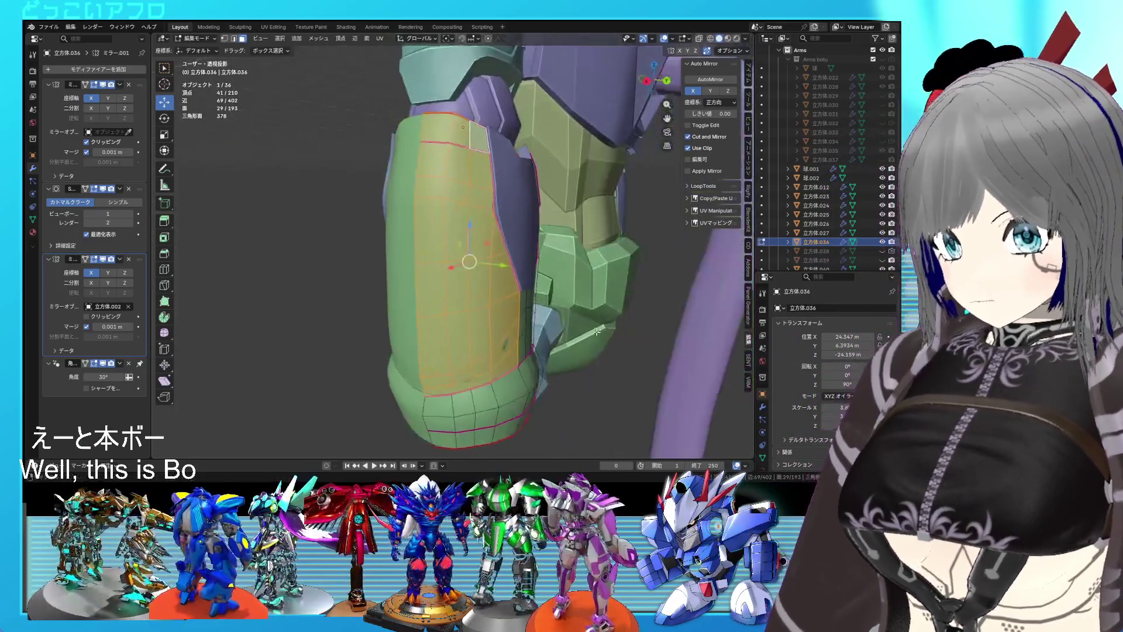
scroll(down, 3)
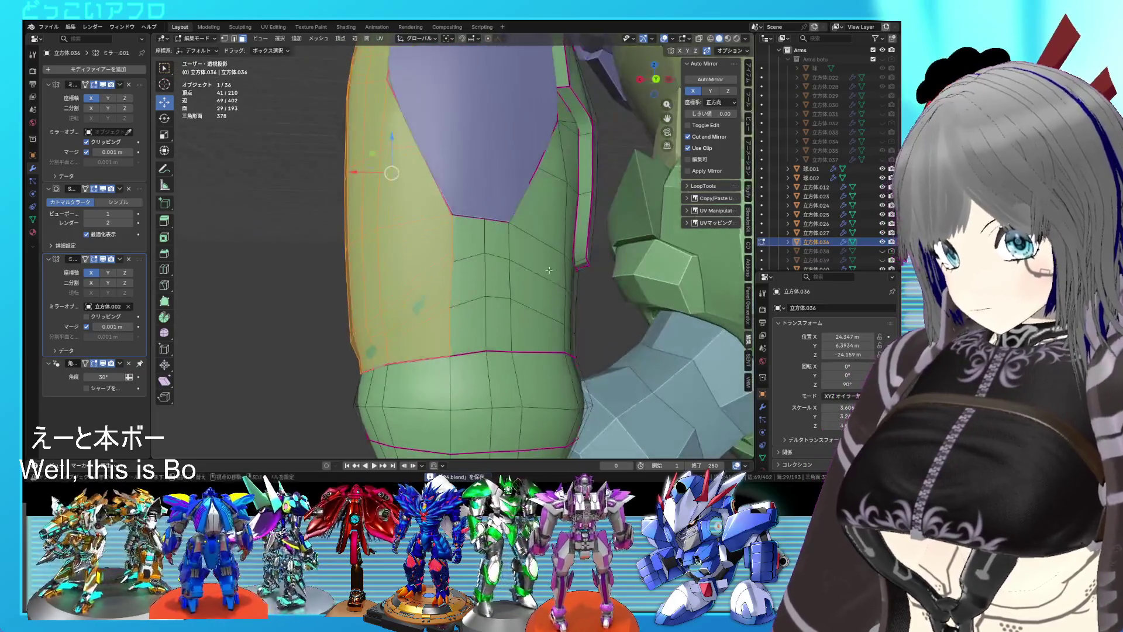
drag(547, 239, 535, 295)
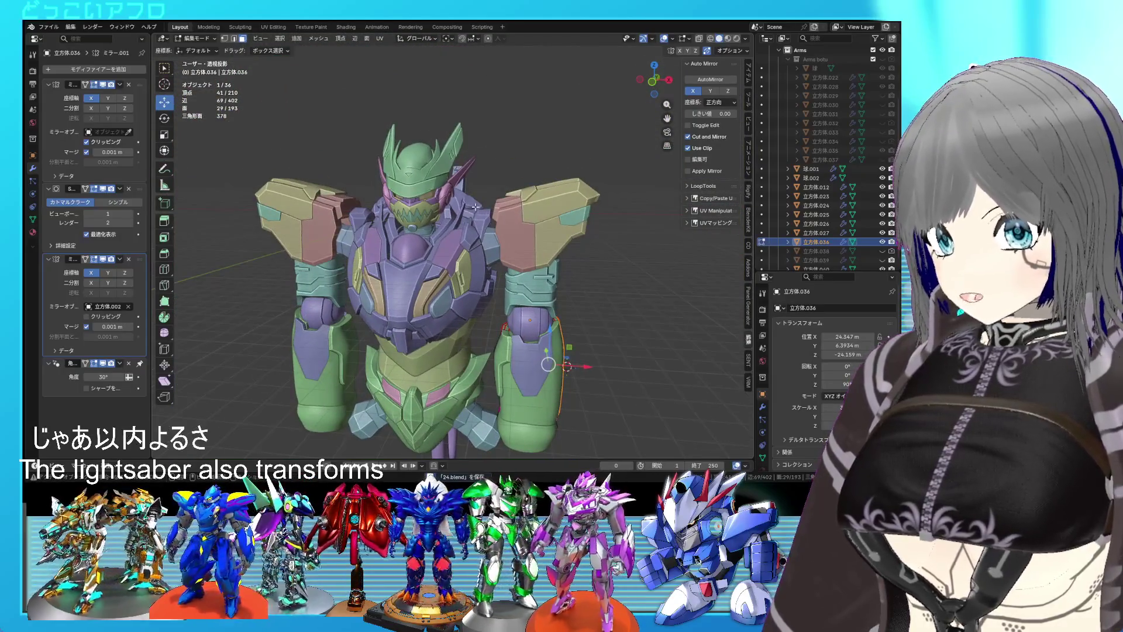
- Switch to a straight front view framing the robot's upper body
scroll(up, 3)
drag(471, 198, 483, 197)
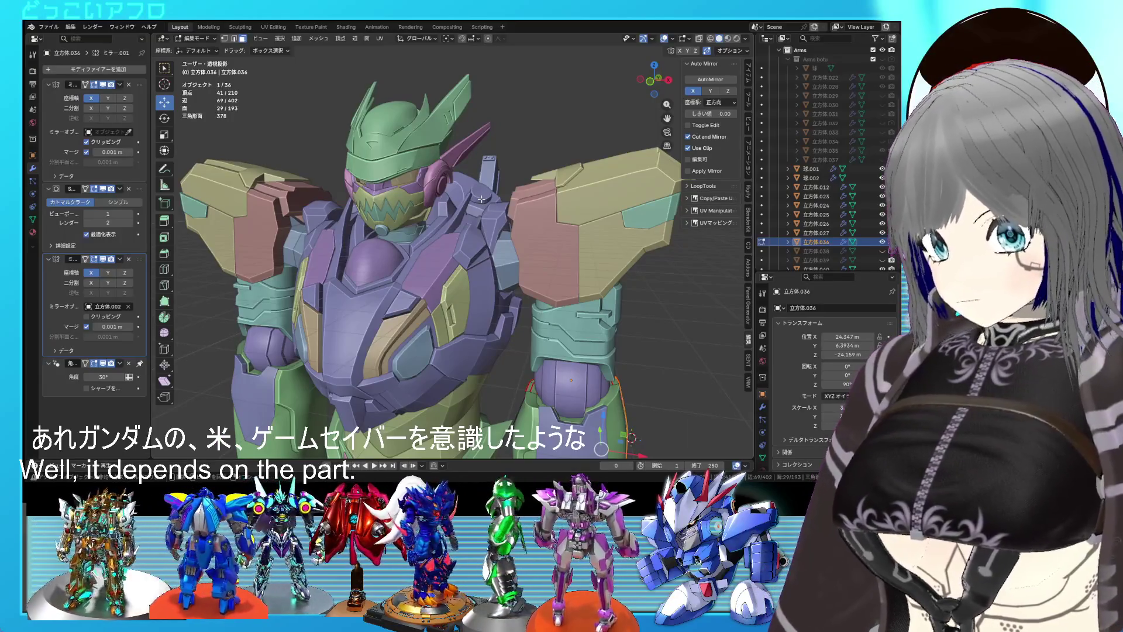
key(KP_6)
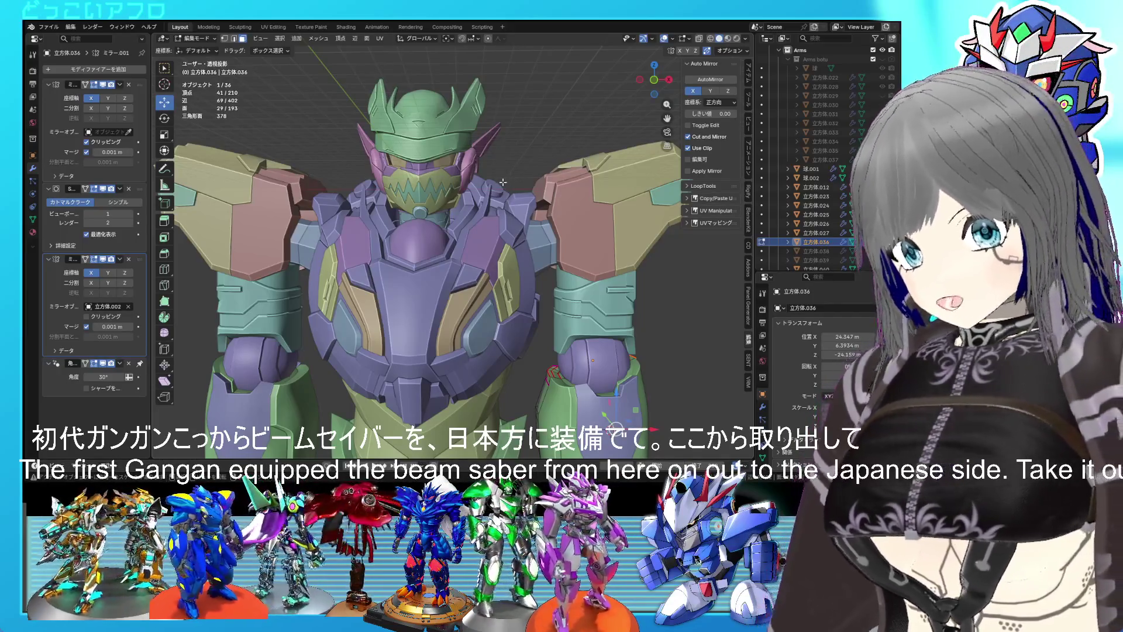
scroll(up, 3)
scroll(down, 3)
drag(504, 186, 552, 215)
- From a side view of the forearm, select the wrist edge loop and begin shrinking it inward
scroll(down, 3)
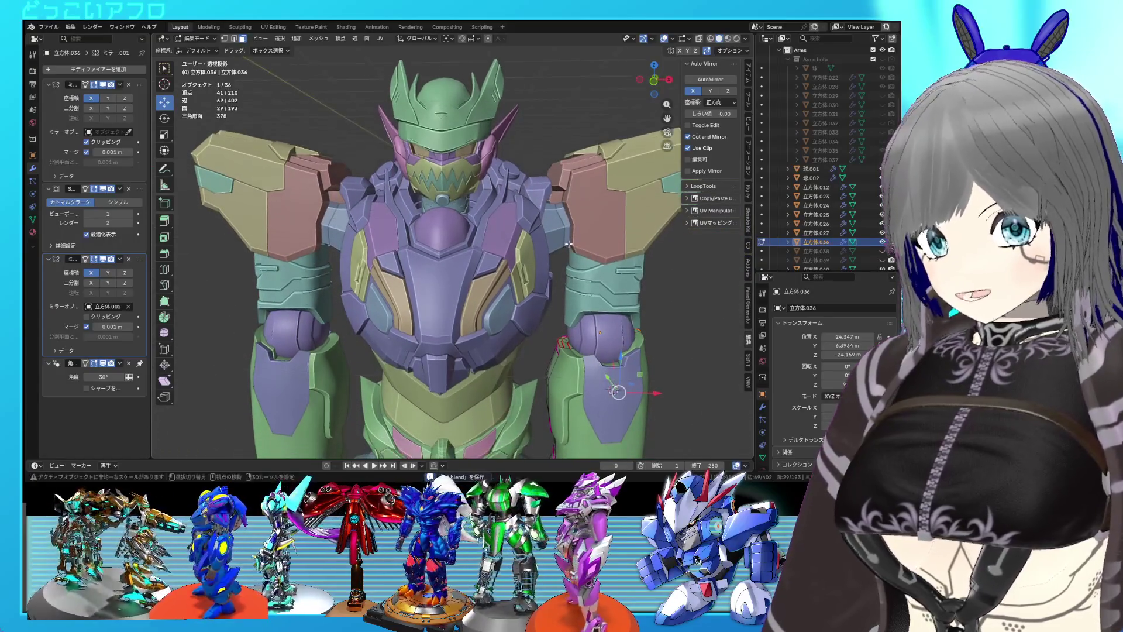
scroll(up, 3)
drag(563, 252, 570, 270)
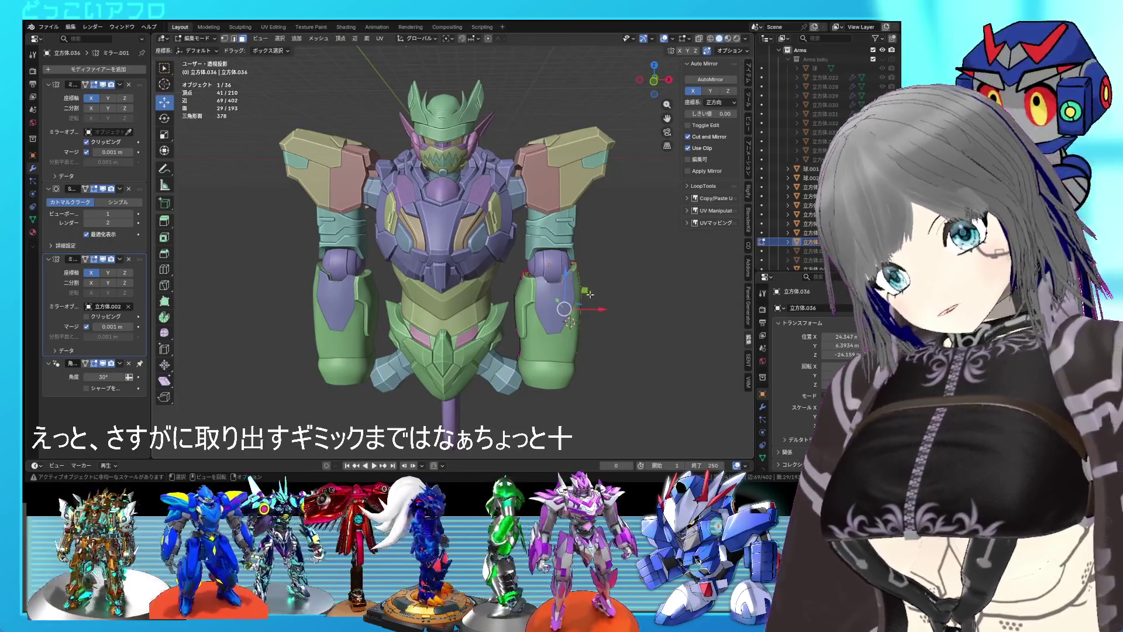
scroll(up, 3)
drag(585, 281, 597, 213)
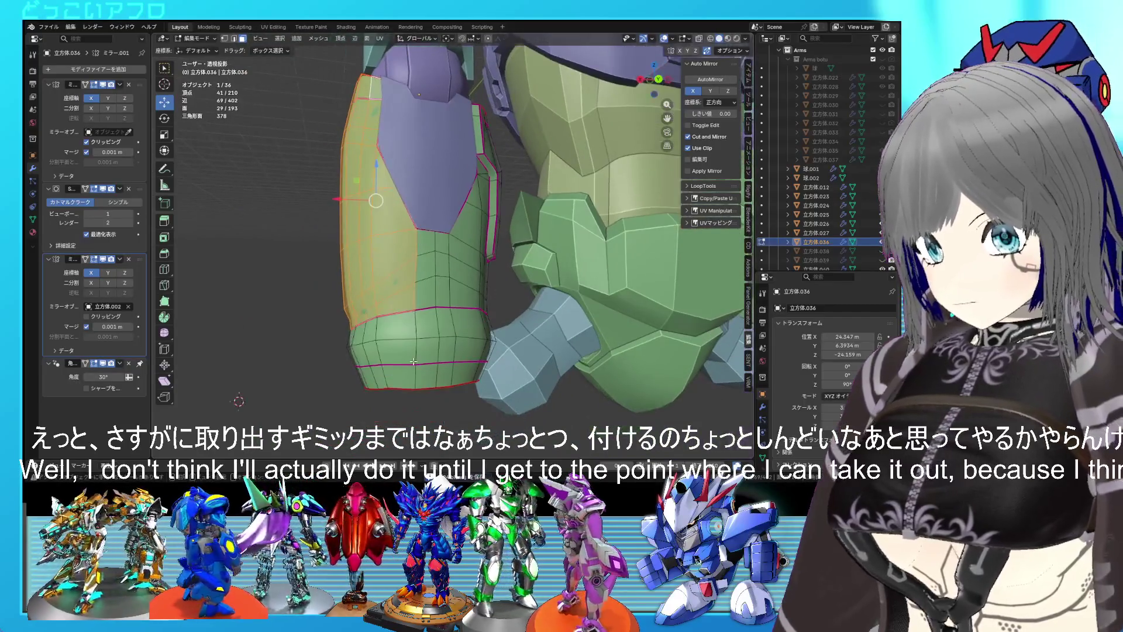
click(435, 364)
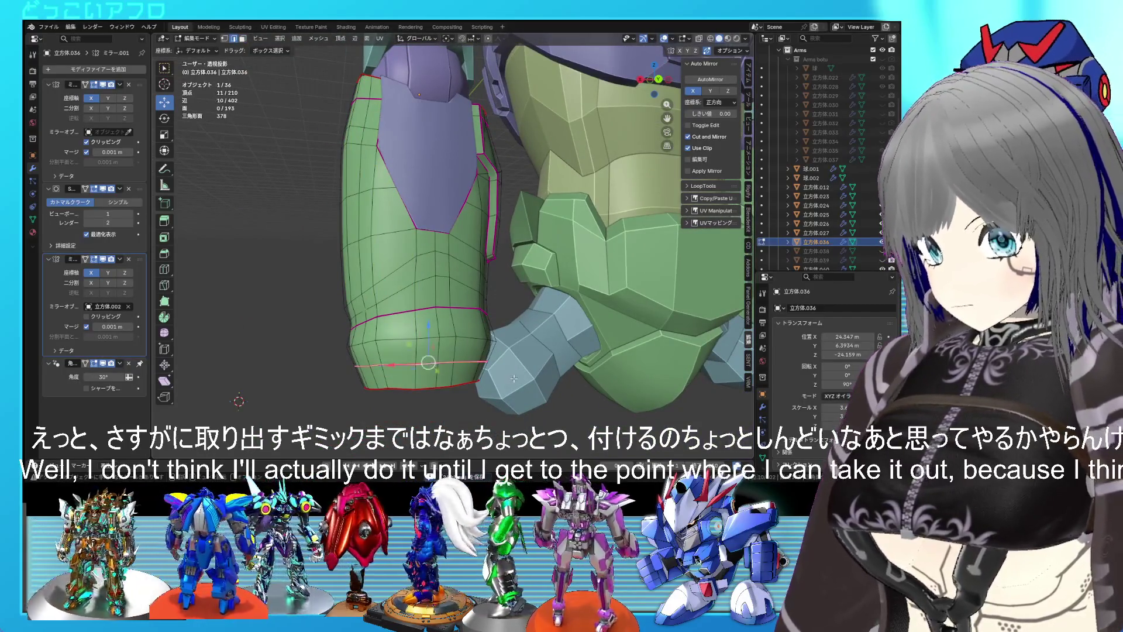
key(alt+s)
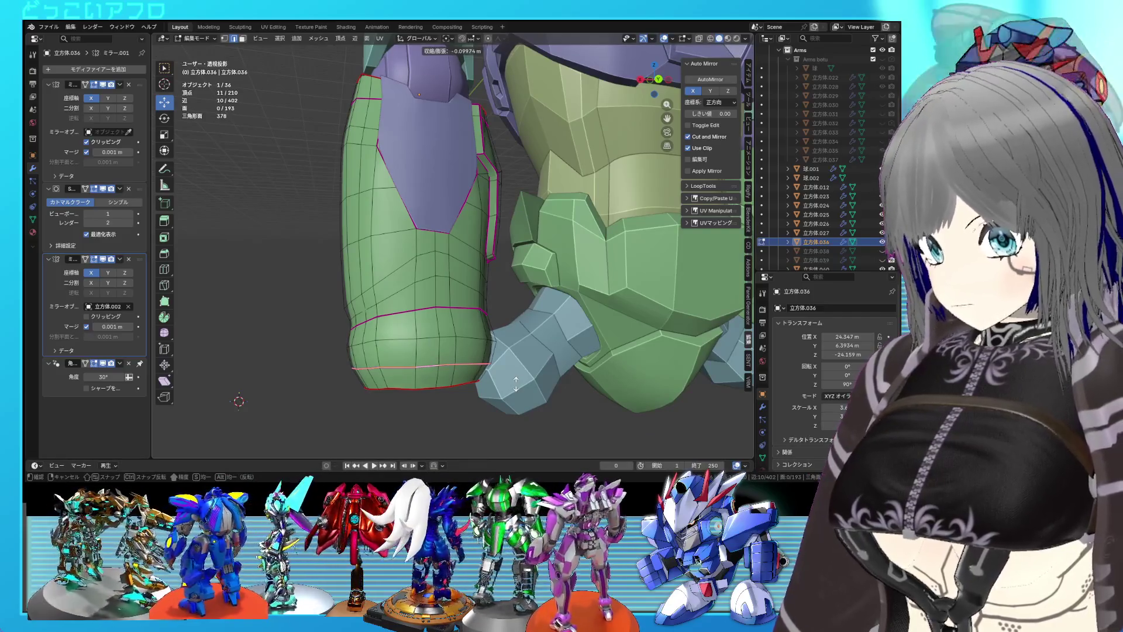
- Confirm the inward wrist loop shrink and place the 3D cursor on the hand
click(516, 382)
drag(517, 381, 514, 362)
right_click(594, 355)
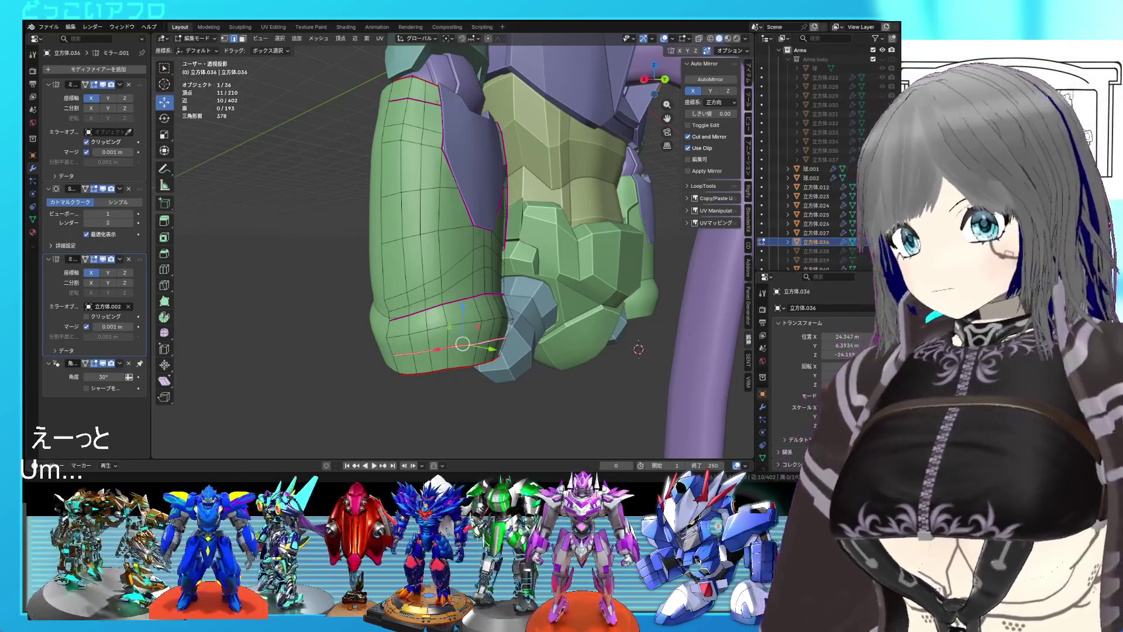
- Select the outer upper panel faces of the forearm with box and circle selection
drag(462, 344, 404, 270)
click(441, 246)
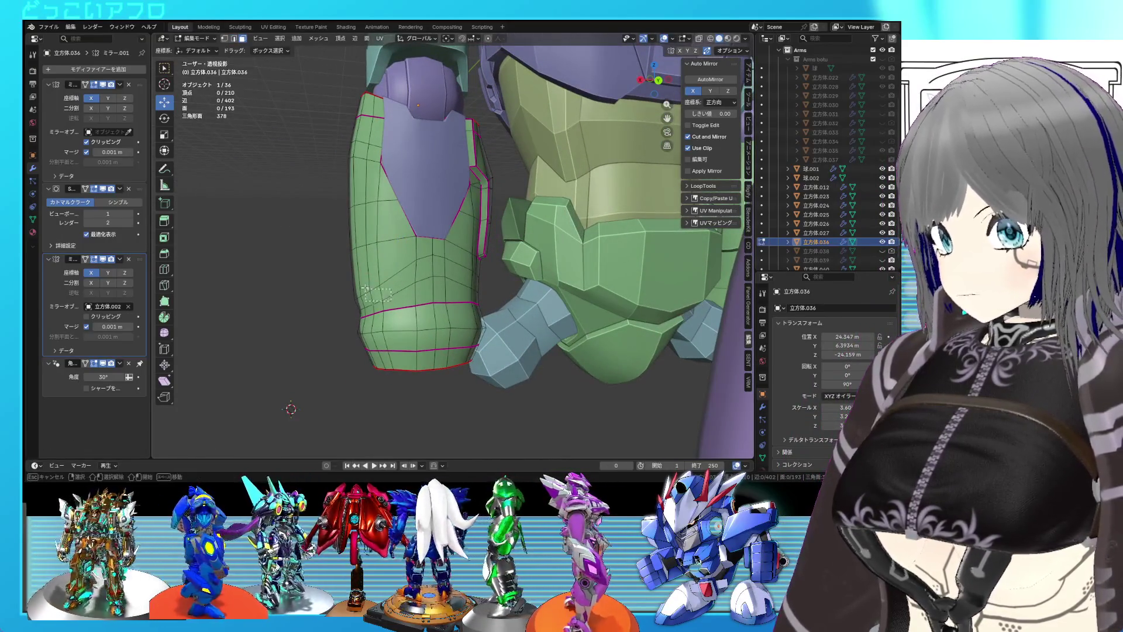
drag(365, 288, 357, 240)
click(370, 308)
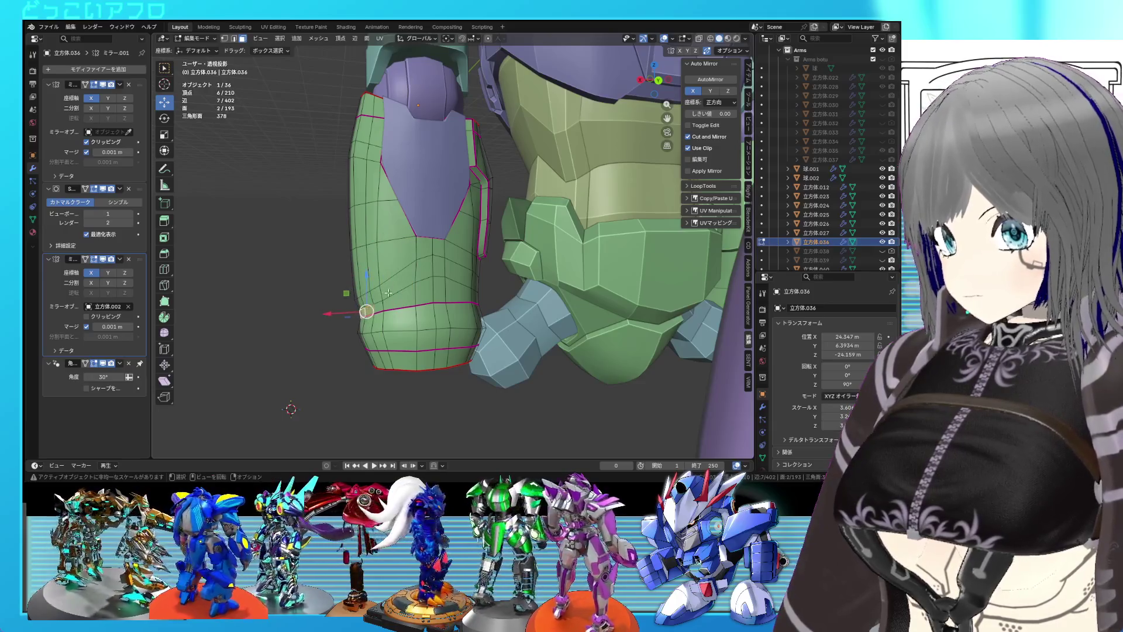
drag(363, 291, 374, 223)
drag(374, 223, 368, 178)
click(366, 176)
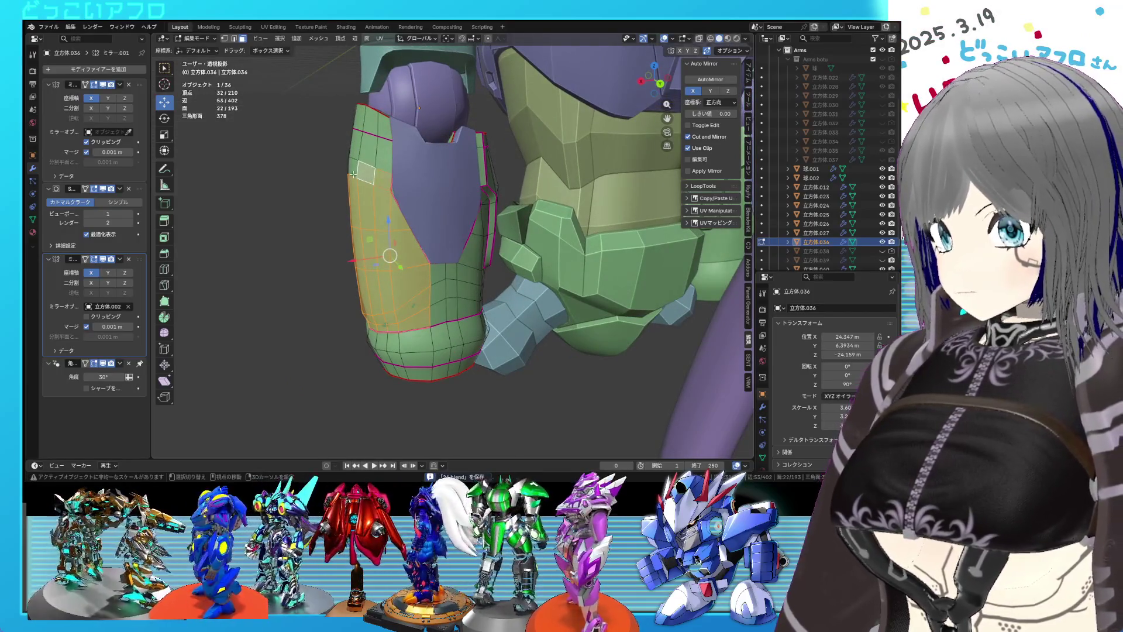
drag(455, 282, 428, 202)
drag(386, 139, 397, 149)
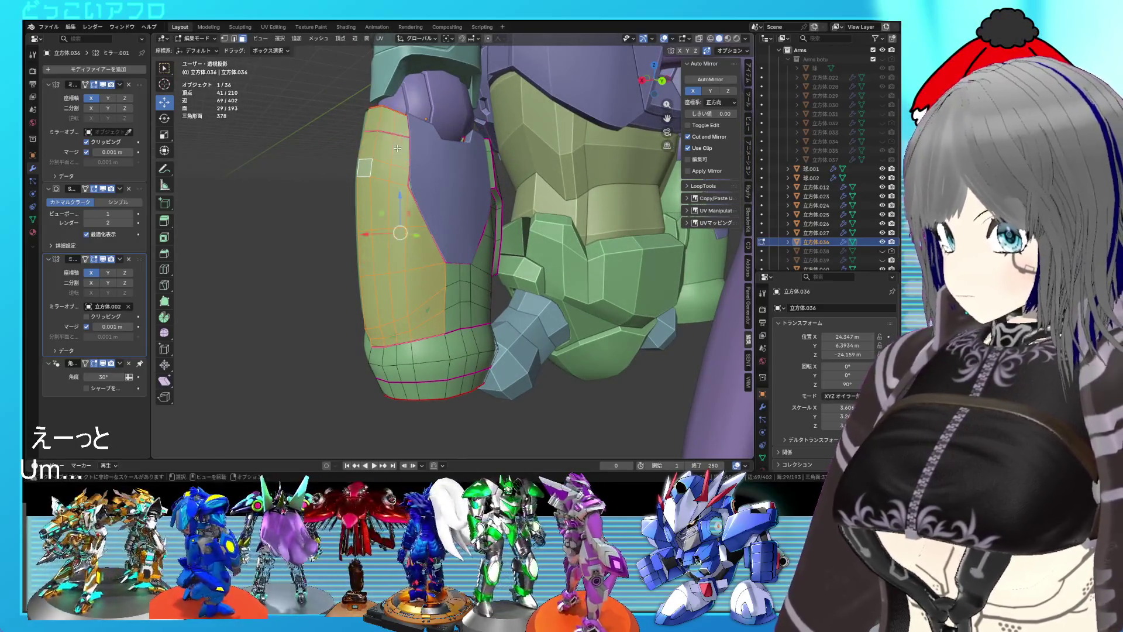
- Switch editing to the shoulder shield panel, then return to Object Mode
drag(456, 260, 419, 232)
key(alt+q)
key(Tab)
drag(427, 178, 489, 236)
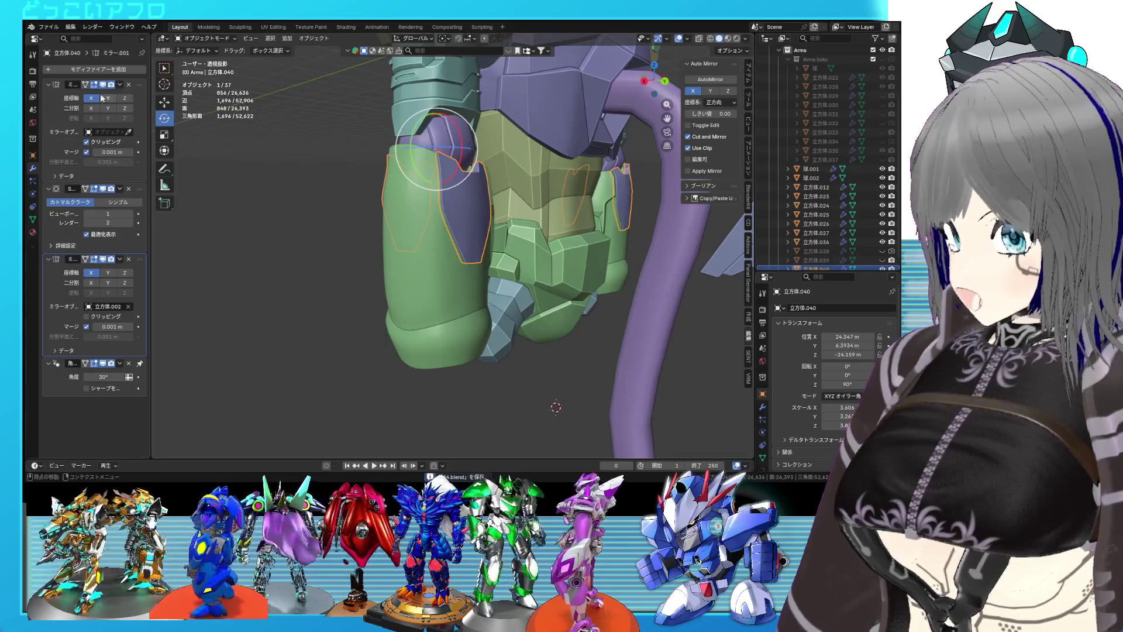
- Apply the 立方体.040 panel's first Mirror modifier, return to Edit Mode and save
key(ctrl+a)
key(Tab)
scroll(up, 3)
drag(424, 195, 493, 266)
key(ctrl+s)
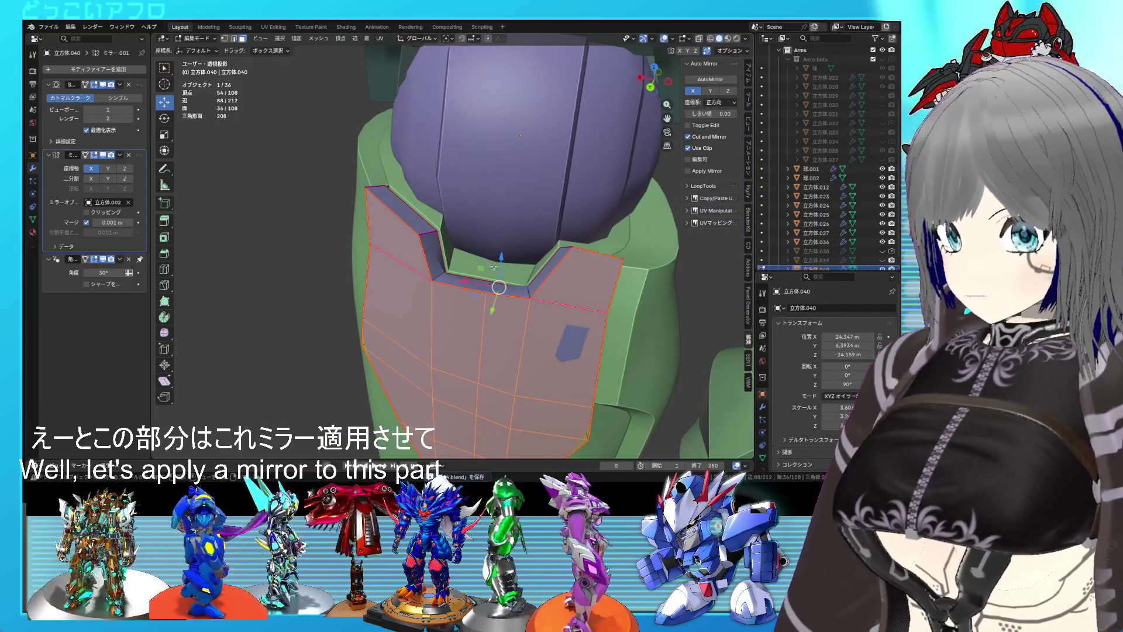
- In edge mode, select the edges at the bottom of the panel's notch
key(2)
click(485, 283)
key(shift+z)
key(ctrl+KP_1)
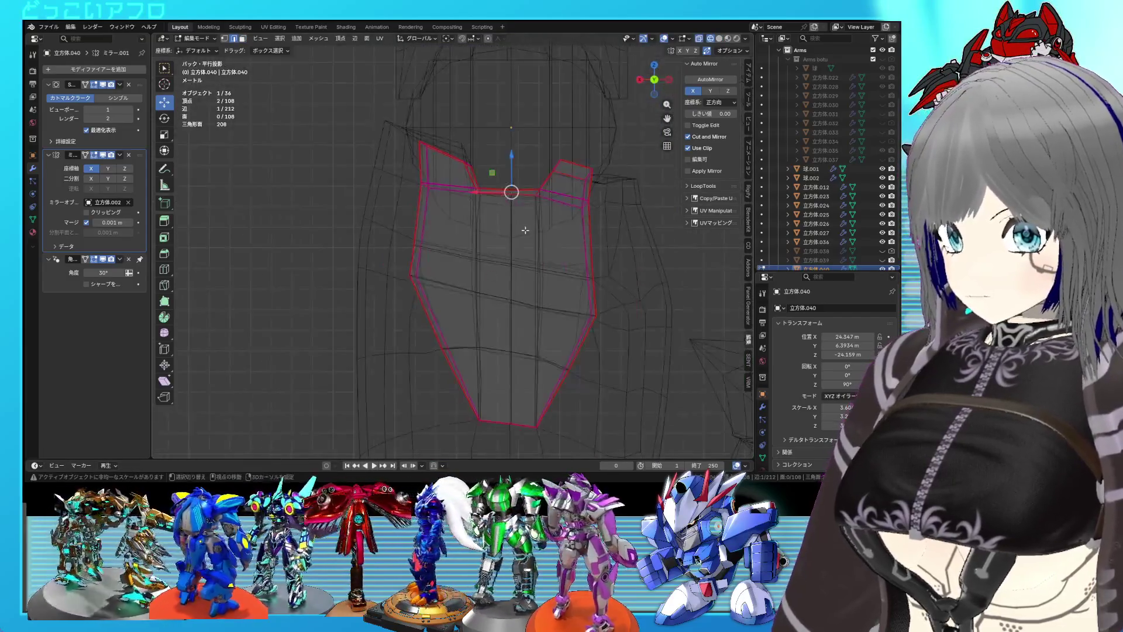
drag(526, 231, 498, 285)
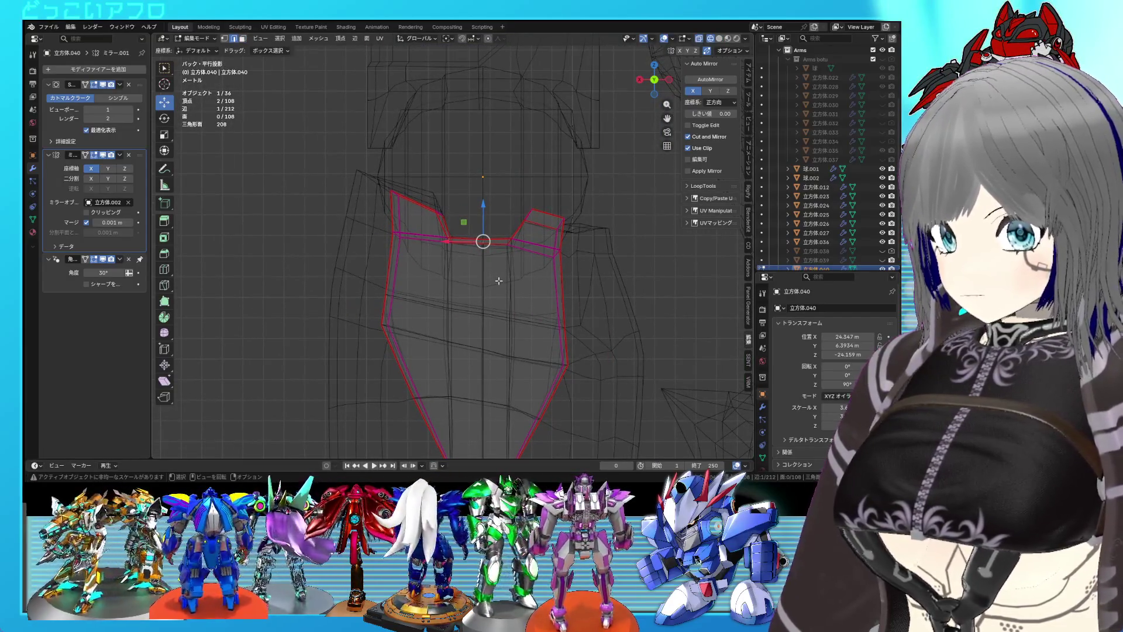
drag(539, 275, 527, 314)
key(shift+z)
key(shift+z)
click(374, 294)
key(shift+z)
click(532, 307)
- Give the notch-bottom edges a full 1.000 crease and save the file
key(shift+z)
key(shift+e)
click(557, 319)
key(shift+z)
key(ctrl+s)
right_click(558, 318)
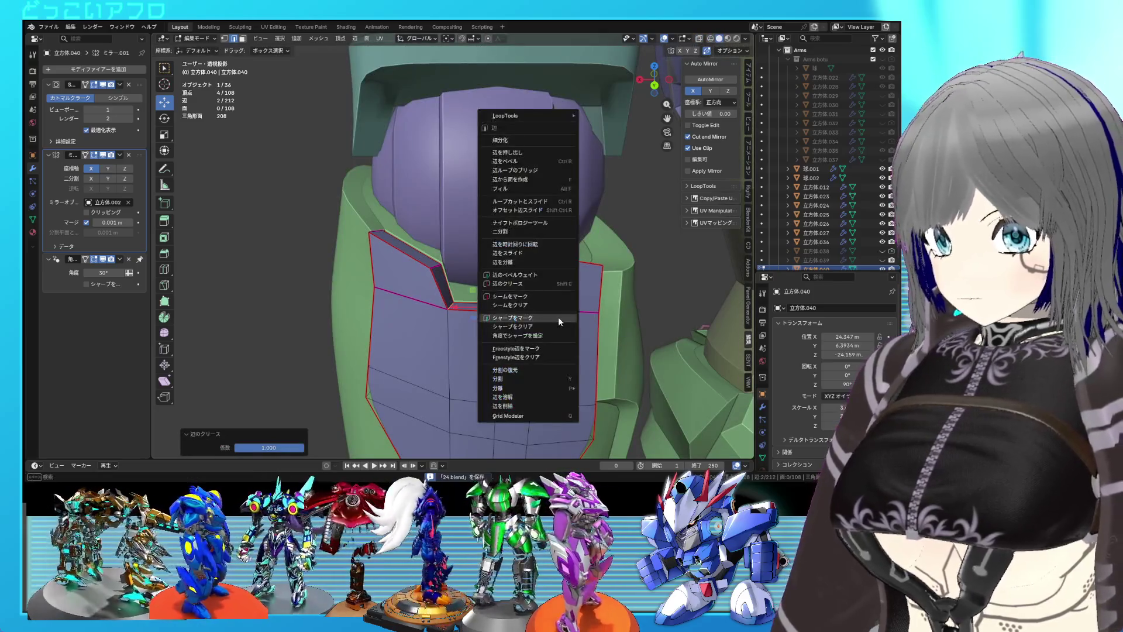
click(553, 298)
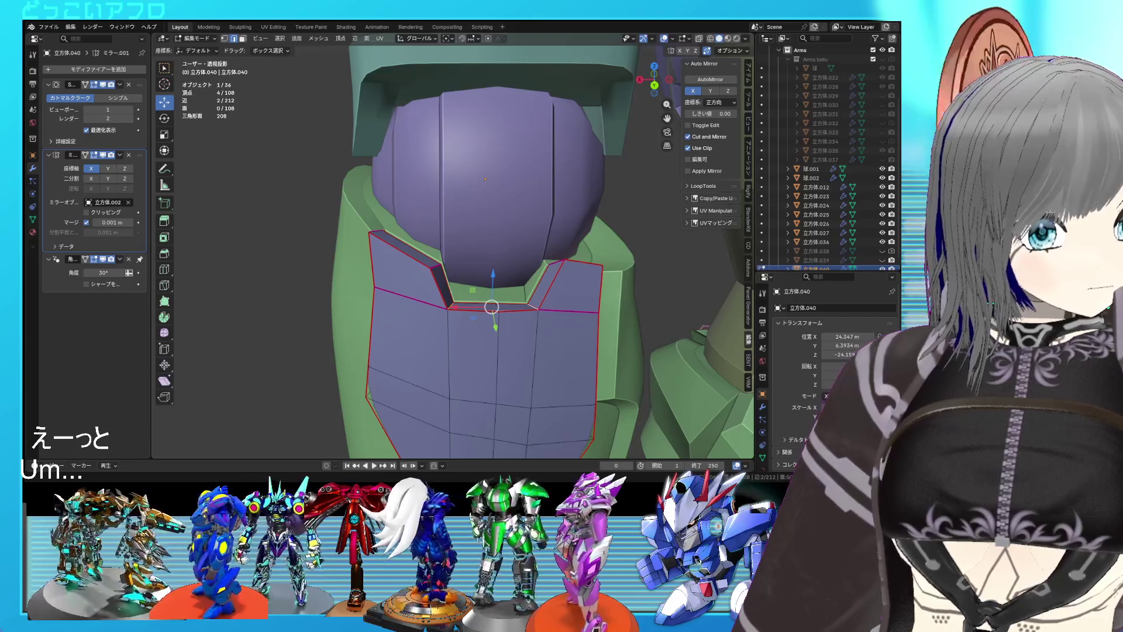
- Extrude one notch edge straight up along Z by about 1.53 m
drag(503, 275, 524, 288)
scroll(up, 3)
scroll(down, 3)
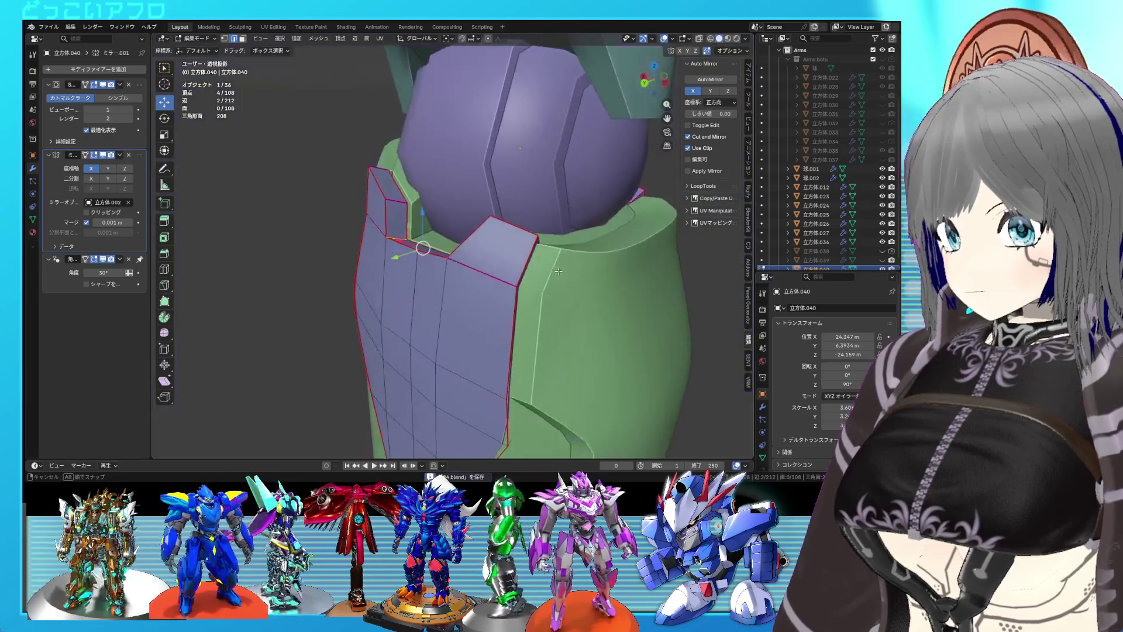
scroll(up, 3)
key(ctrl+s)
click(472, 267)
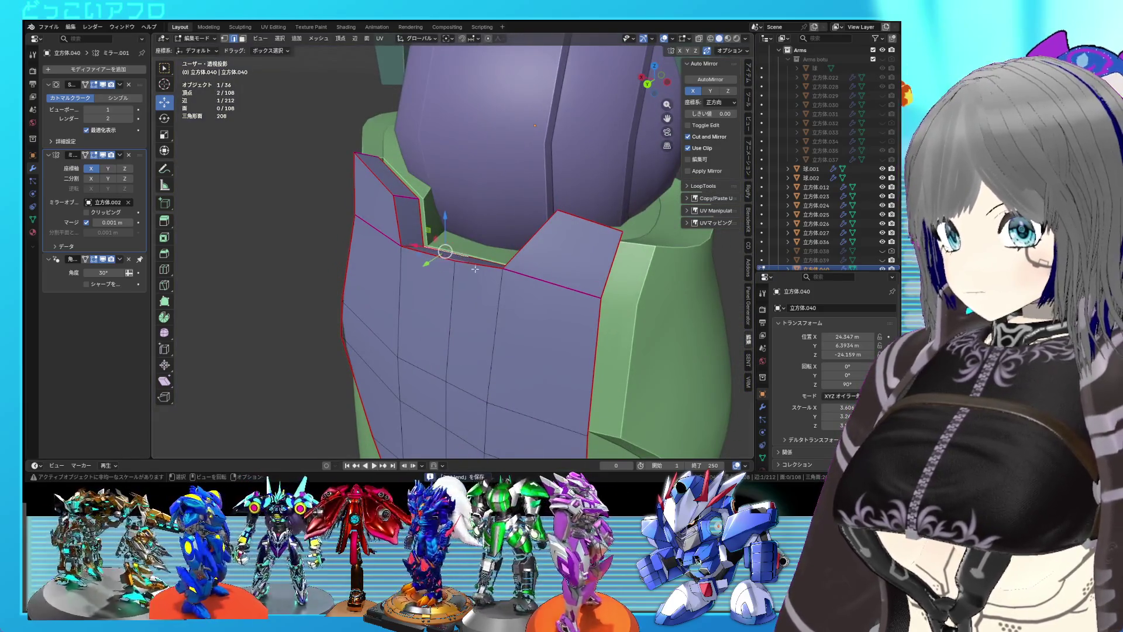
key(e)
key(z)
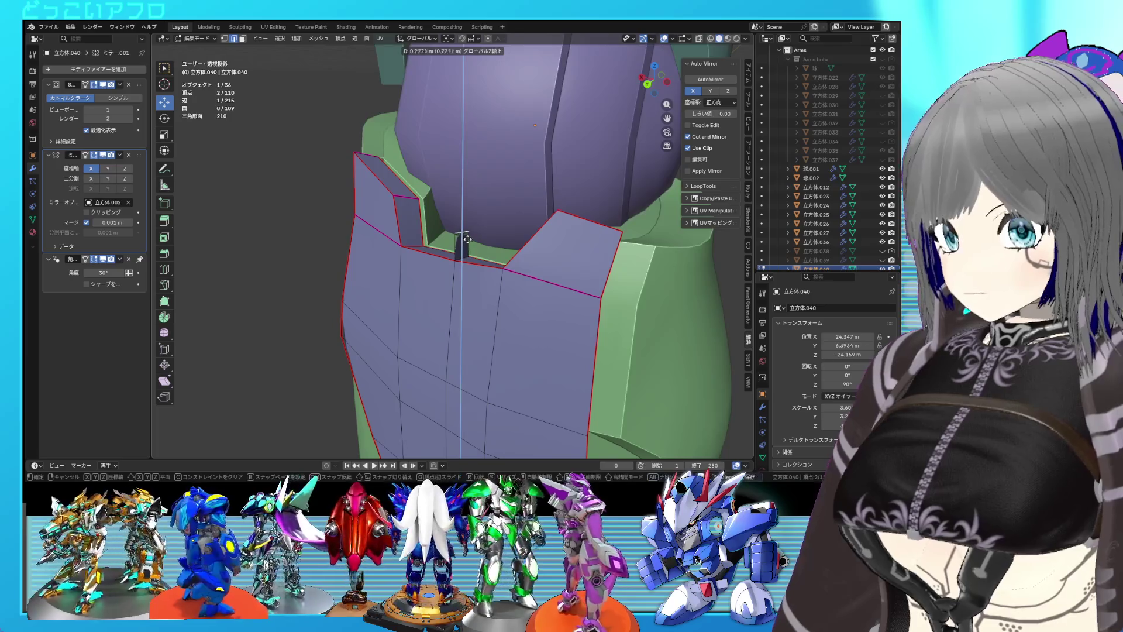
click(477, 213)
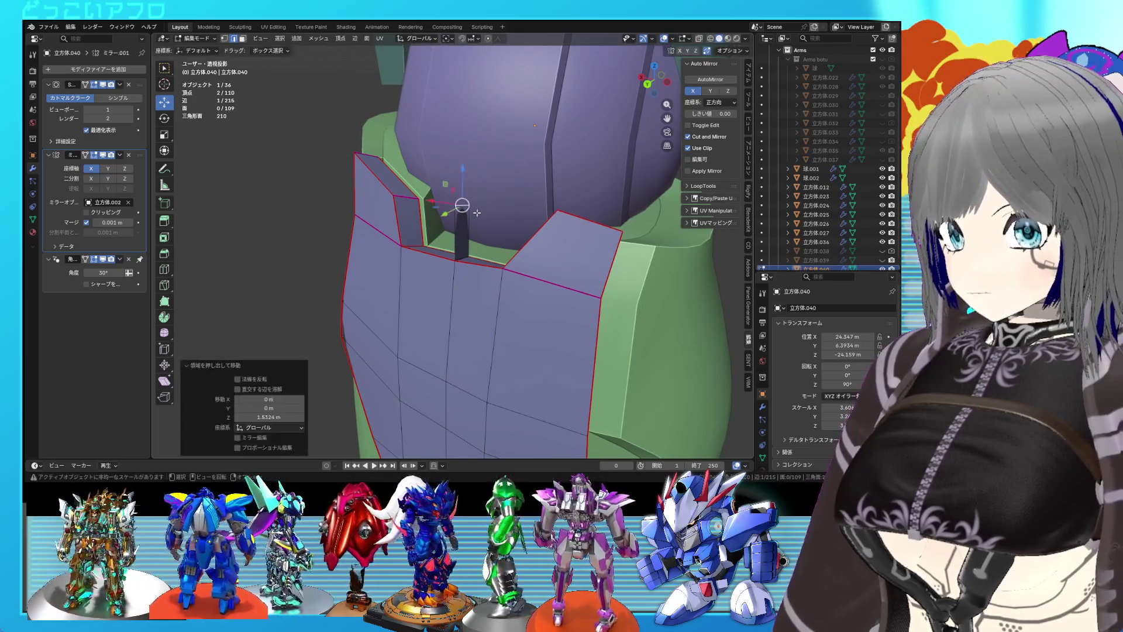
- Select the edges around the notch gap and fill it with a new face
drag(470, 238, 541, 270)
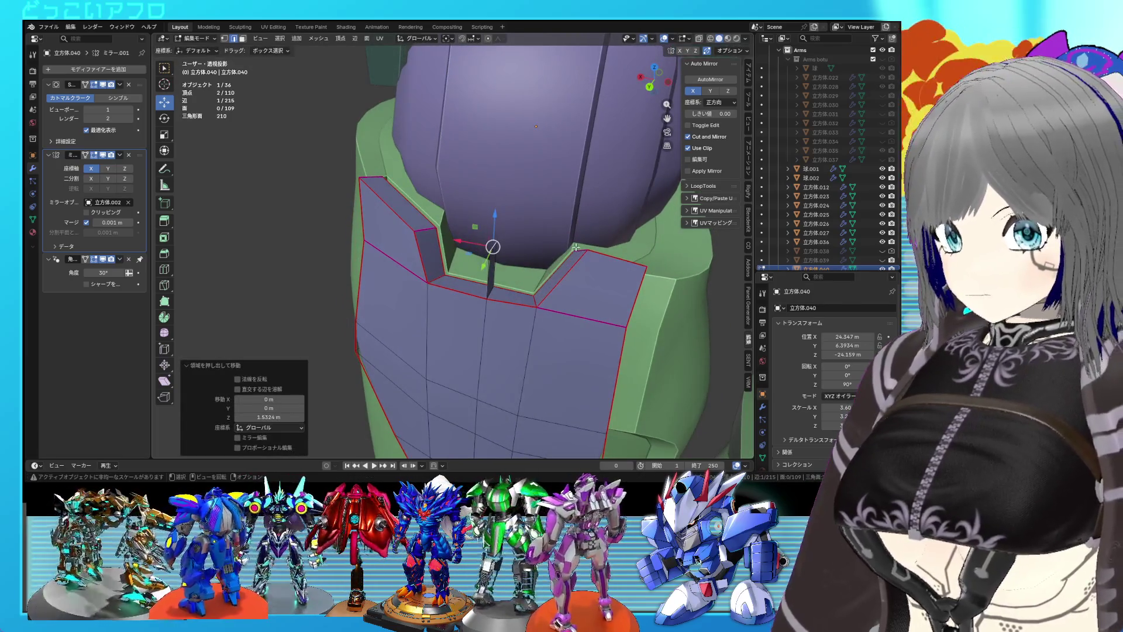
click(514, 290)
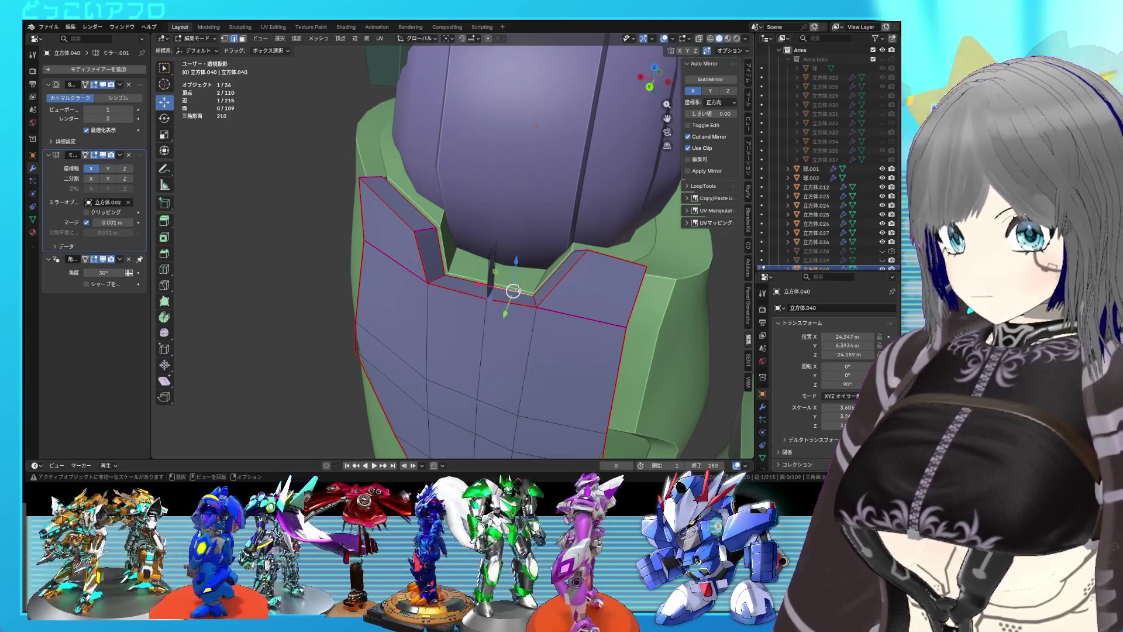
click(538, 274)
click(522, 288)
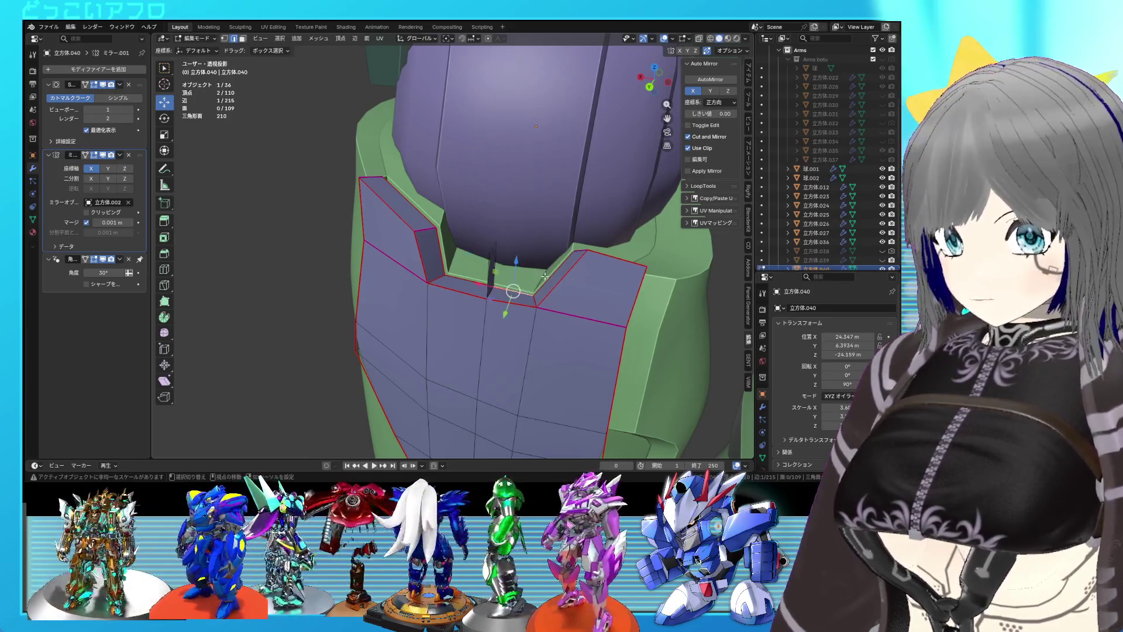
click(491, 269)
key(f)
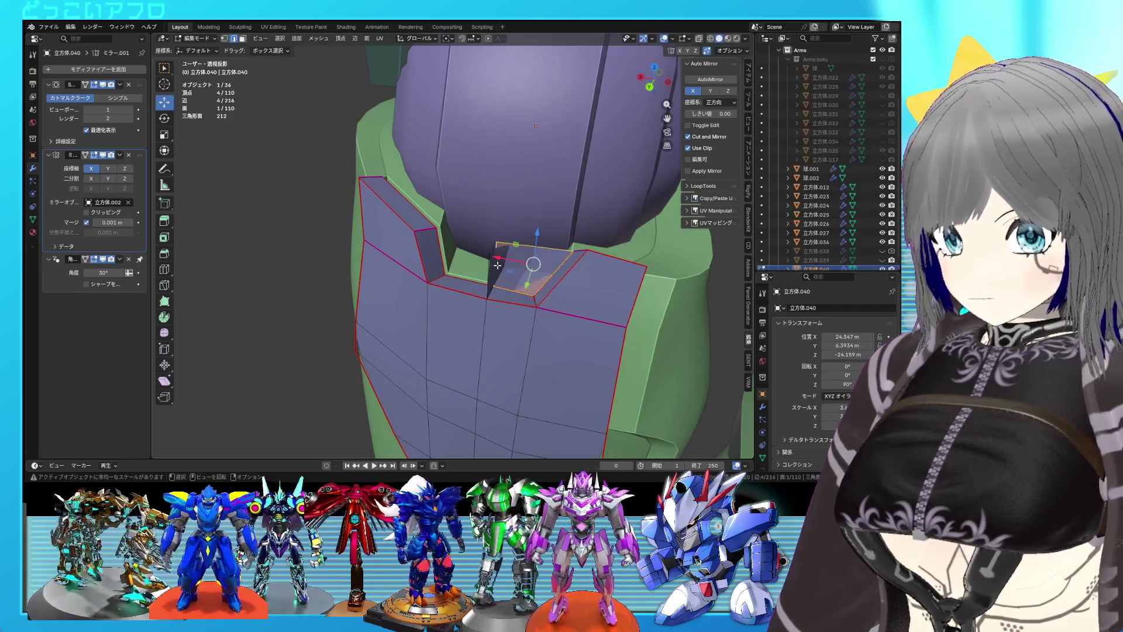
drag(472, 275, 470, 253)
- Fill the next notch gap and dissolve its extra vertex into a quad
click(471, 253)
click(471, 253)
key(f)
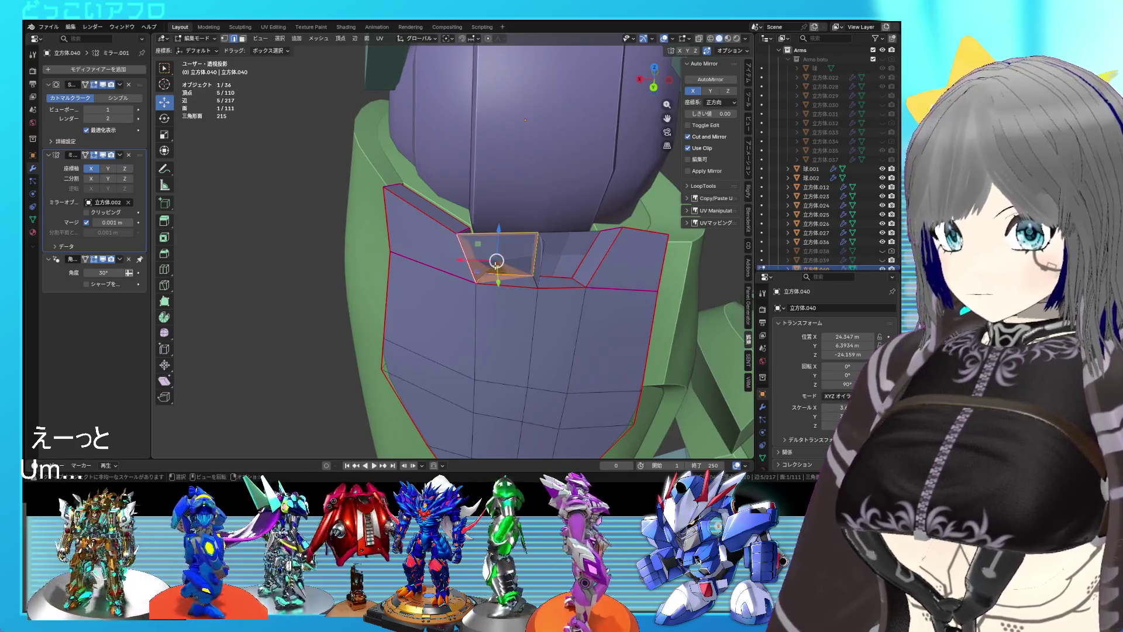
key(ctrl+z)
click(532, 276)
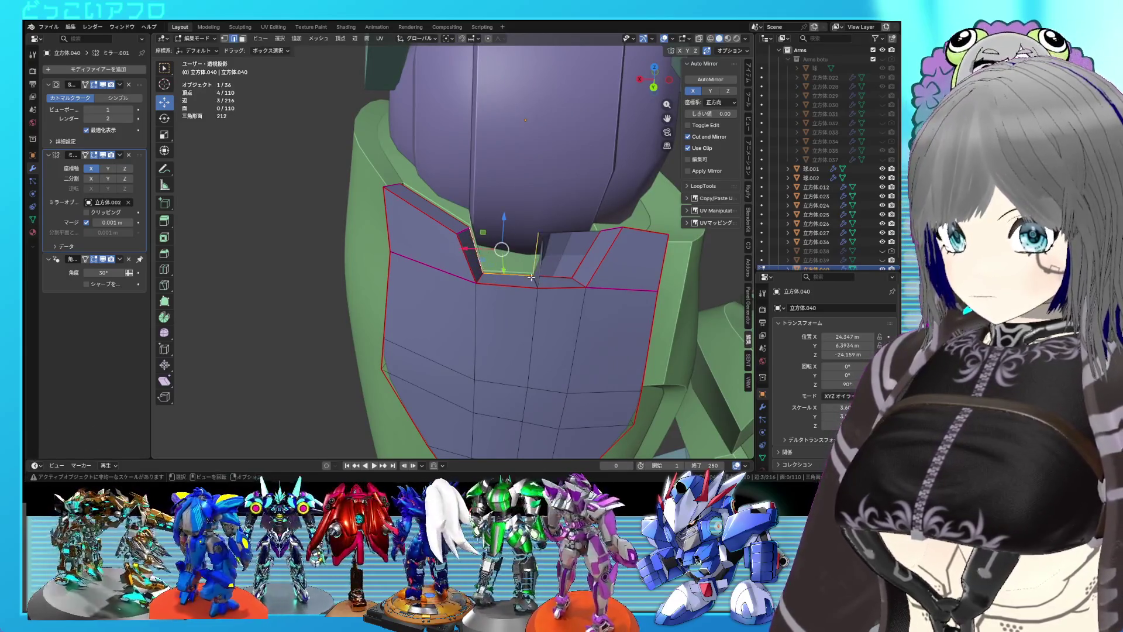
key(f)
- Delete the faces of the notch's top strip, including the right slanted face
click(476, 257)
click(506, 278)
click(561, 281)
click(587, 276)
key(x)
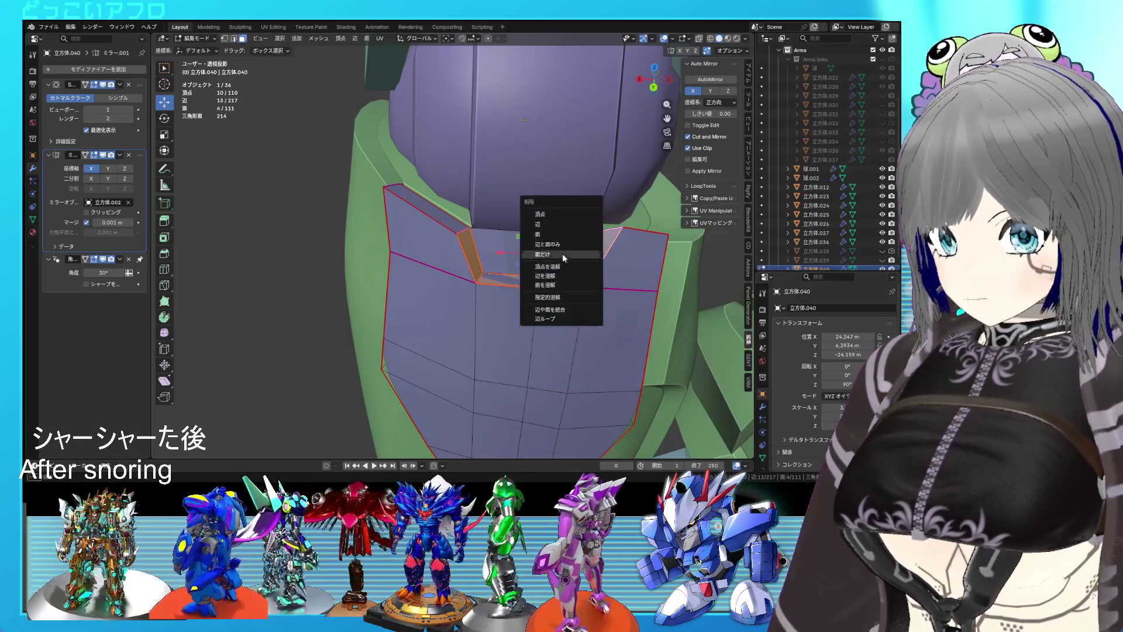
click(557, 234)
key(j)
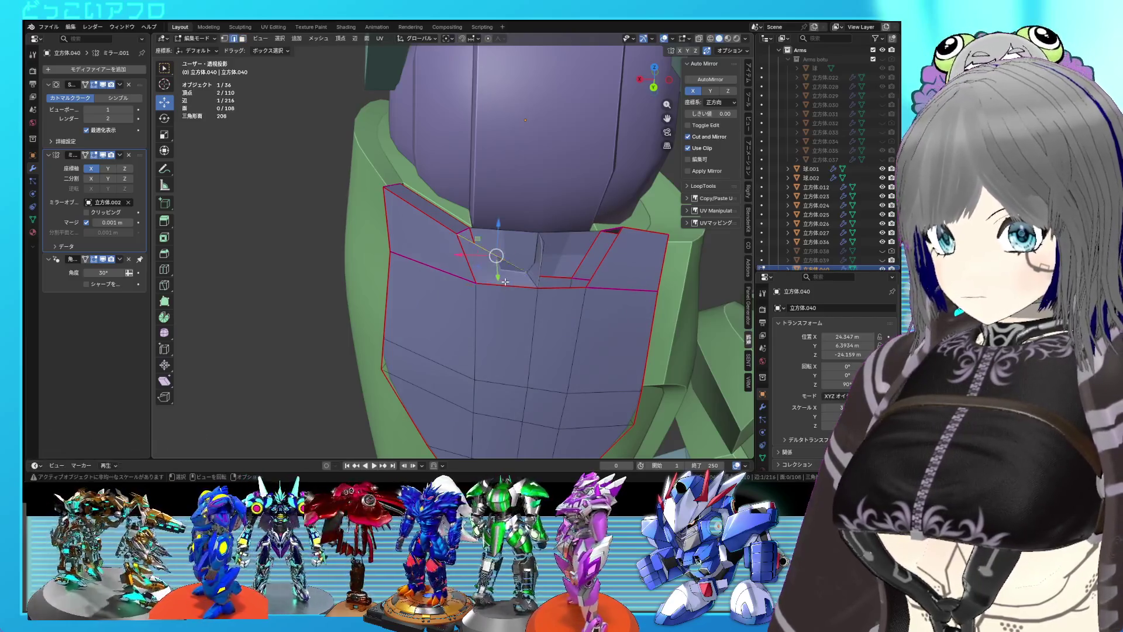
key(ctrl+z)
- Refill the opening and the right join with new faces to form a slanted rim
click(534, 238)
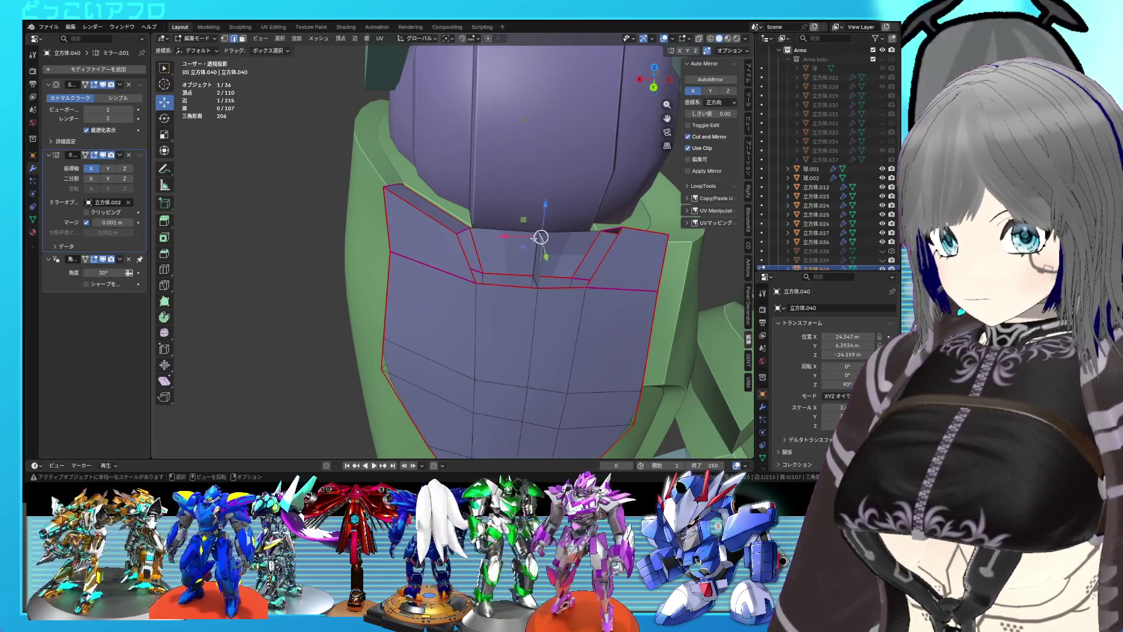
click(462, 228)
key(f)
click(534, 241)
click(612, 234)
click(614, 232)
key(f)
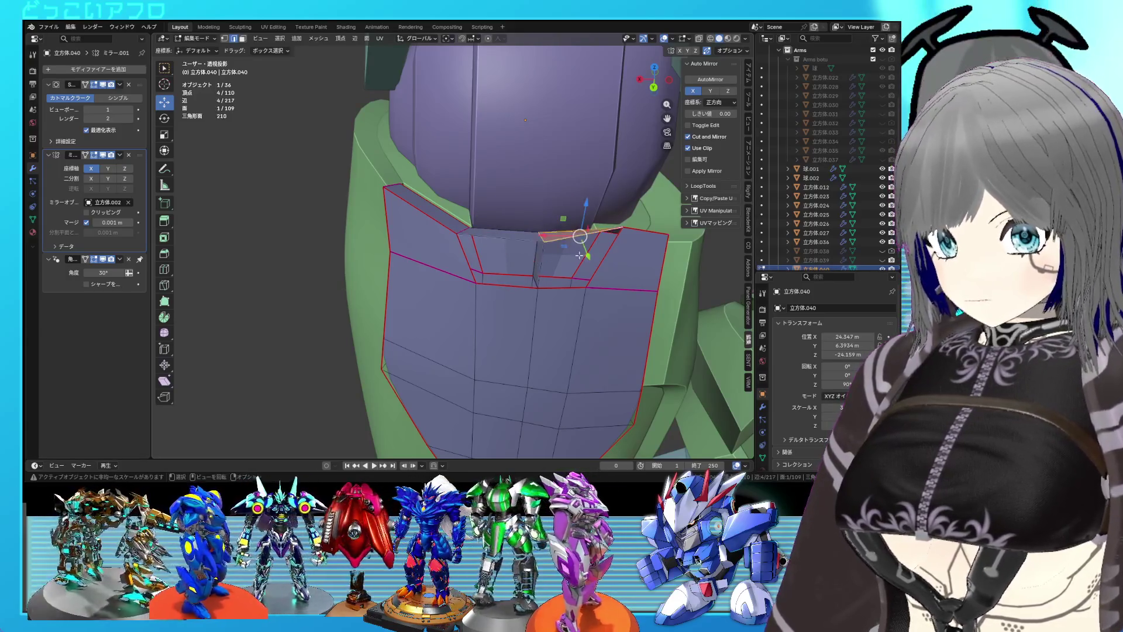
key(x)
click(539, 261)
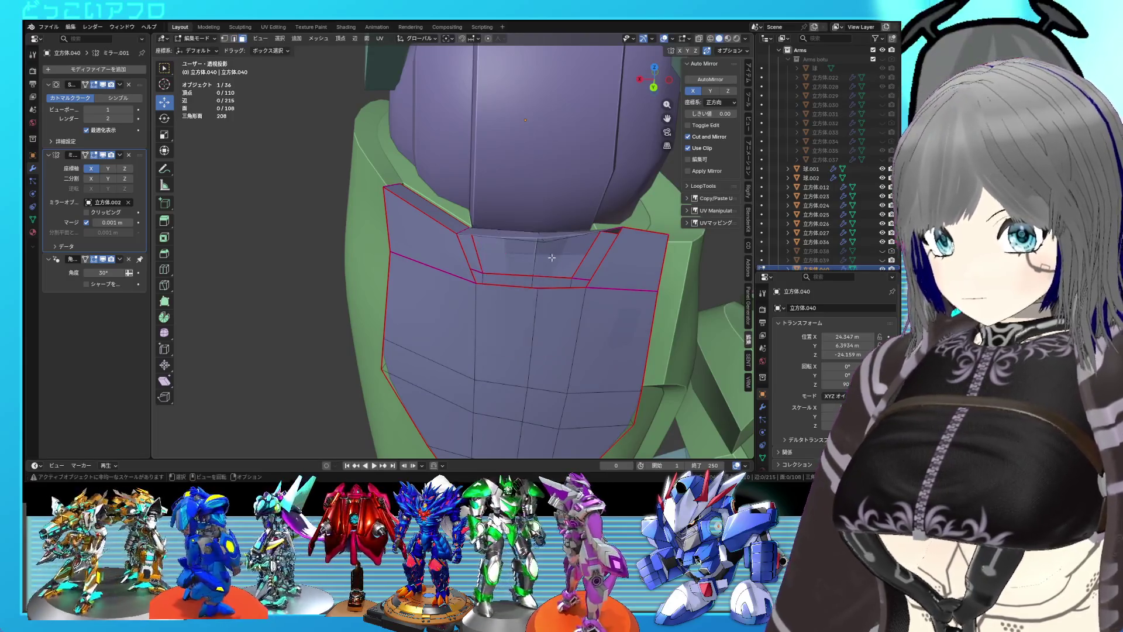
drag(550, 258, 550, 265)
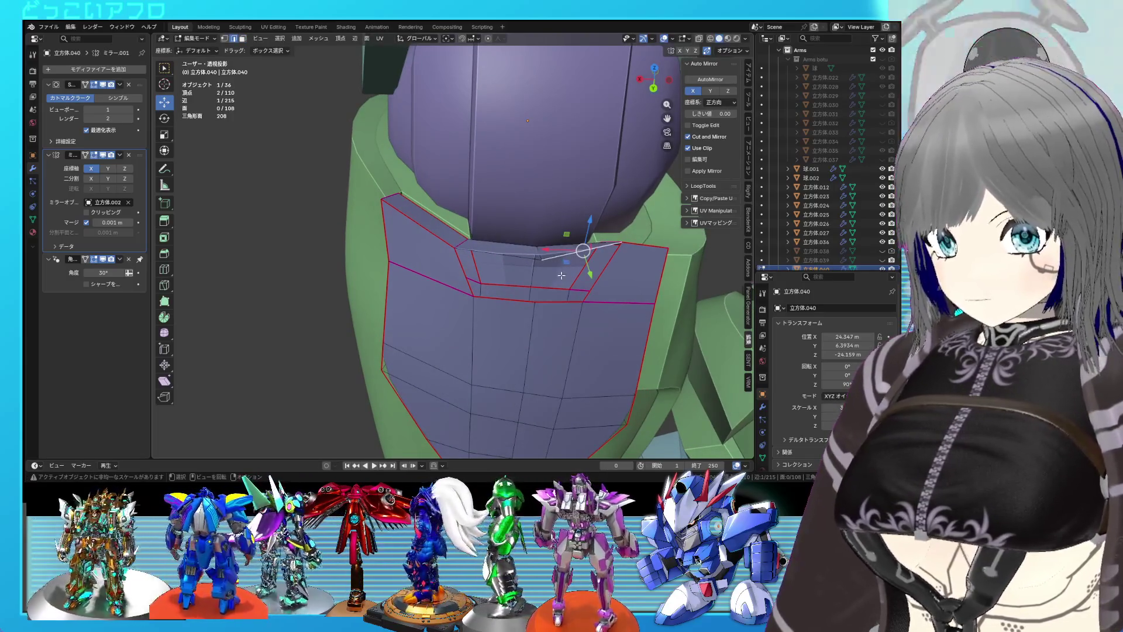
click(591, 283)
key(f)
key(f)
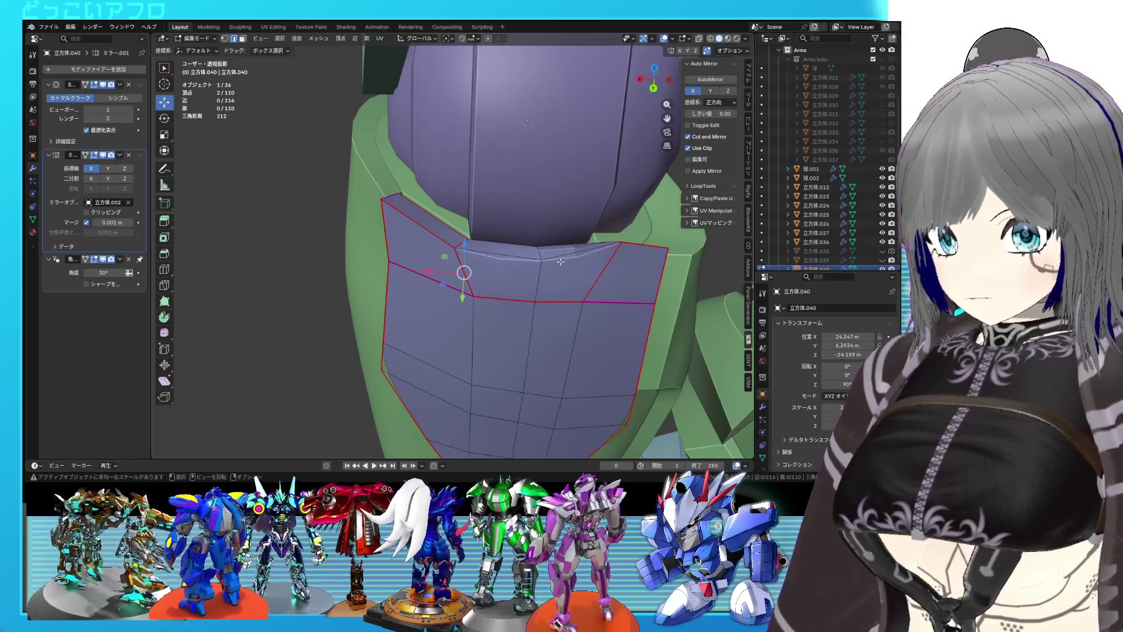
- Crease the rim's top edge to a full 1
click(513, 254)
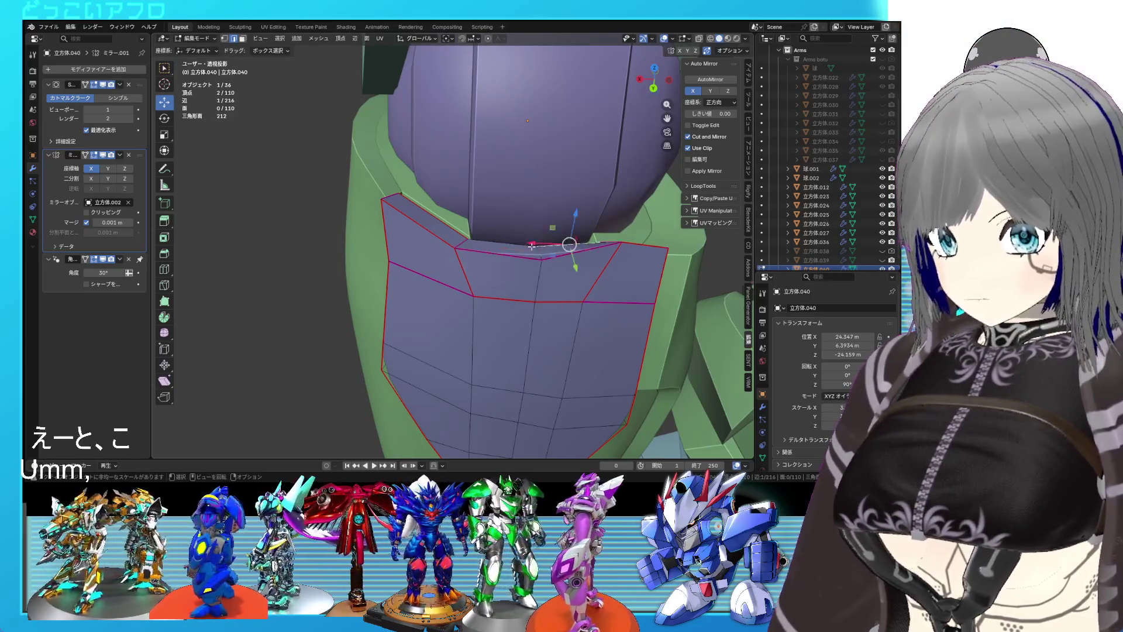
click(537, 250)
key(shift+e)
text(1)
key(Return)
drag(539, 253, 596, 224)
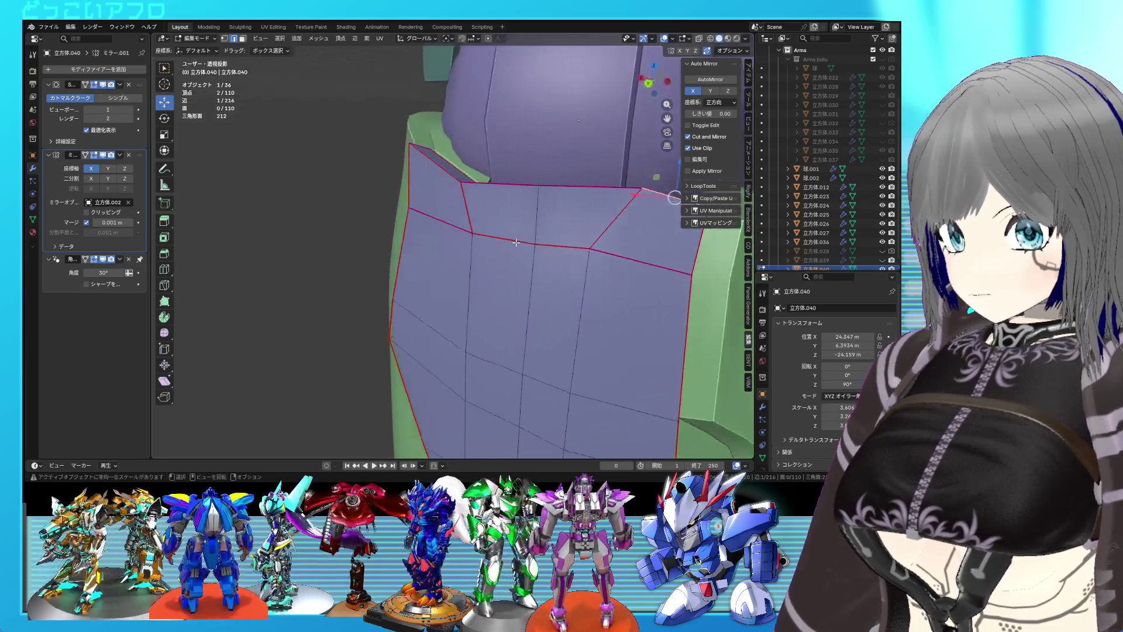
- Mark the selected top border edges as seams
click(468, 208)
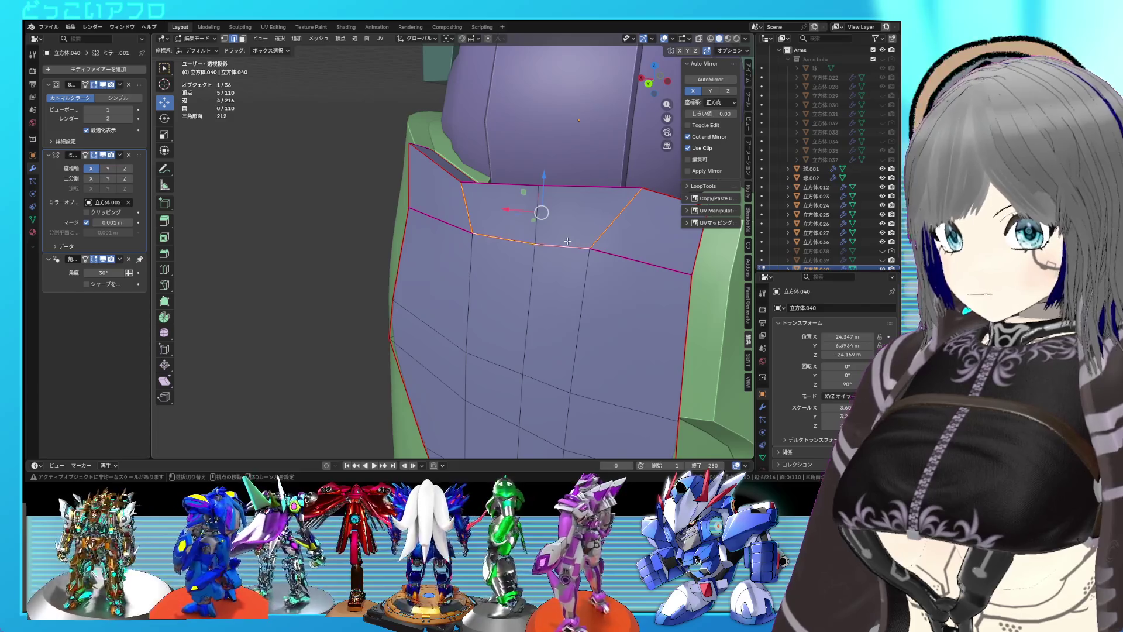
right_click(581, 245)
click(582, 242)
- Select the remaining top border edges, including hidden ones, and apply the edge operation
drag(538, 215, 538, 220)
click(539, 220)
click(538, 225)
click(529, 208)
click(546, 210)
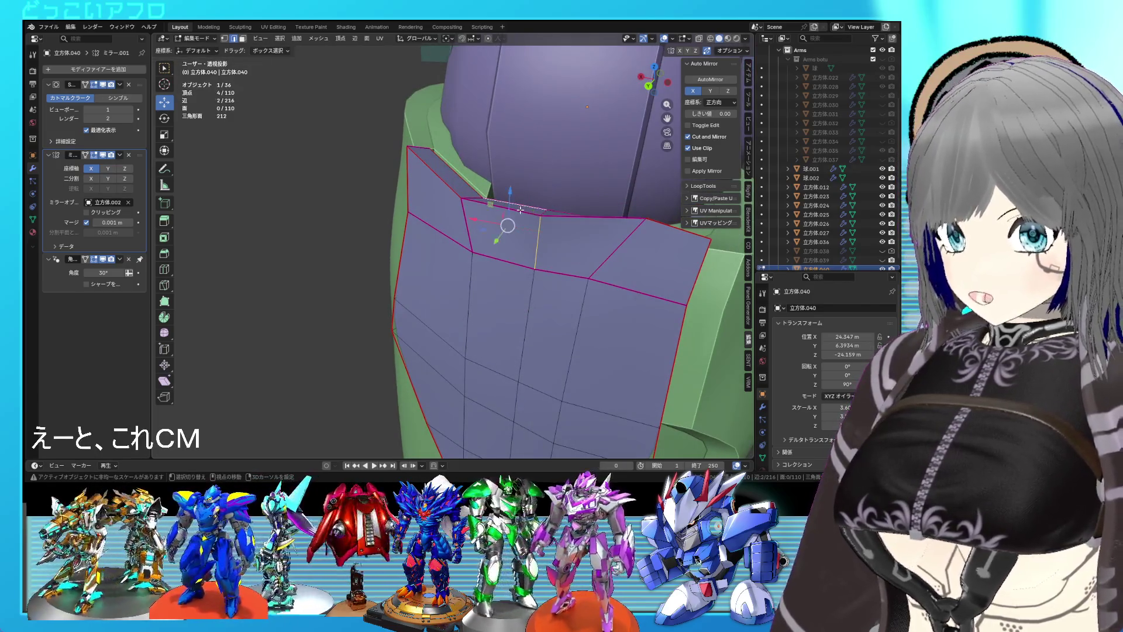
key(shift+z)
click(568, 234)
drag(568, 234, 596, 212)
key(shift+z)
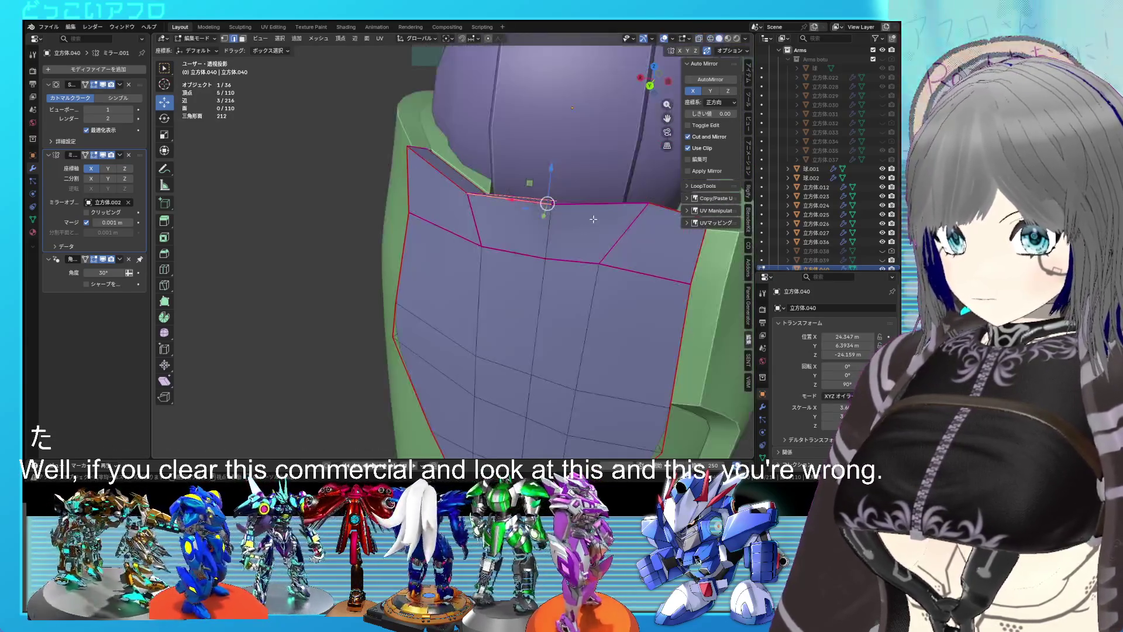
right_click(596, 211)
click(567, 214)
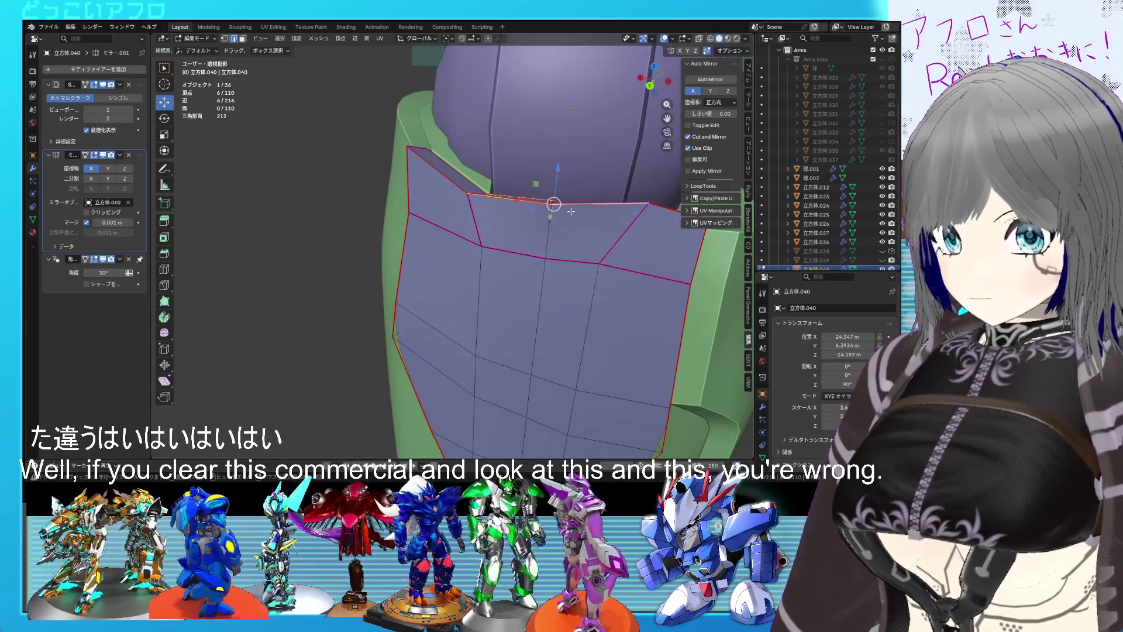
- Slide the top rim vertex 0.250 along its edge to slant the notch side
click(601, 239)
click(571, 261)
click(531, 259)
click(531, 259)
click(644, 274)
drag(644, 274, 547, 206)
click(551, 205)
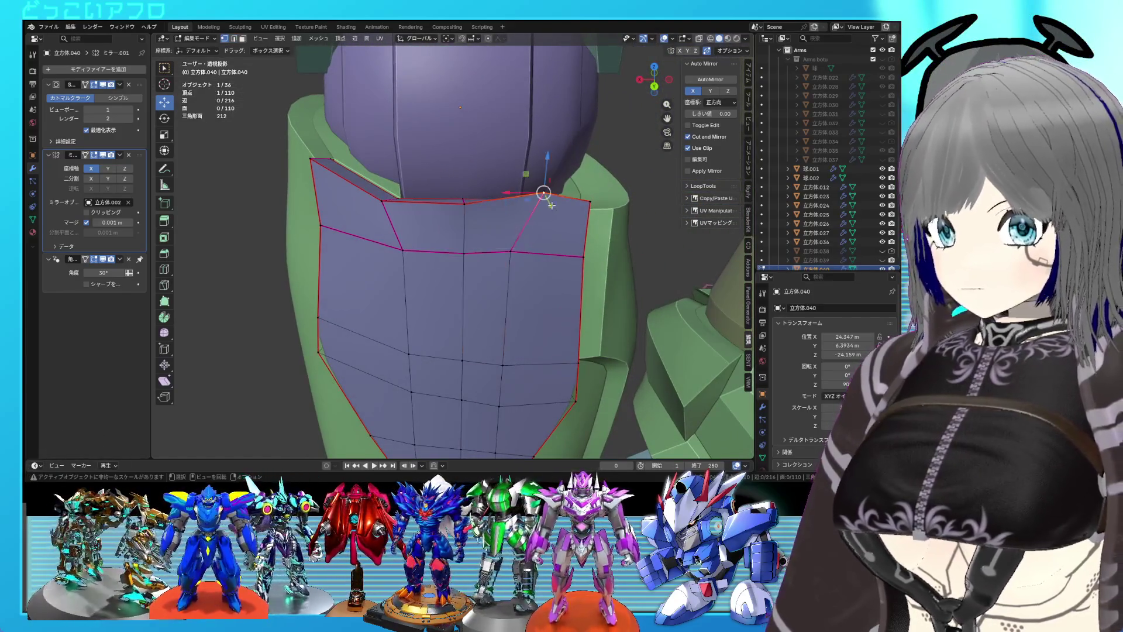
key(shift+v)
click(550, 222)
drag(550, 223, 579, 221)
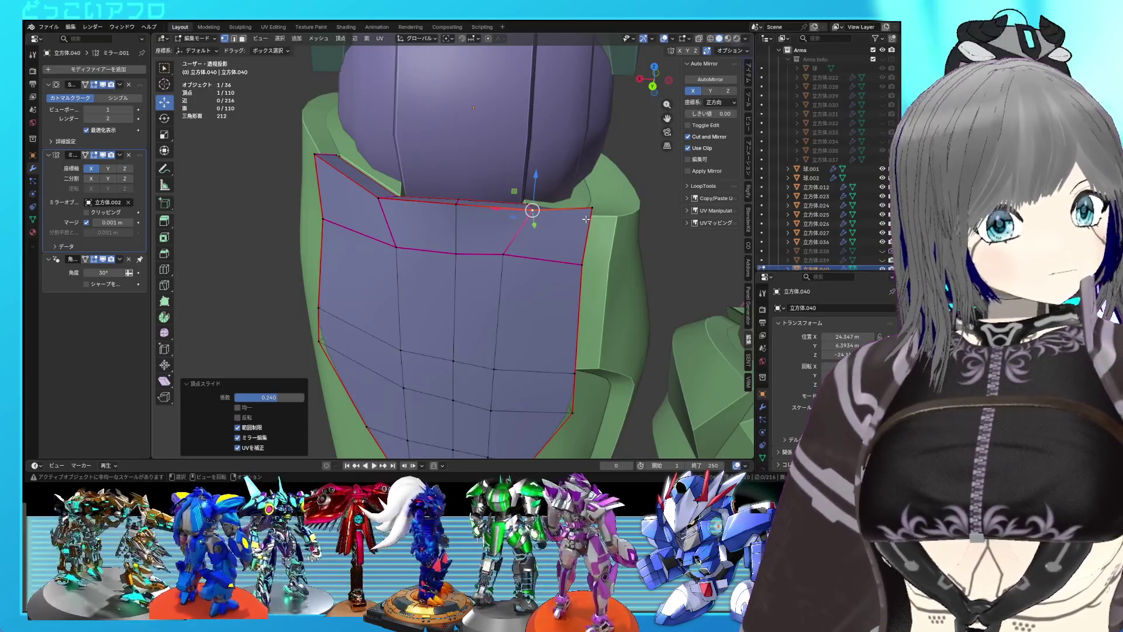
- Clear the crease on the lower rim path with -1, then select the next rim edges
drag(500, 206, 488, 206)
click(511, 245)
click(464, 246)
click(404, 244)
click(383, 199)
key(shift+e)
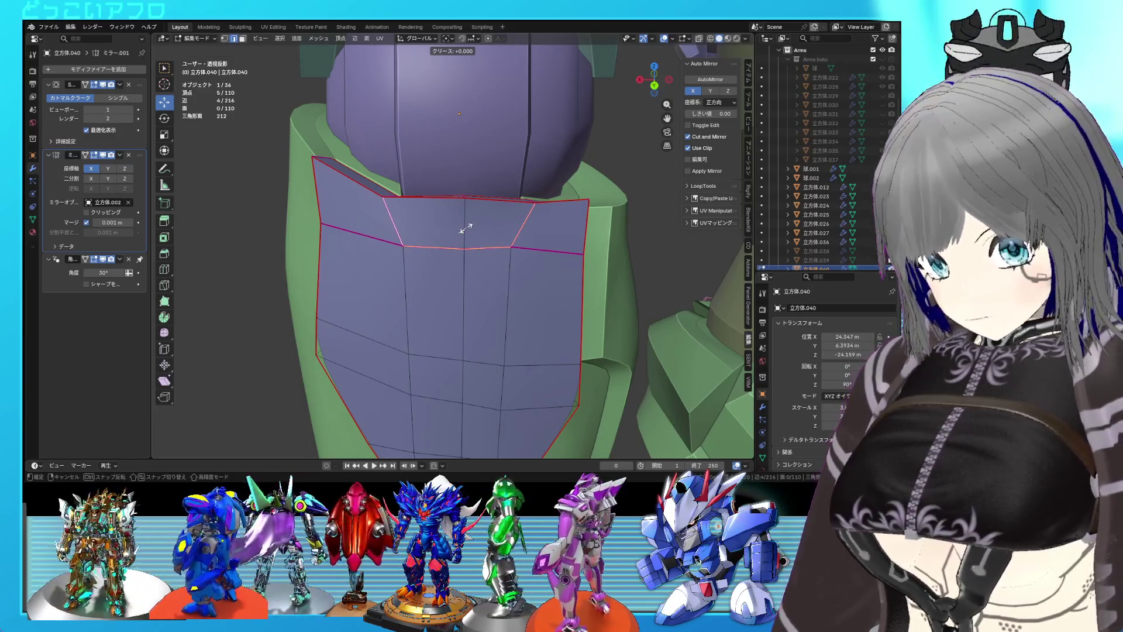
text(-1)
key(Return)
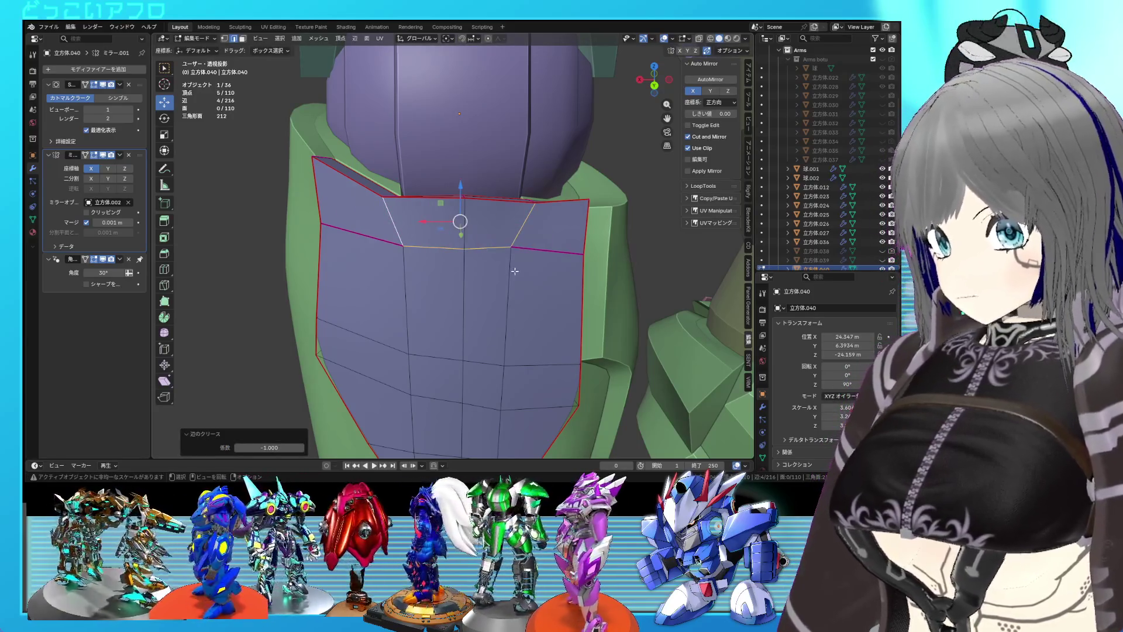
click(529, 250)
click(418, 244)
key(alt+z)
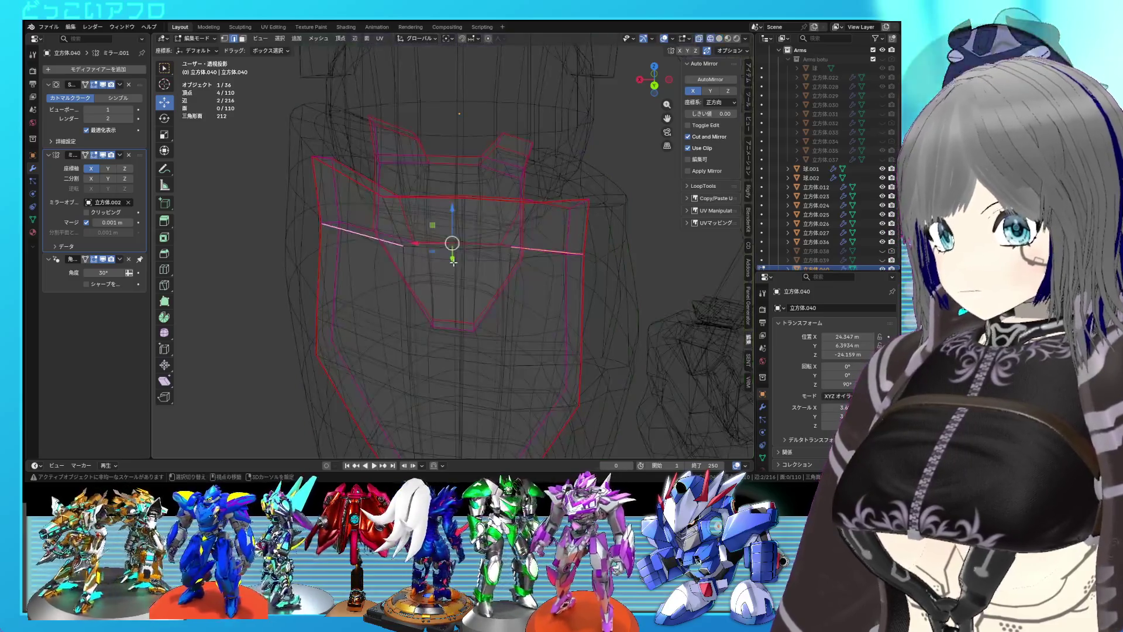
- Clear the crease on the two selected rim edges with -1
key(shift+e)
text(-1)
key(Return)
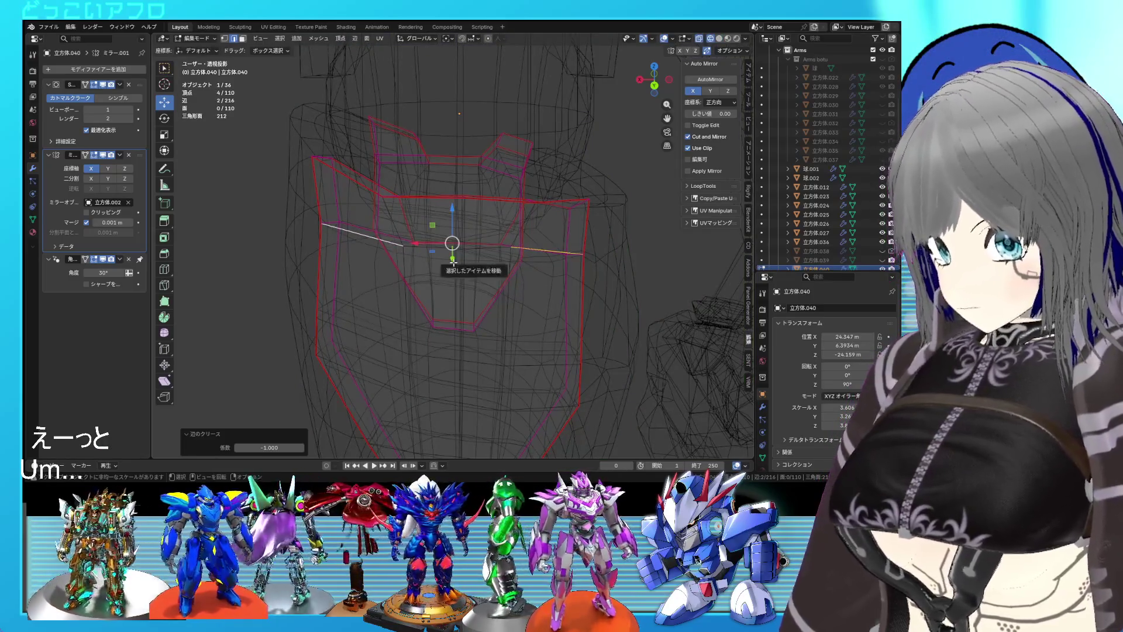
drag(571, 280, 610, 279)
key(Tab)
key(alt+z)
- Select the panel's side edge and clear its crease as well
drag(582, 264, 503, 223)
click(490, 186)
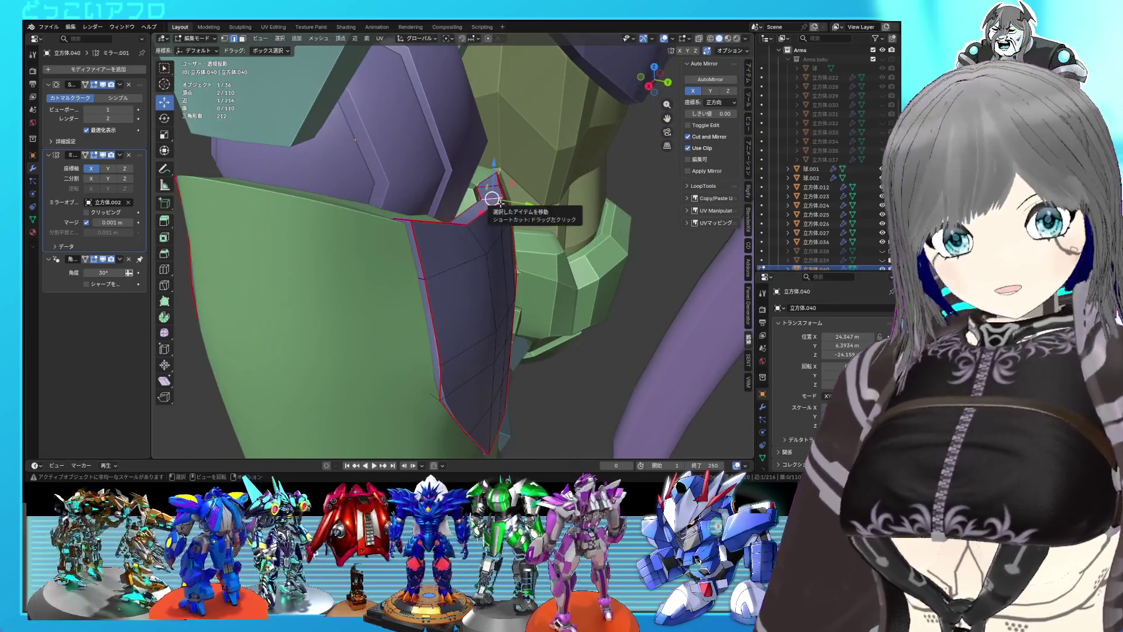
key(s)
key(x)
key(minus)
key(1)
key(Return)
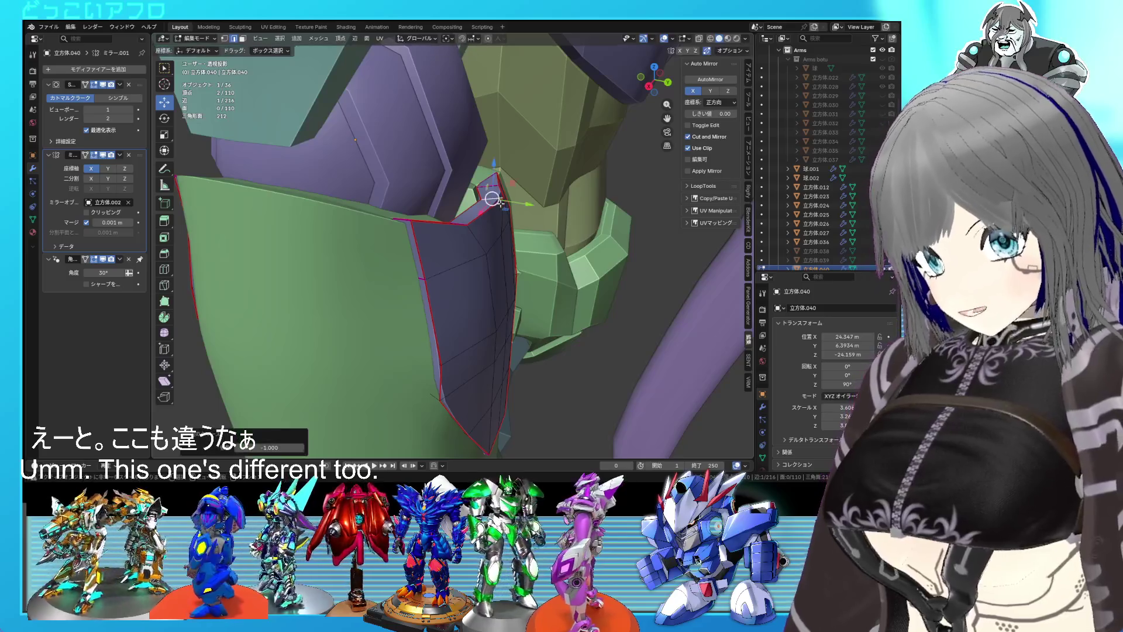
- Move the side edge about -0.318 m along Y to reshape the top rim
drag(500, 203, 396, 183)
key(shift+z)
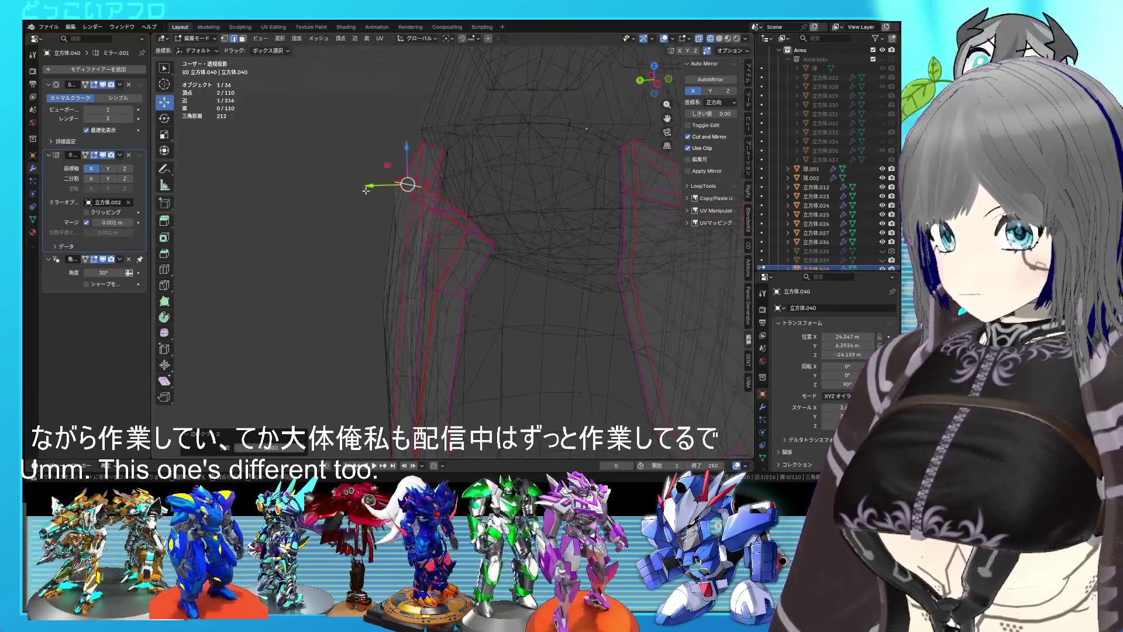
key(shift+z)
drag(375, 187, 404, 188)
drag(404, 189, 396, 213)
scroll(down, 3)
click(476, 234)
- Pick a corner vertex of the purple panel and vertex-slide it along its edge
click(406, 222)
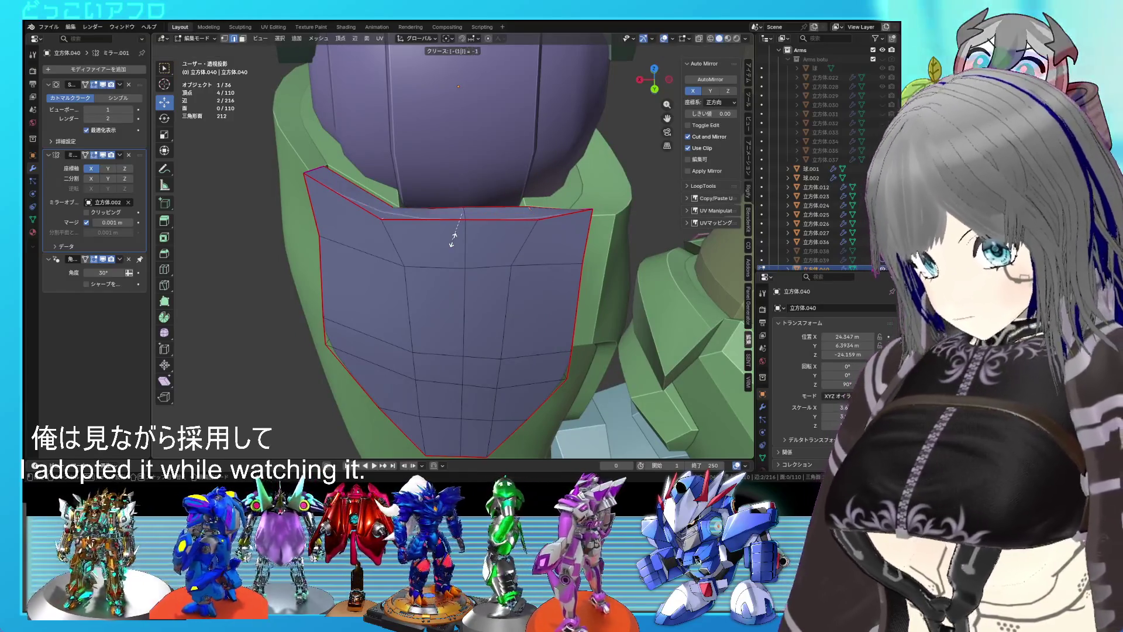
key(shift+z)
drag(463, 222, 558, 211)
key(shift+z)
key(ctrl+s)
click(558, 211)
key(shift+v)
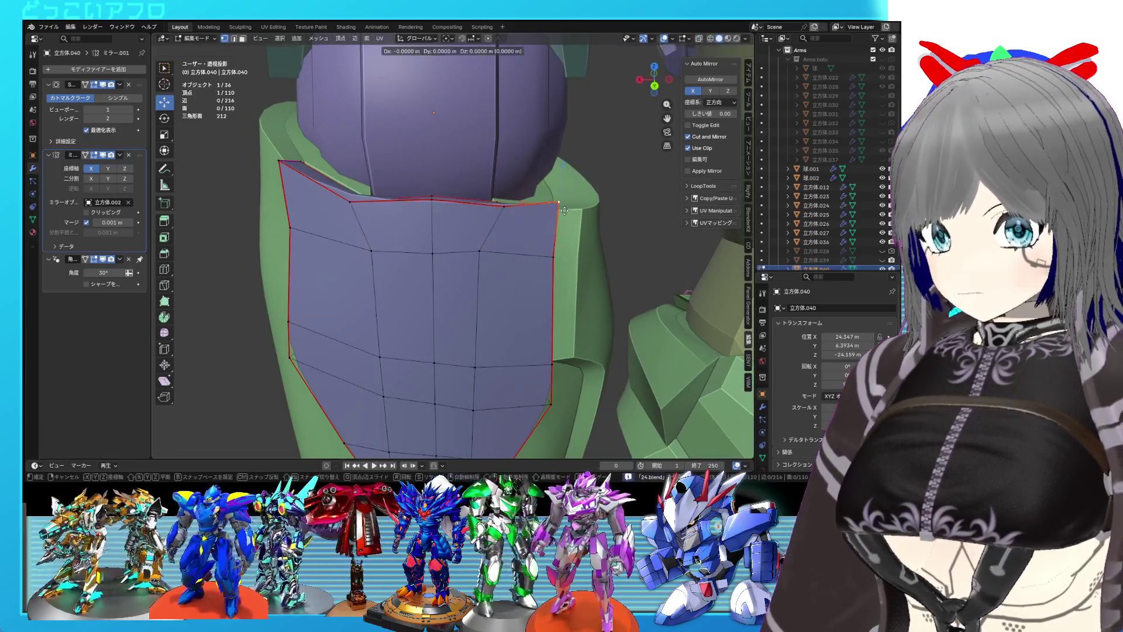
click(560, 221)
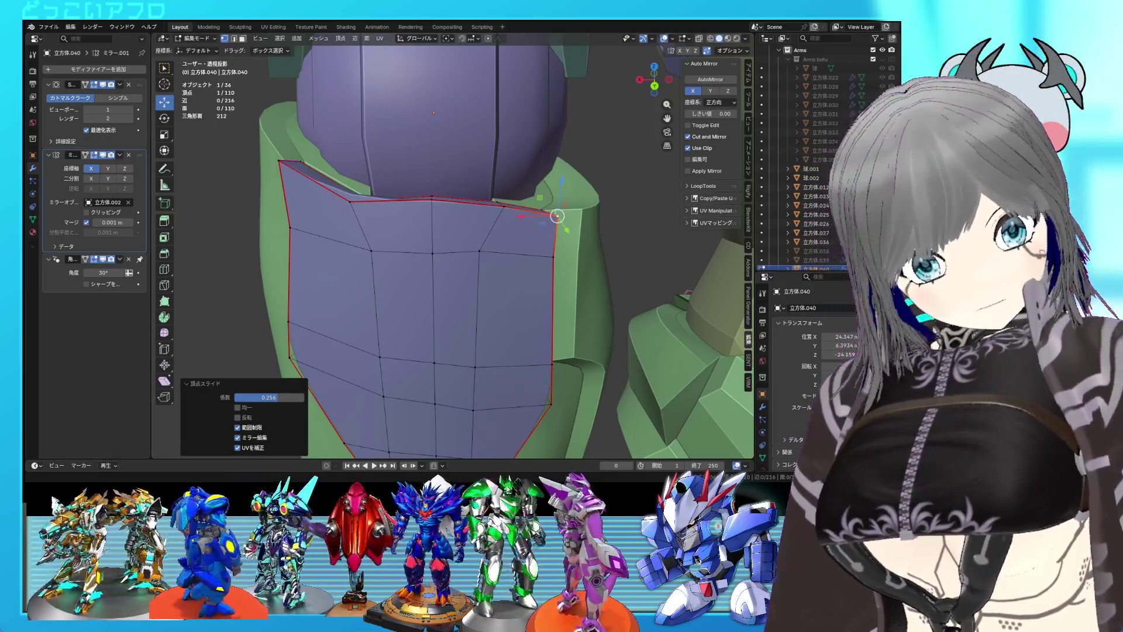
- Select the panel's top-left corner vertex and raise it straight up along Z
drag(557, 216, 484, 194)
key(shift+z)
click(379, 237)
click(380, 225)
key(shift+z)
key(shift+z)
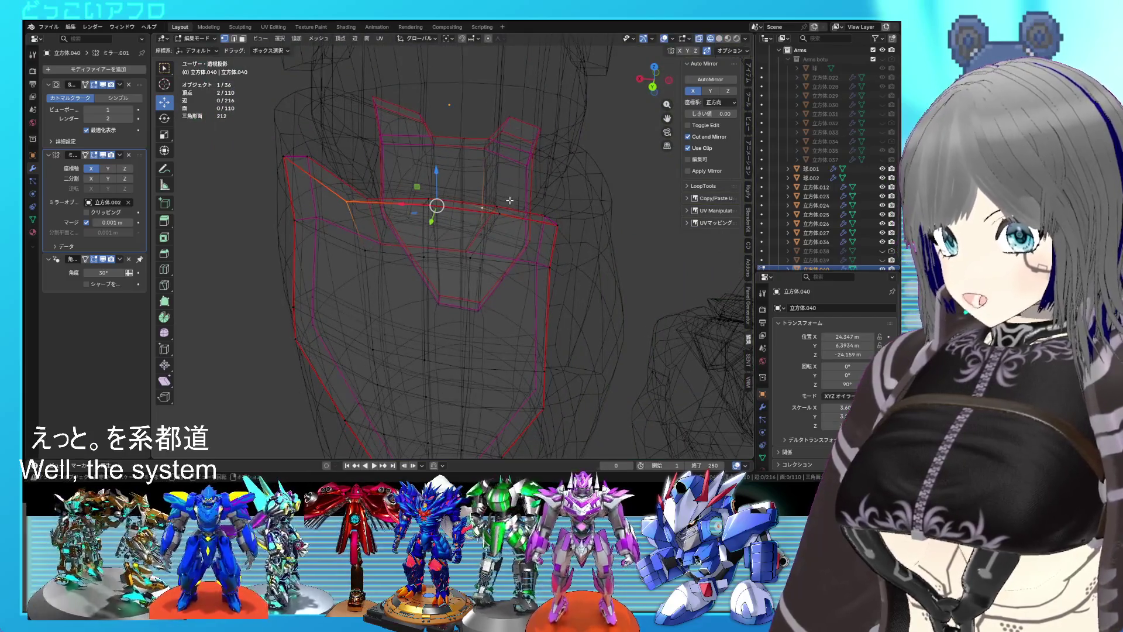
click(346, 201)
key(shift+z)
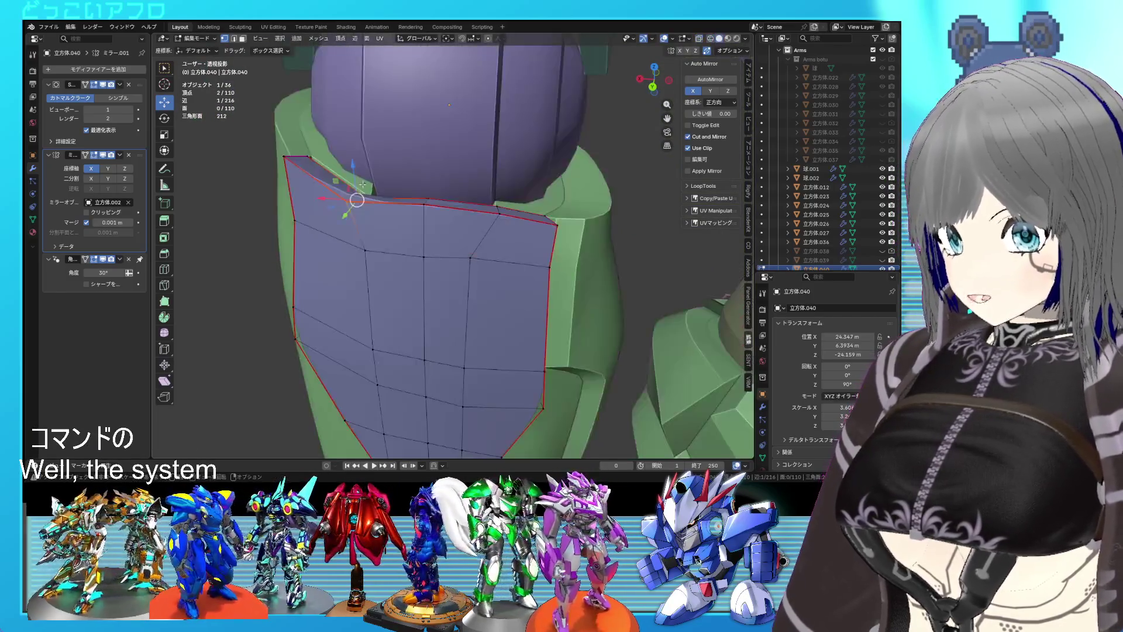
drag(355, 167, 357, 151)
scroll(down, 3)
drag(460, 235, 394, 238)
key(shift+z)
- Clear the crease on the panel's two opposite corner faces with Shift+E -1
click(354, 234)
click(354, 234)
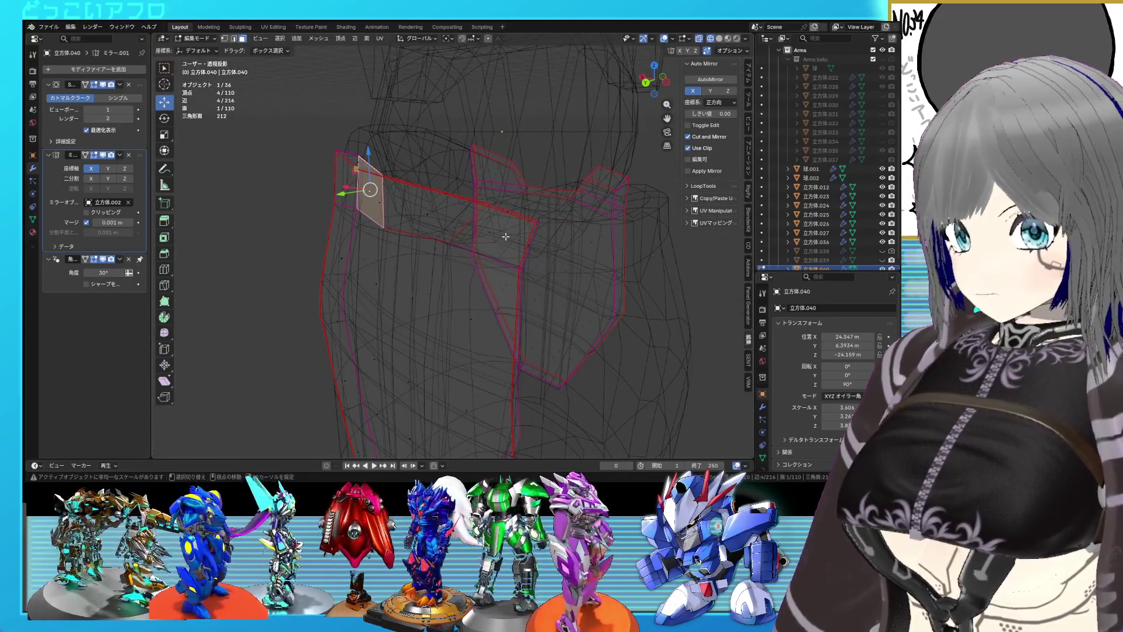
click(506, 236)
key(shift+e)
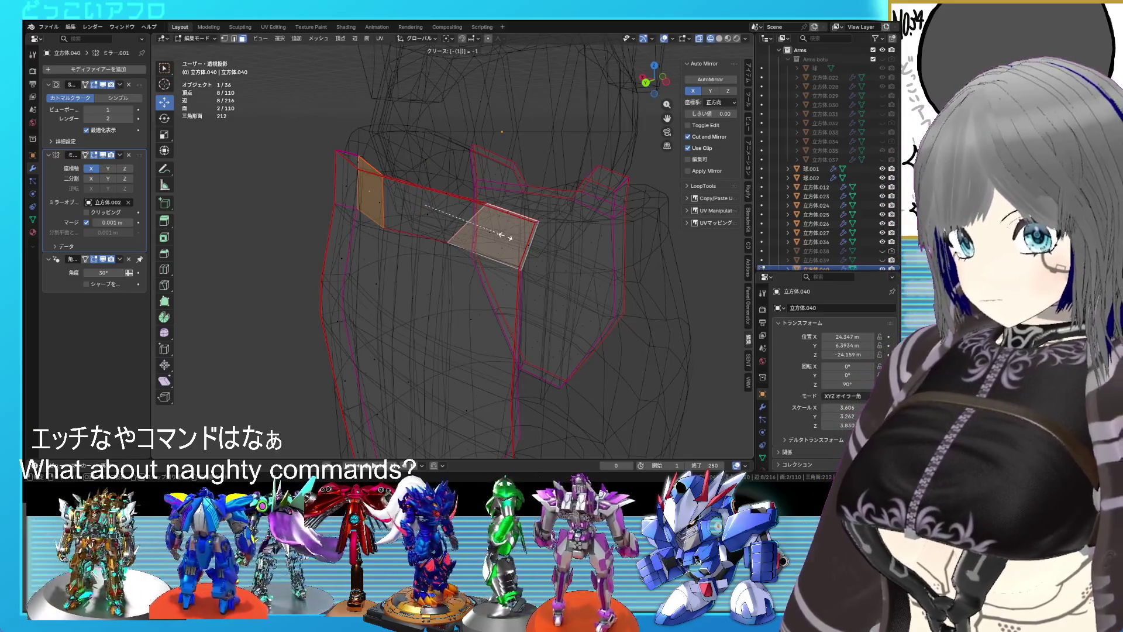
key(Return)
- Clear the crease on the edges along the panel's side
drag(520, 225, 374, 236)
click(281, 218)
key(shift+e)
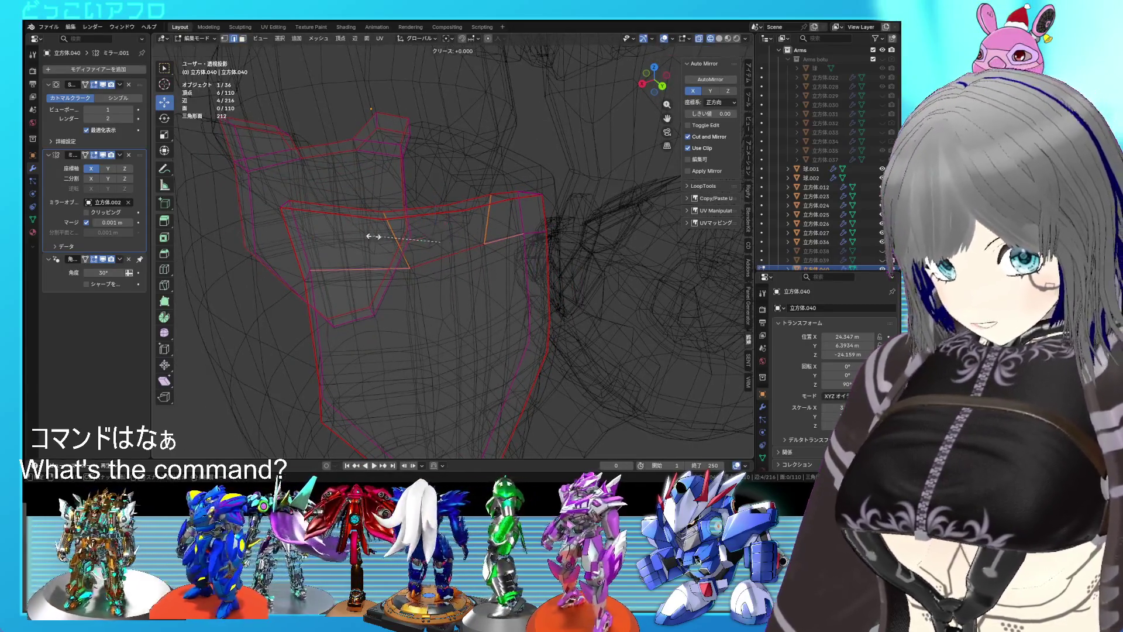
click(374, 237)
key(shift+z)
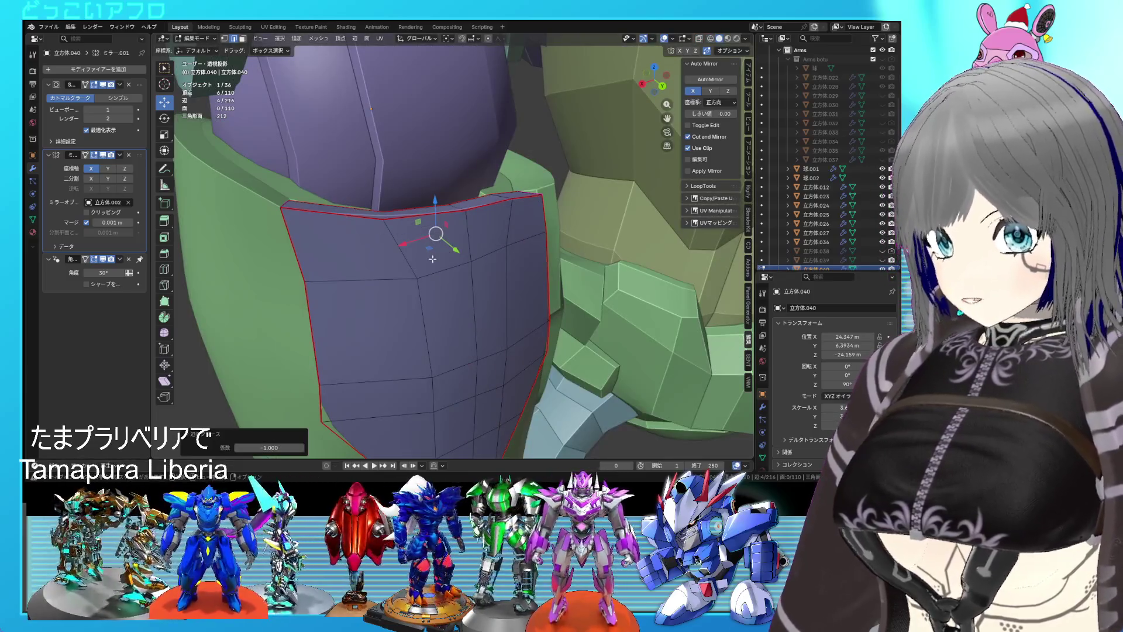
- Check the whole arm in Object Mode and orbit to face the purple forearm panel
key(Tab)
drag(444, 273, 304, 233)
key(Tab)
scroll(down, 3)
key(Tab)
key(Tab)
scroll(up, 3)
drag(455, 286, 516, 282)
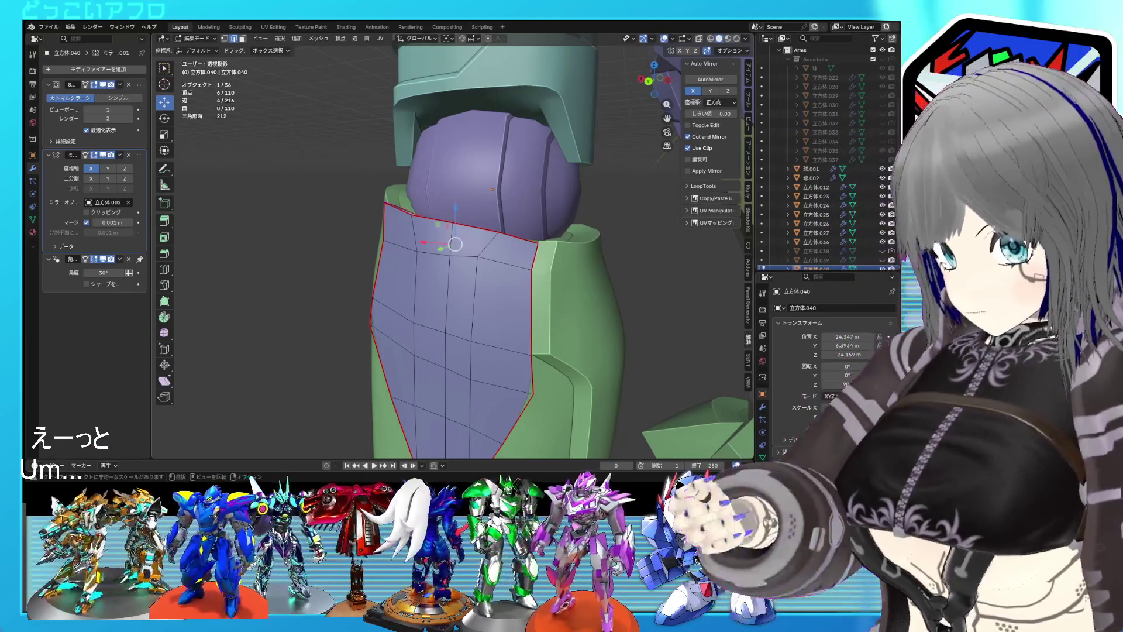
- Save the file, then select the green 立方体.036 forearm armour and enter Edit Mode
scroll(up, 3)
drag(639, 244, 562, 248)
key(Tab)
key(ctrl+s)
click(560, 203)
key(Tab)
- Push the vertical strip of forearm faces out 0.0925 m with Alt+S and shift it into place
scroll(up, 3)
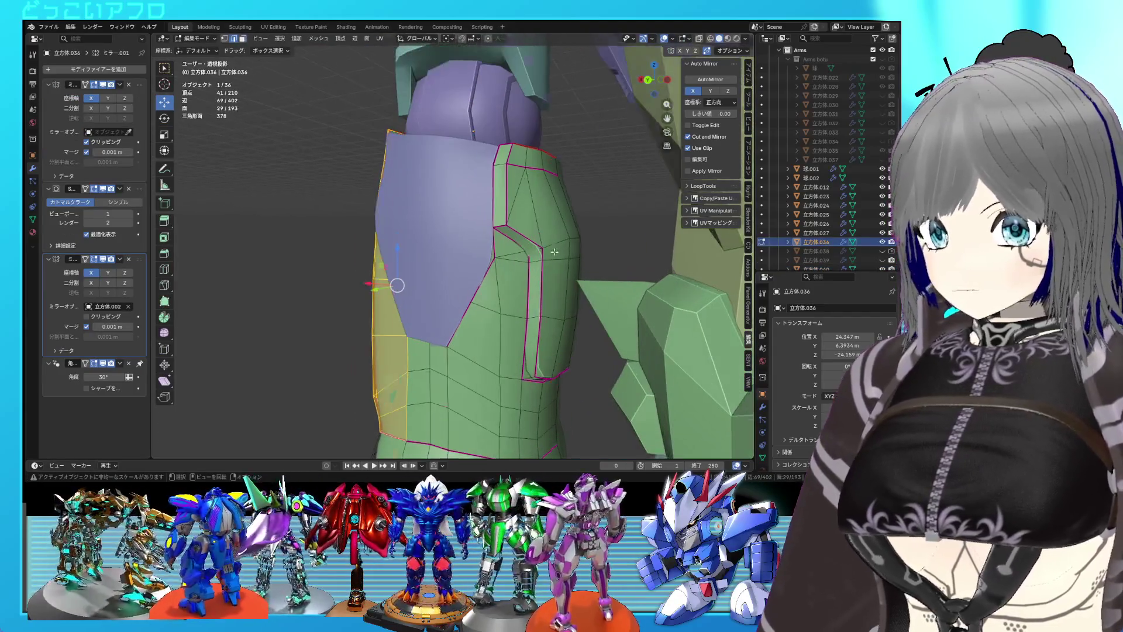
click(592, 283)
drag(596, 253, 597, 255)
drag(596, 254, 528, 174)
drag(562, 187, 562, 187)
drag(562, 188, 657, 281)
key(alt+s)
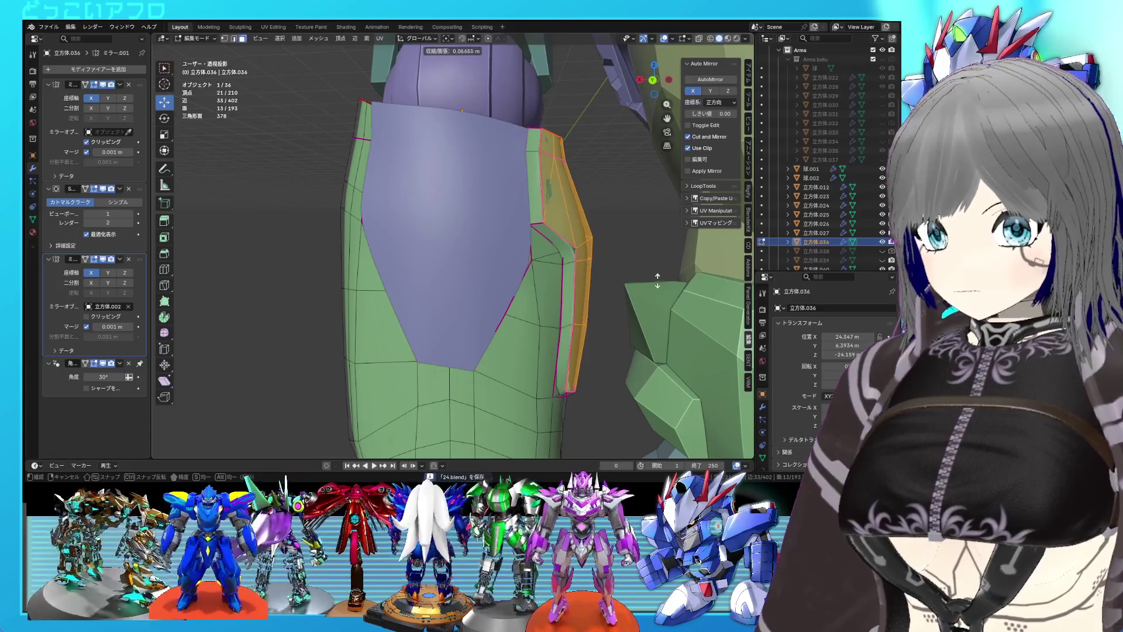
click(646, 257)
drag(646, 257, 578, 218)
drag(502, 181, 499, 172)
drag(499, 173, 518, 210)
- Select two adjacent seam edges and move them
key(2)
click(475, 115)
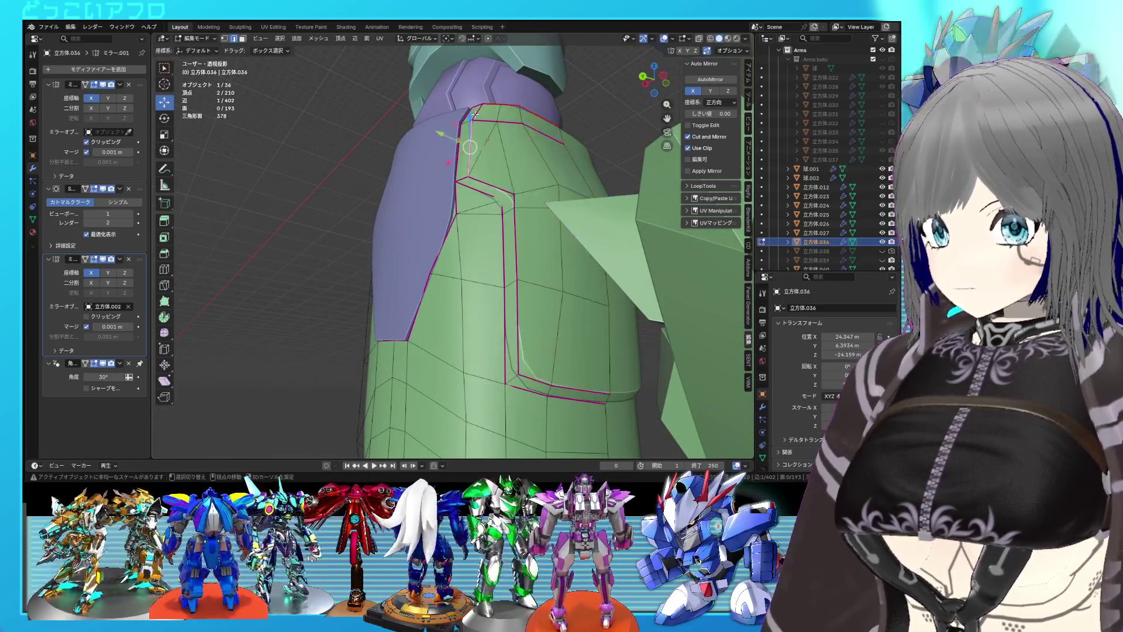
click(475, 116)
drag(471, 120, 500, 283)
key(y)
click(441, 119)
- Dissolve the stray selected edges
key(Tab)
key(Tab)
key(x)
click(491, 219)
- Give a single seam edge a full 1.000 crease and save the file
key(Tab)
key(Tab)
click(501, 223)
key(shift+e)
key(Return)
key(alt+z)
key(alt+z)
key(Tab)
key(ctrl+s)
key(Tab)
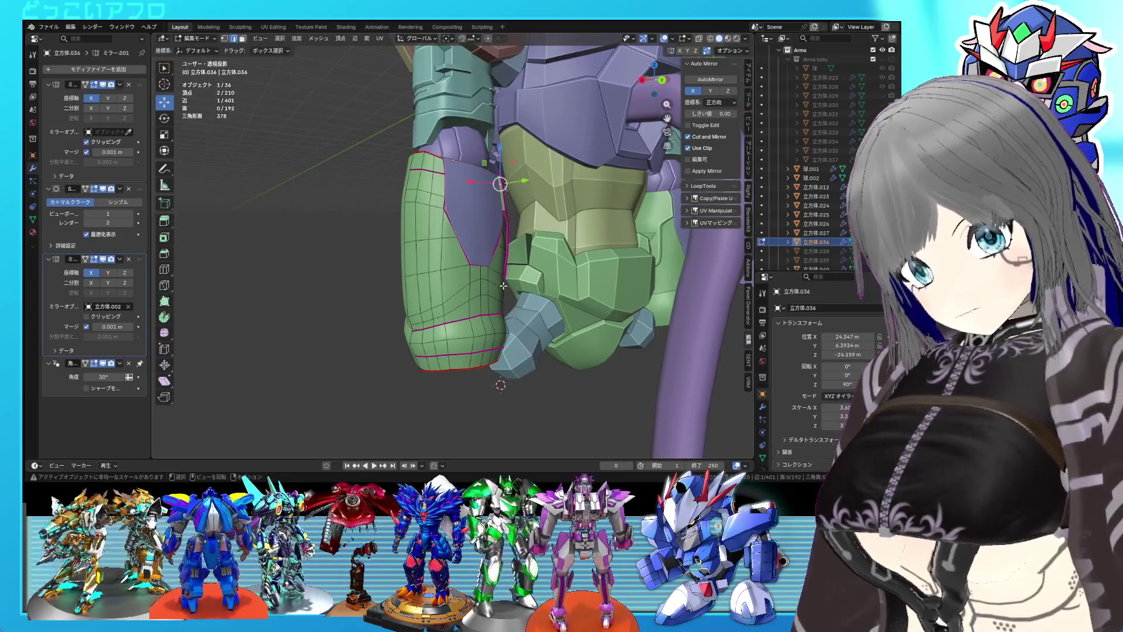
- Box-select the block of lower forearm faces and the faces above them
scroll(up, 3)
drag(462, 355, 431, 316)
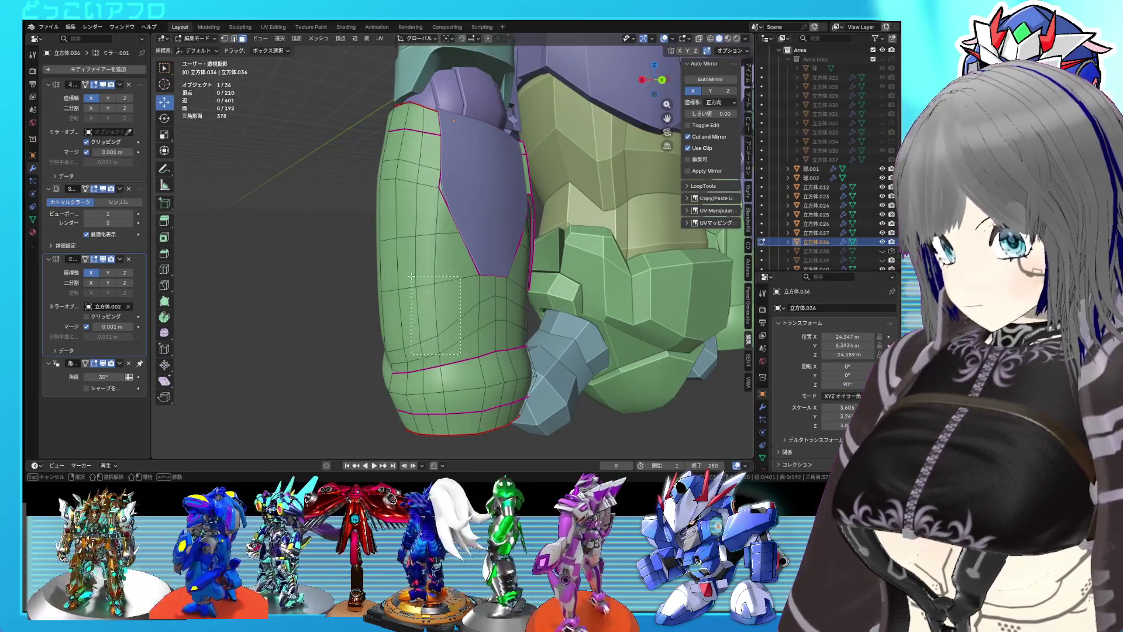
drag(412, 276, 412, 278)
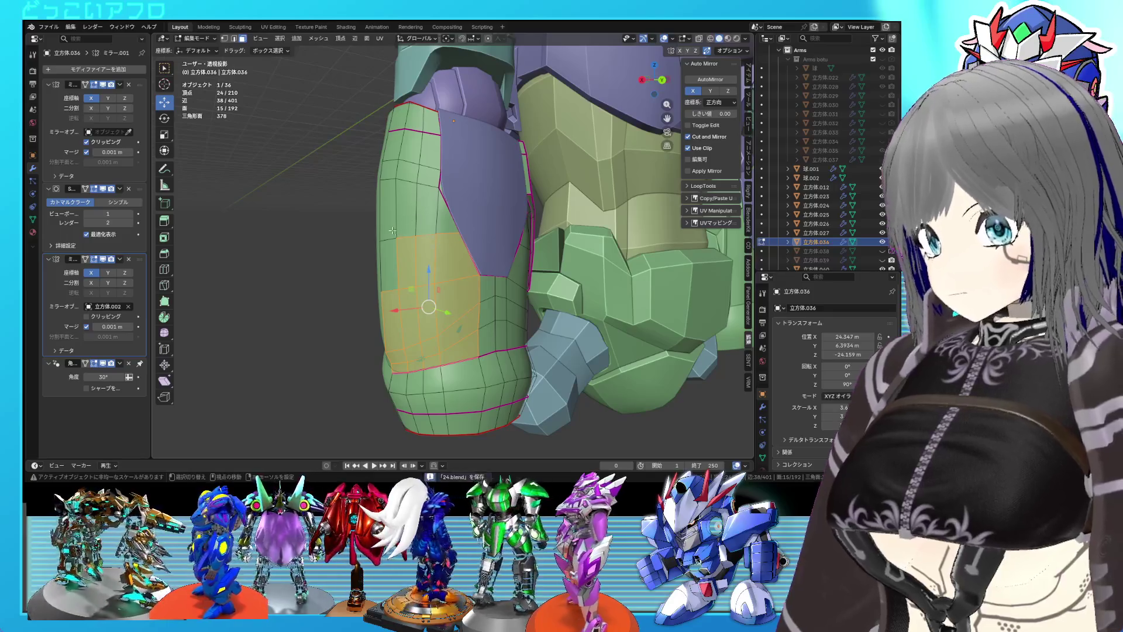
drag(434, 264, 438, 266)
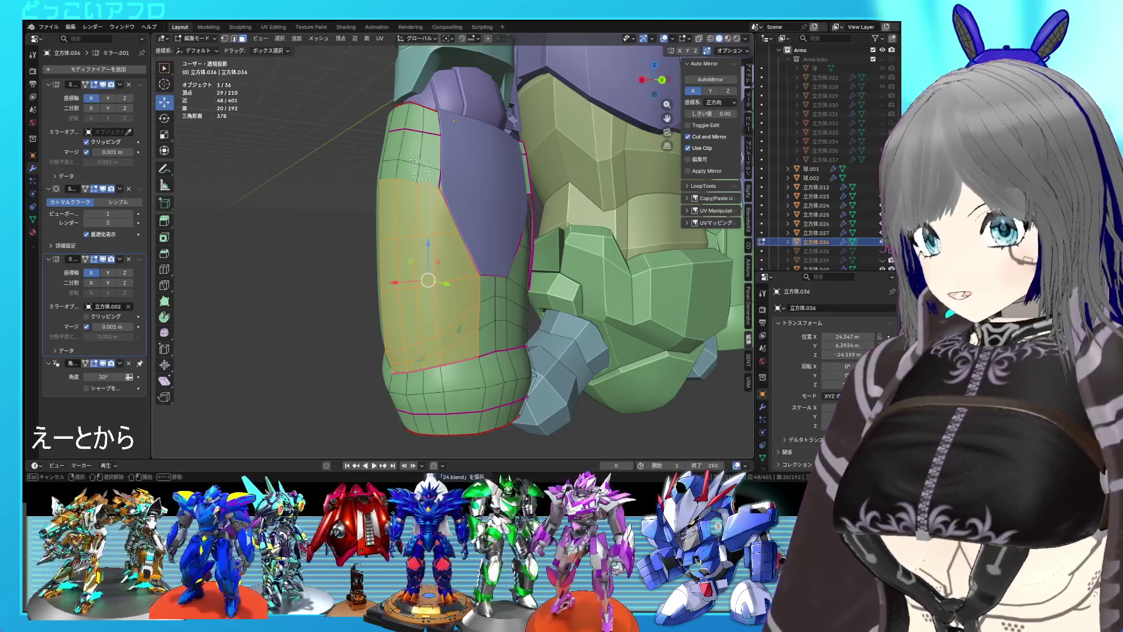
drag(443, 205, 451, 266)
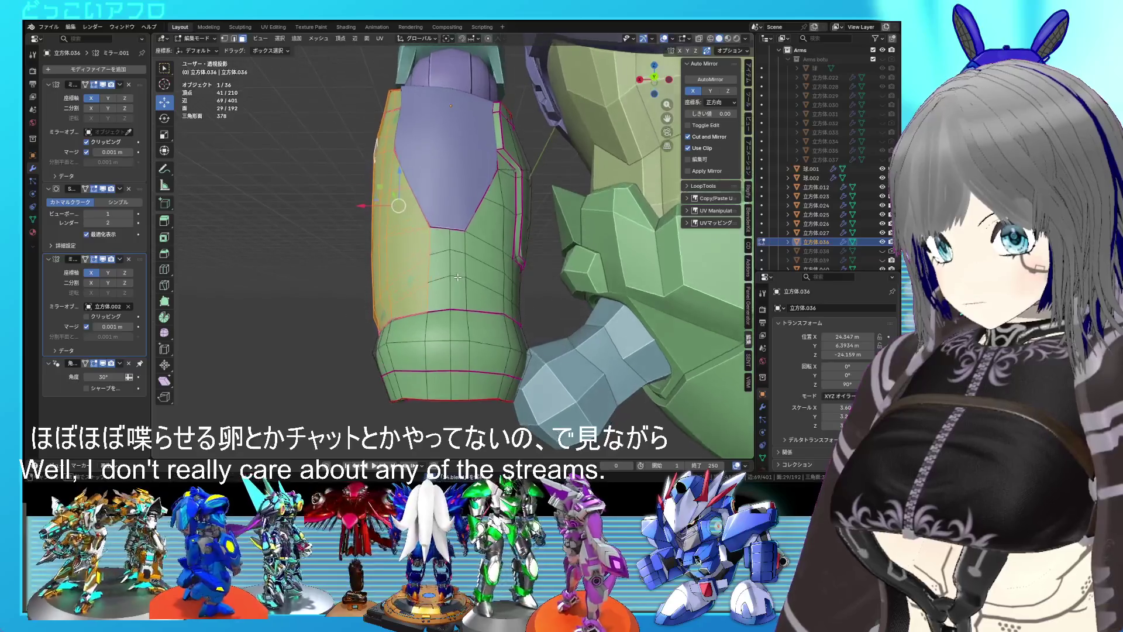
- Select one forearm edge and raise it upward along Z
key(2)
click(458, 310)
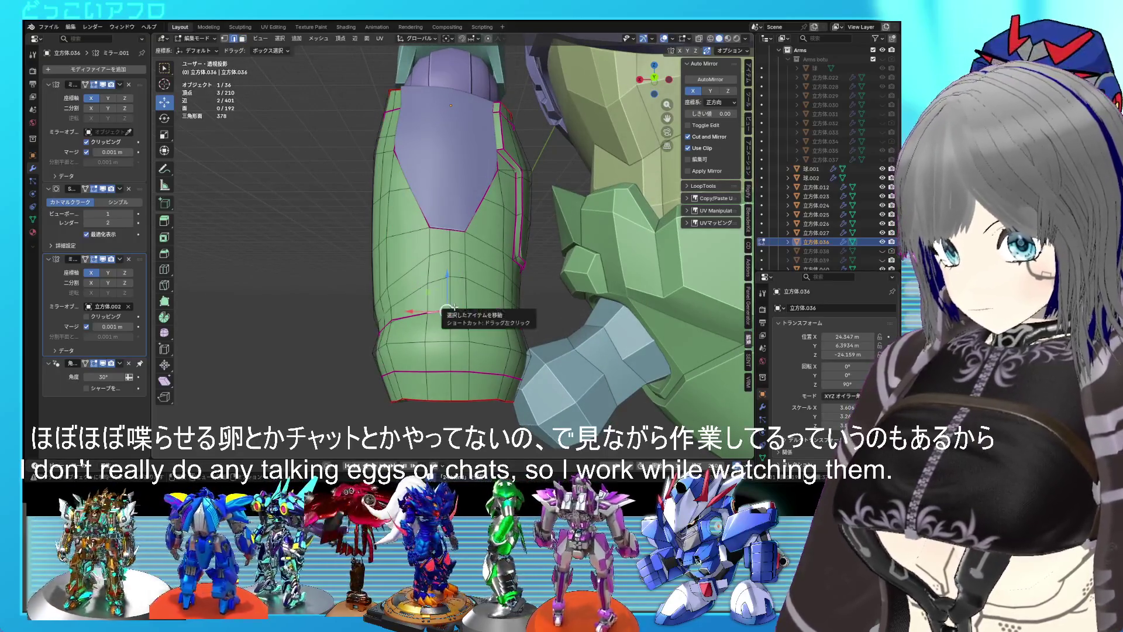
drag(447, 305, 454, 292)
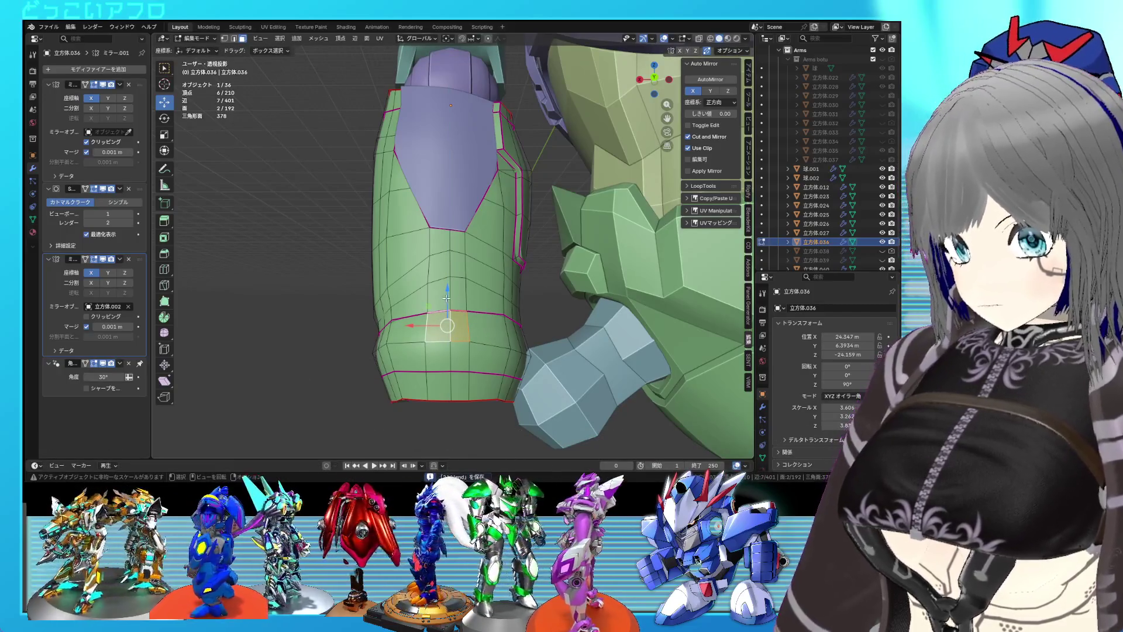
key(Tab)
drag(421, 309, 417, 355)
key(Tab)
- Extrude the forearm's left side faces along their normals and shift them 0.0608 m along Y
drag(395, 325, 385, 330)
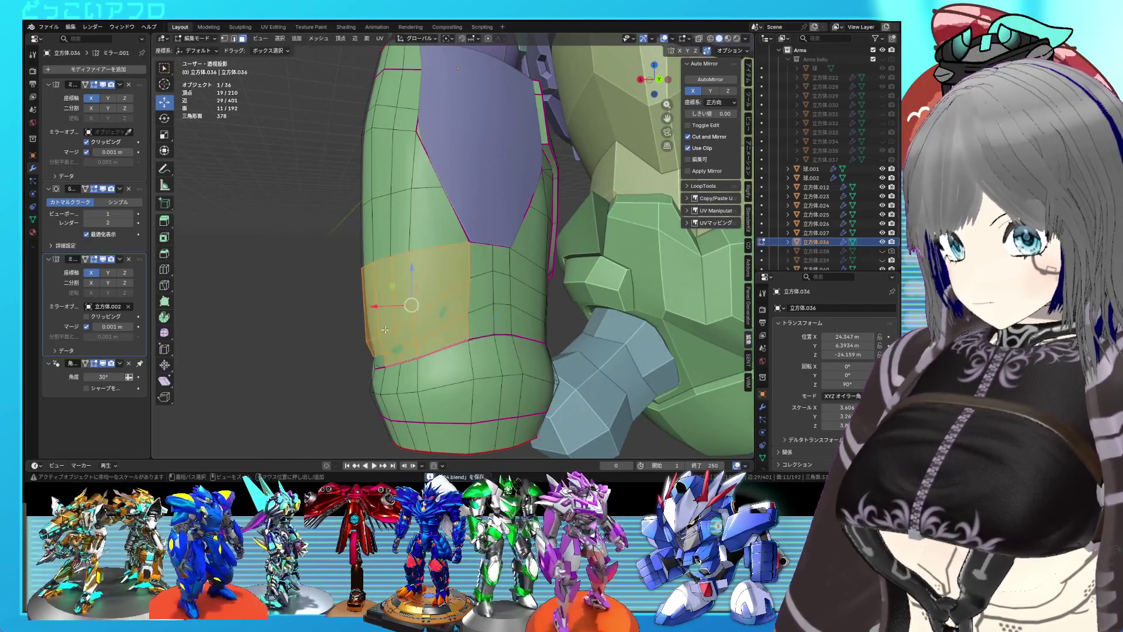
drag(369, 191, 409, 251)
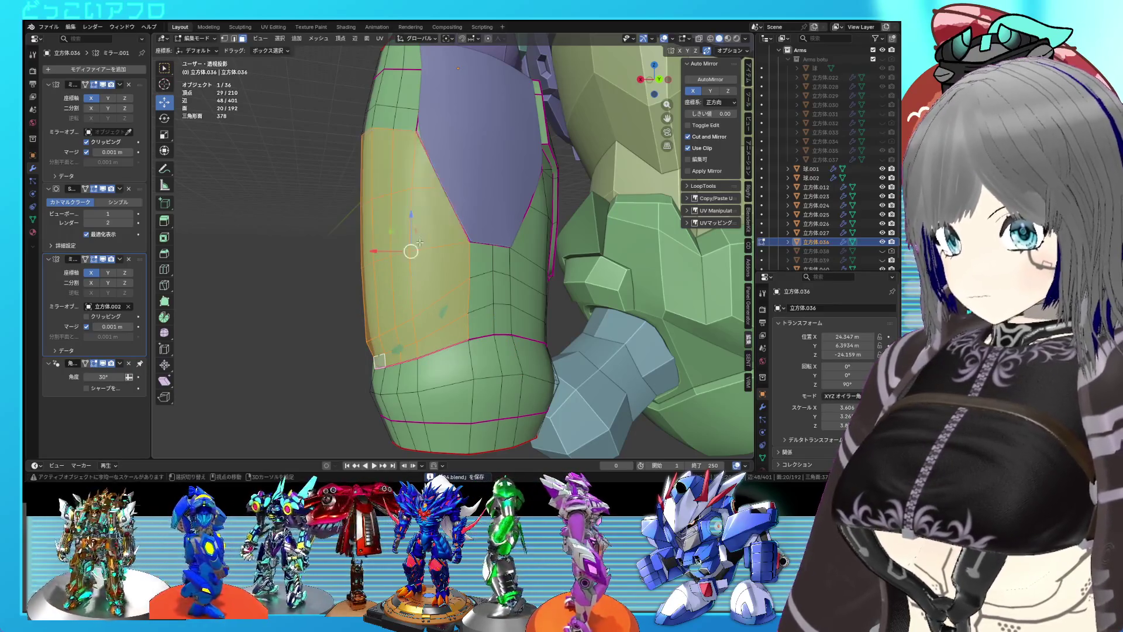
drag(409, 251, 450, 302)
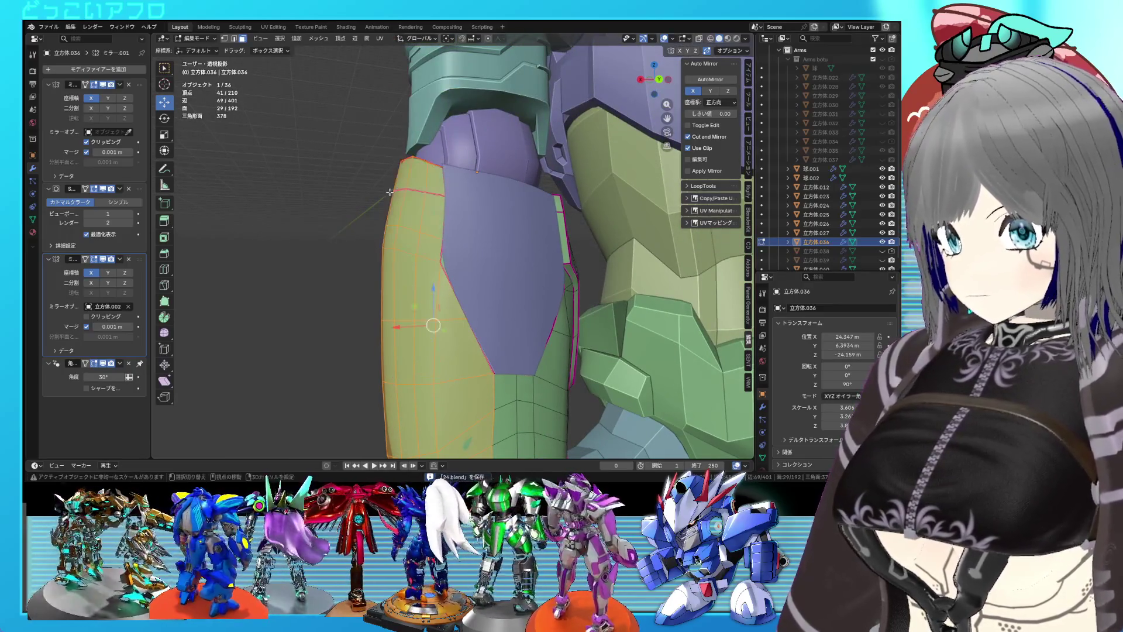
key(shift+z)
key(shift+z)
drag(427, 248, 504, 279)
key(shift+z)
key(shift+z)
key(e)
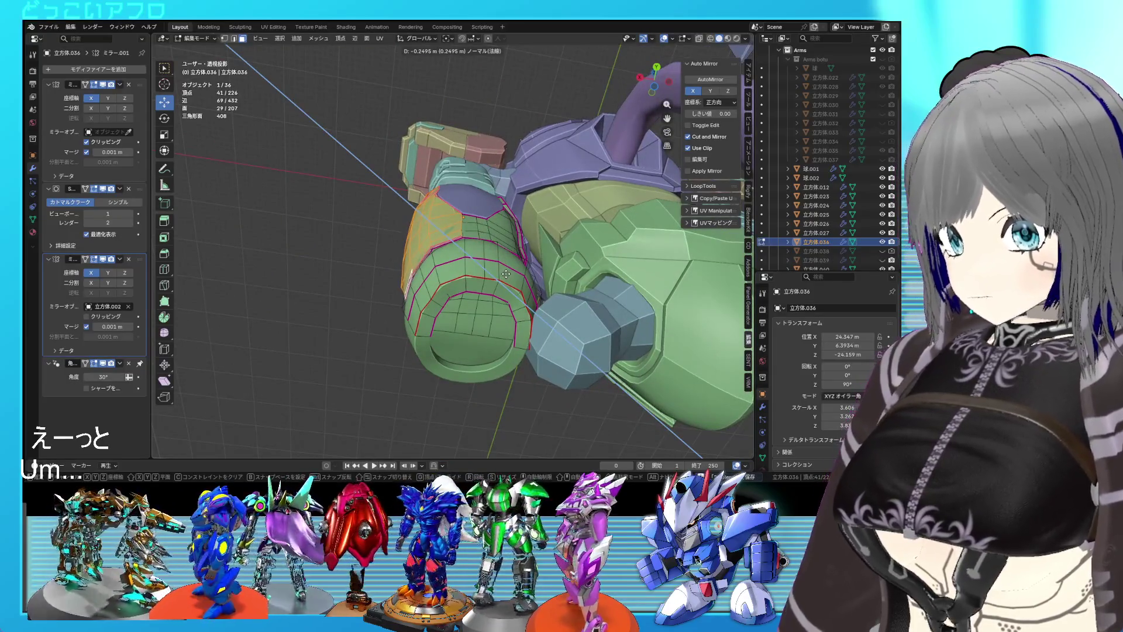
click(505, 271)
key(ctrl+s)
drag(439, 200, 444, 206)
drag(445, 206, 497, 327)
key(Tab)
key(Tab)
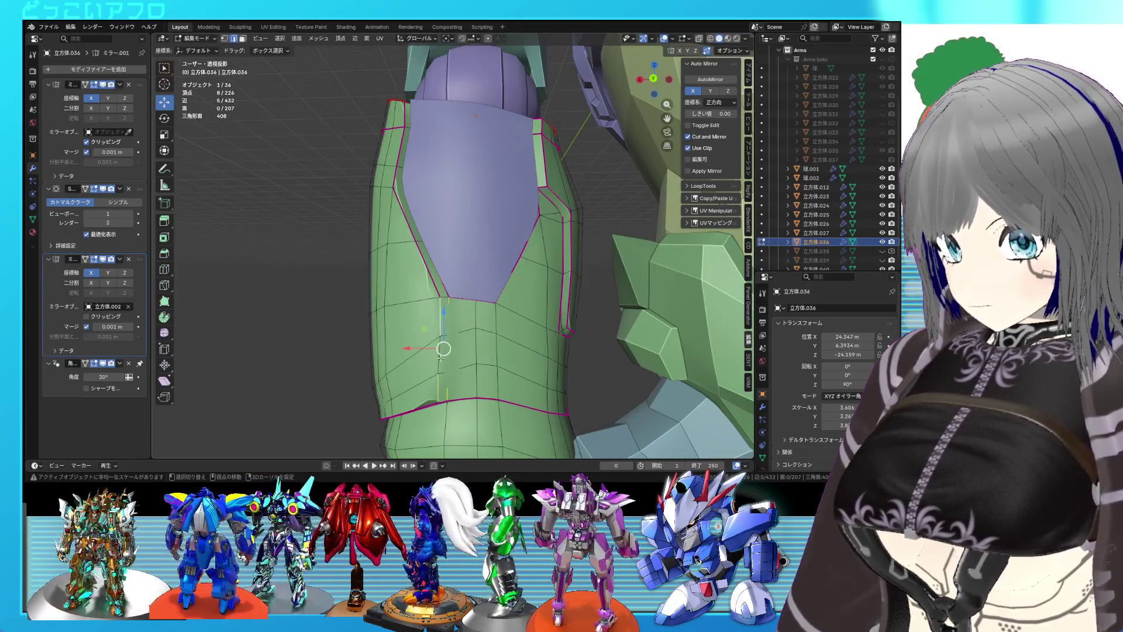
- Give the new seam edges a full crease of 1
key(shift+z)
text(1)
key(Return)
drag(459, 348, 493, 325)
key(shift+z)
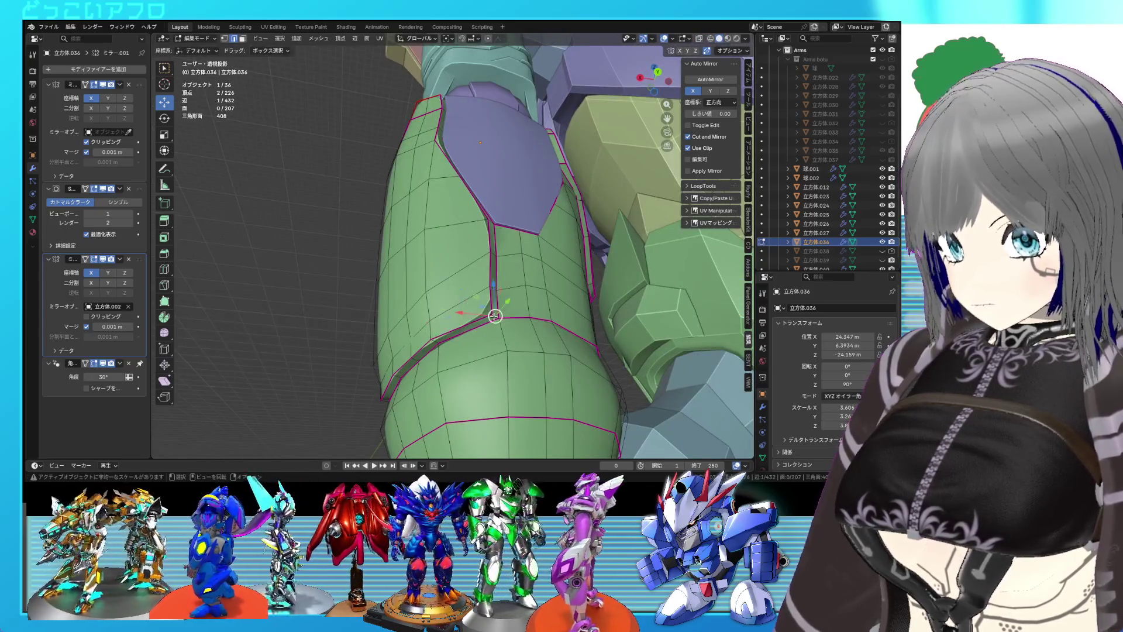
click(519, 344)
drag(519, 344, 458, 172)
- Preview the arm, then select a forearm seam edge and bring up its context options
key(Tab)
key(Tab)
scroll(up, 3)
key(Tab)
key(Tab)
scroll(up, 3)
click(456, 247)
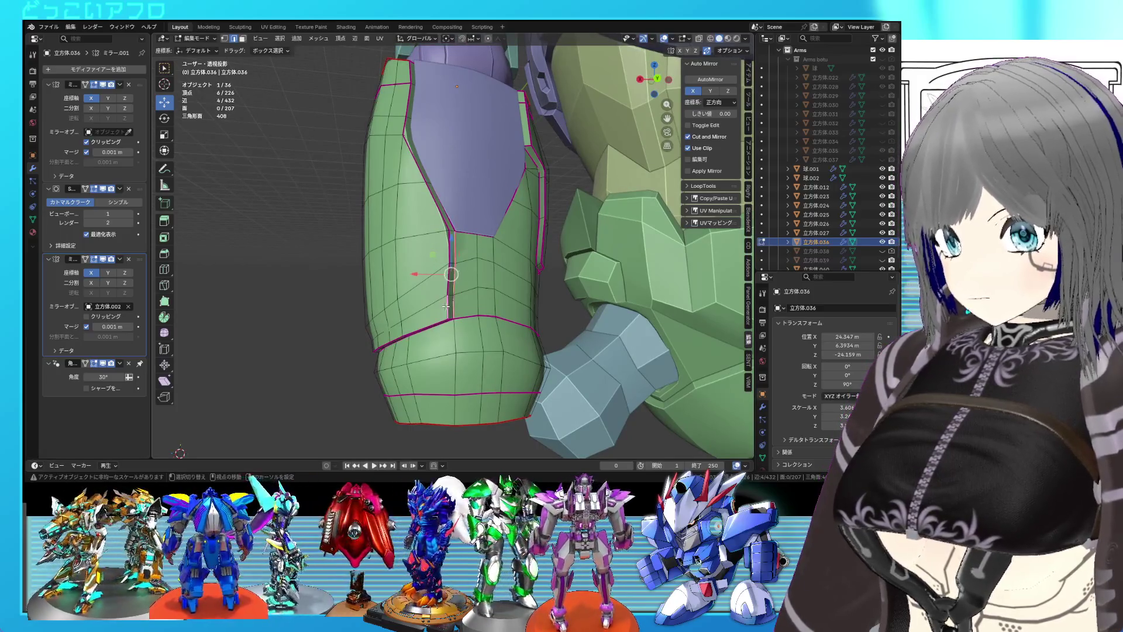
right_click(448, 244)
- Toggle between Object and Edit Mode to inspect the forearm from several angles
click(442, 262)
key(Tab)
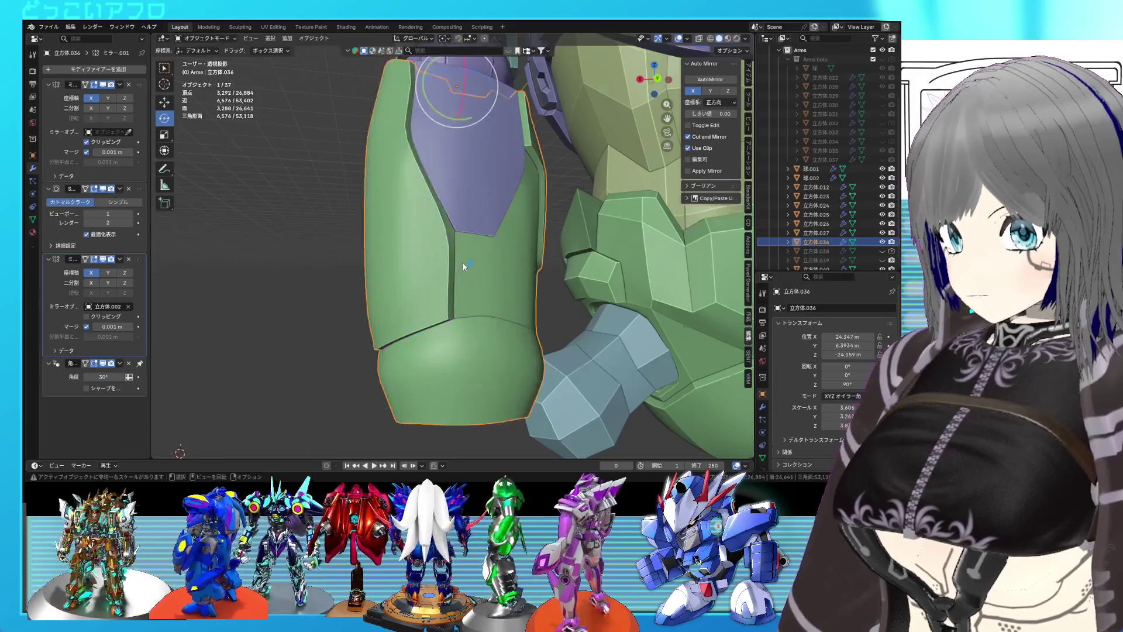
key(Tab)
scroll(up, 3)
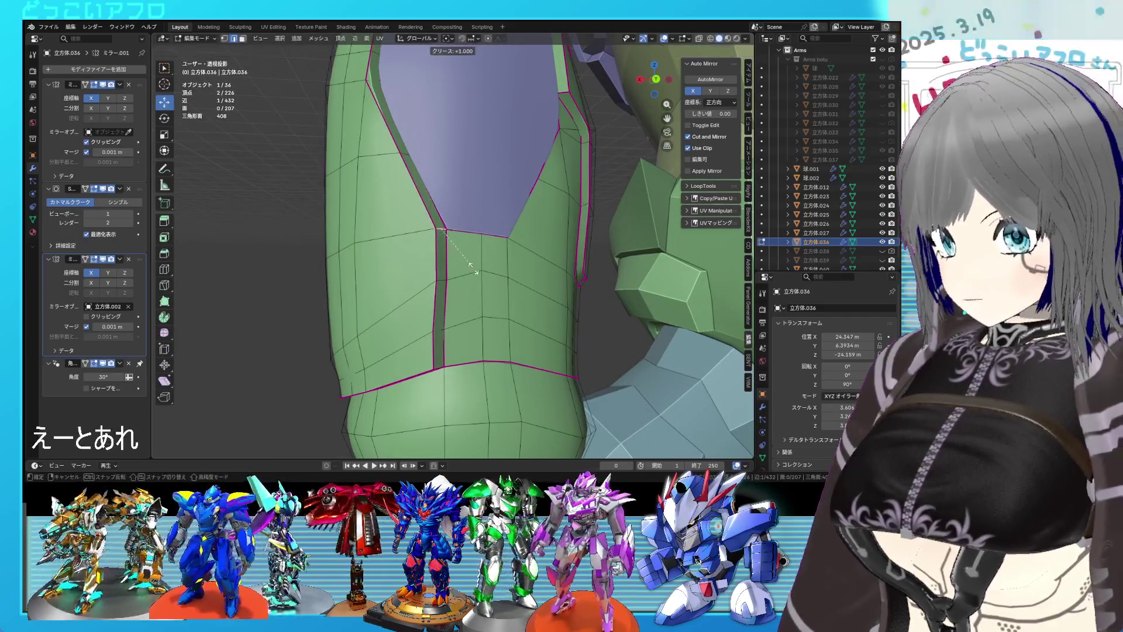
key(Tab)
drag(476, 270, 590, 236)
key(Tab)
scroll(up, 3)
key(Tab)
scroll(down, 3)
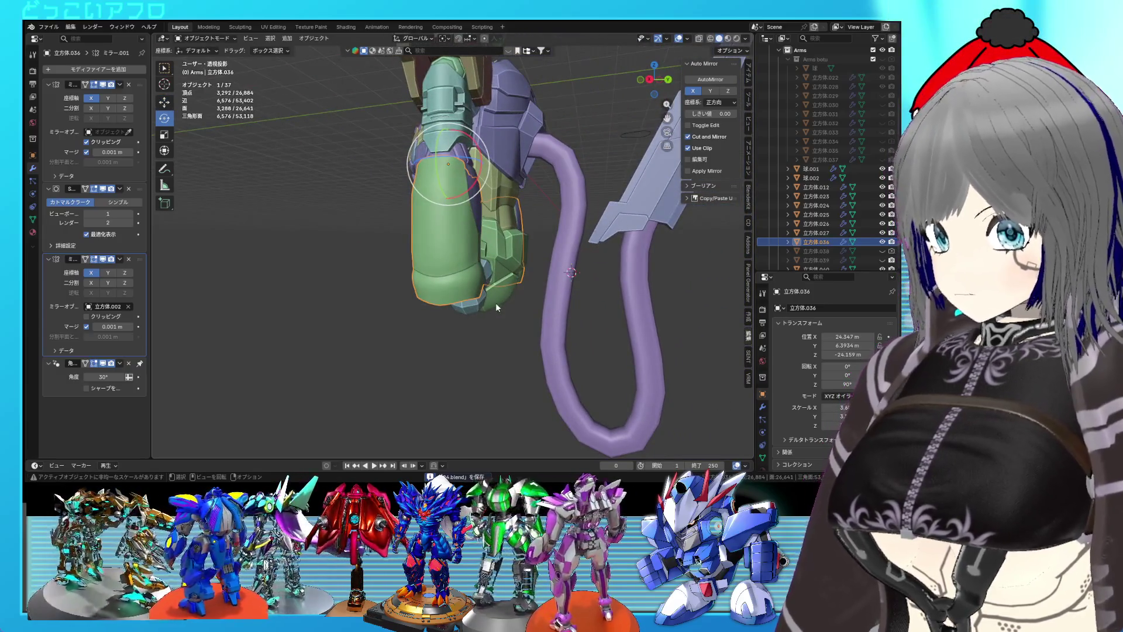
scroll(up, 3)
key(Tab)
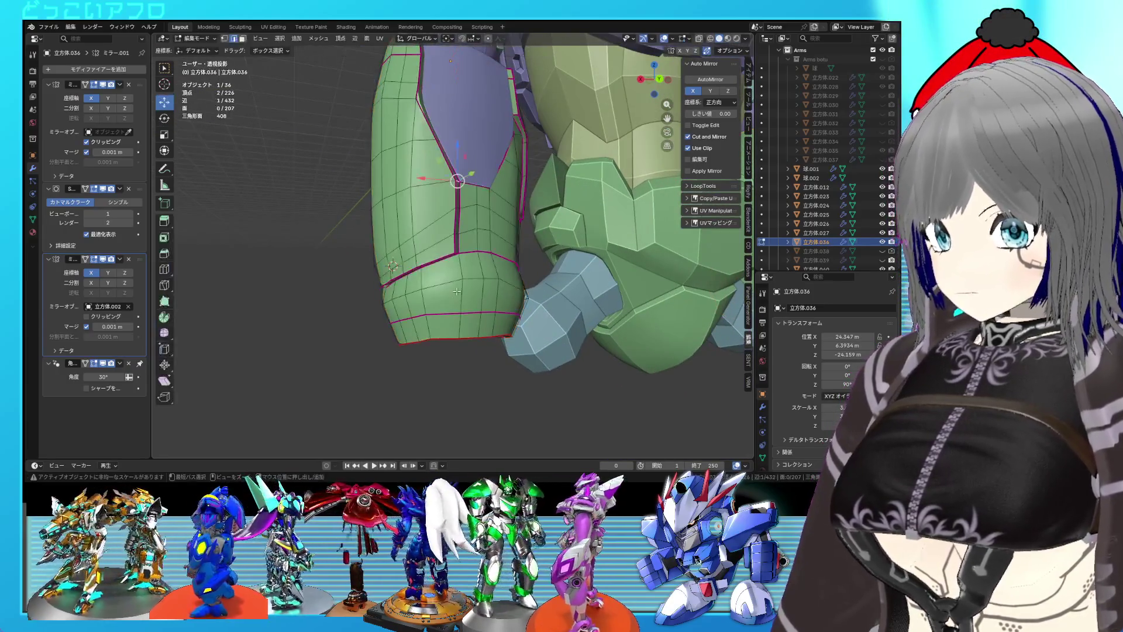
- Undo the earlier extrusion, then extrude the lower cuff faces inward -0.64183 m along Z
key(ctrl+z)
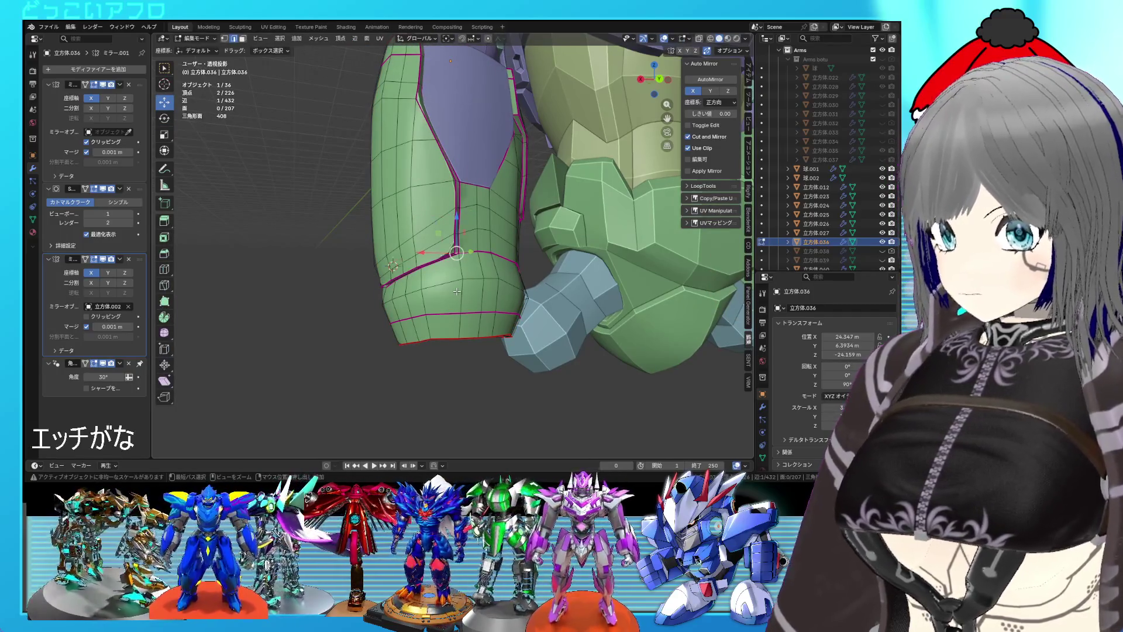
key(ctrl+z)
key(ctrl+z)
key(ctrl+z)
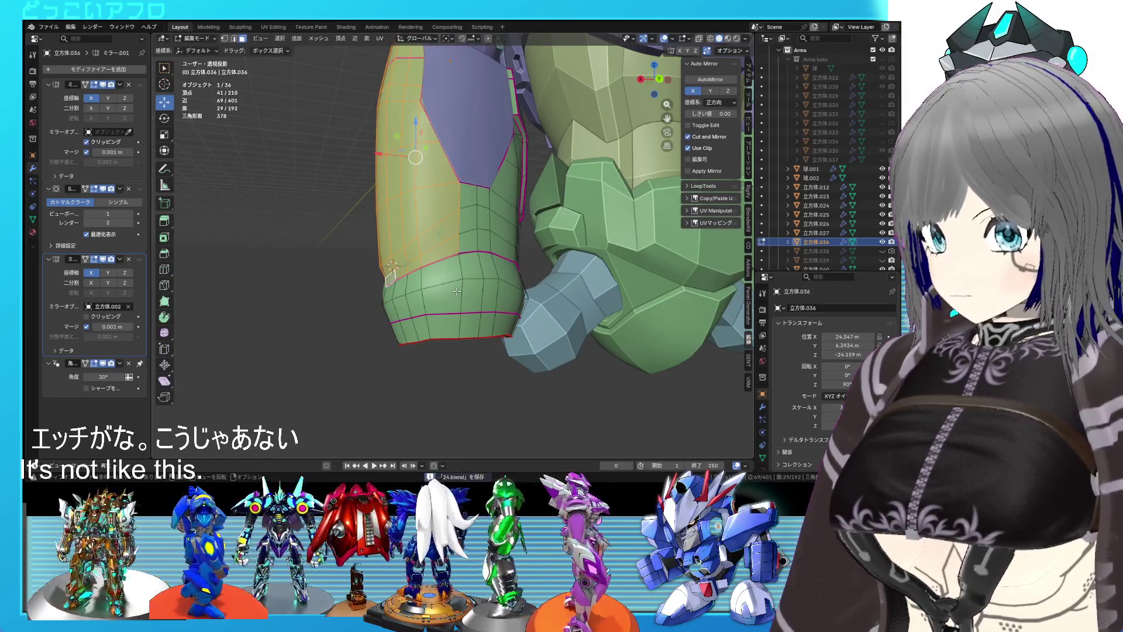
drag(457, 290, 483, 291)
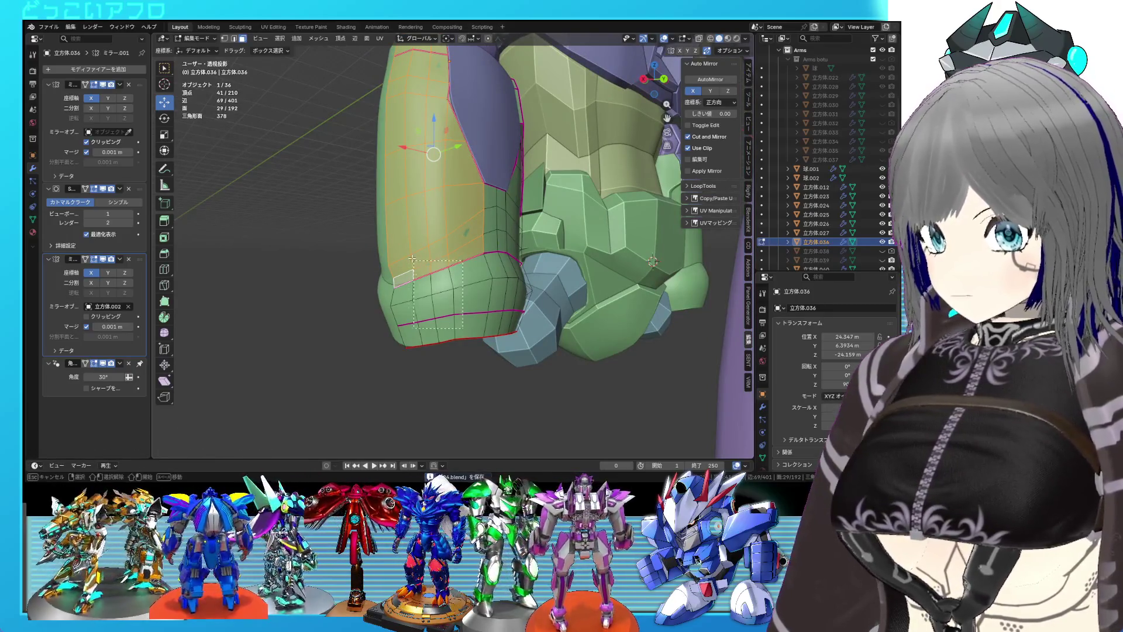
drag(397, 232, 397, 232)
key(ctrl+z)
drag(467, 333, 408, 290)
drag(410, 292, 492, 248)
key(e)
click(498, 292)
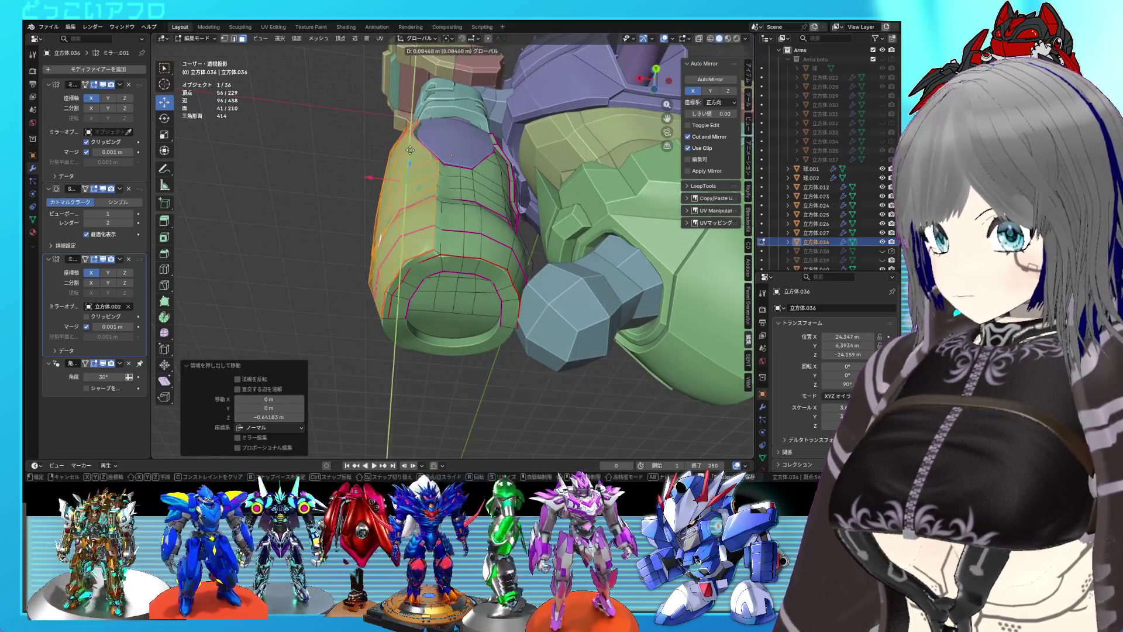
- Give a vertical seam edge a full crease of 1 and mark it sharp
scroll(up, 3)
click(433, 266)
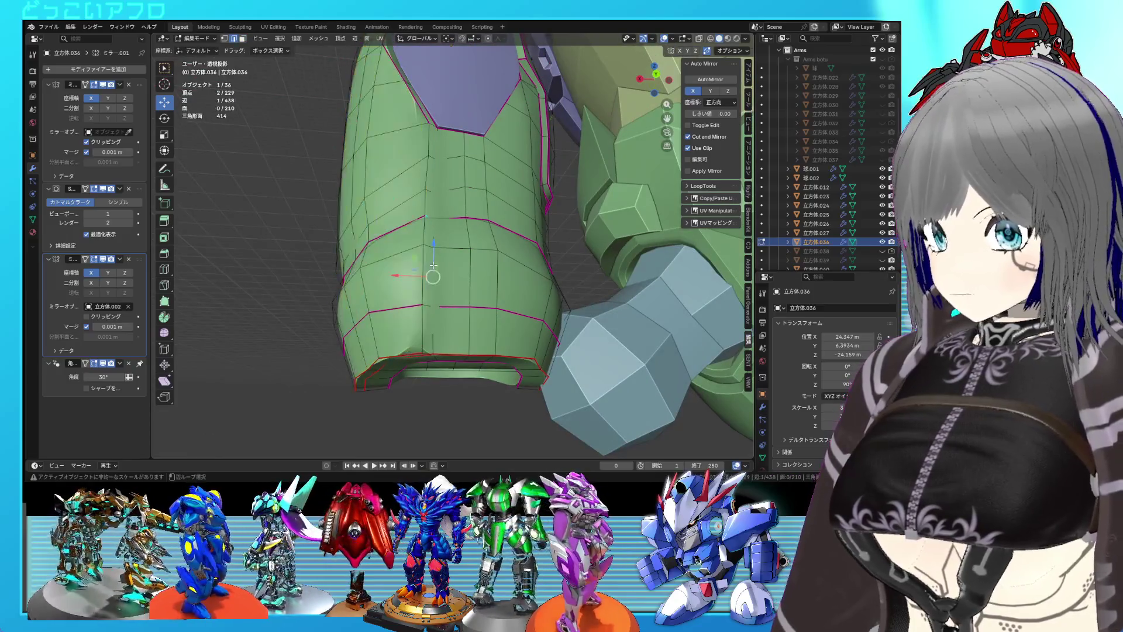
drag(421, 252, 428, 279)
key(shift+e)
text(1)
key(Return)
key(ctrl+e)
click(428, 276)
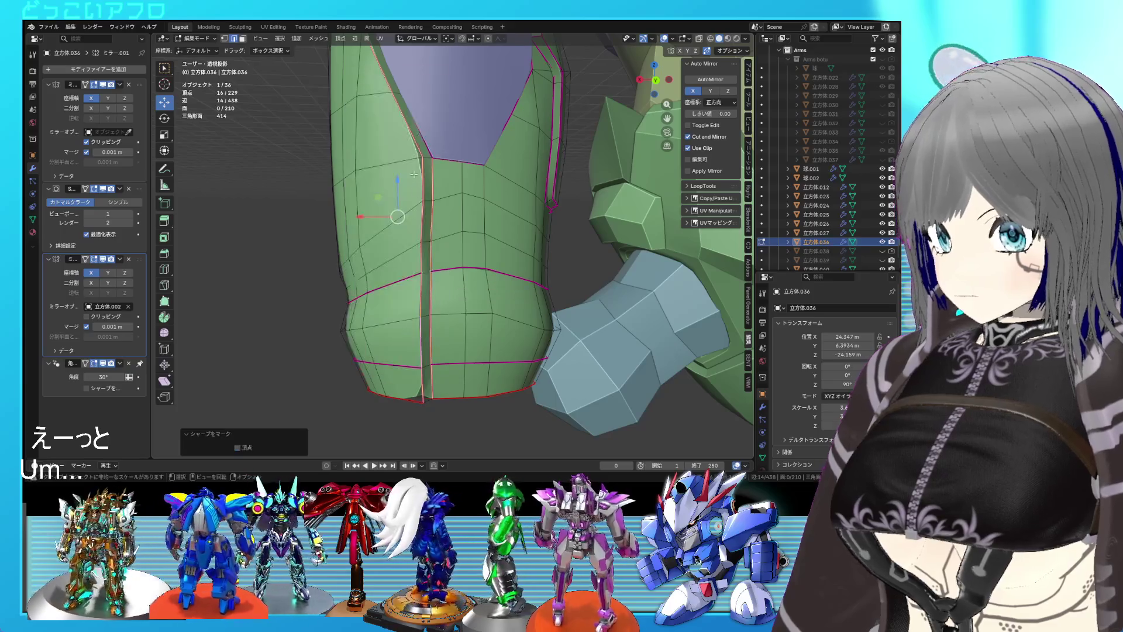
- Mark a single forearm seam edge as sharp and check the shading in Object Mode
click(425, 158)
key(ctrl+e)
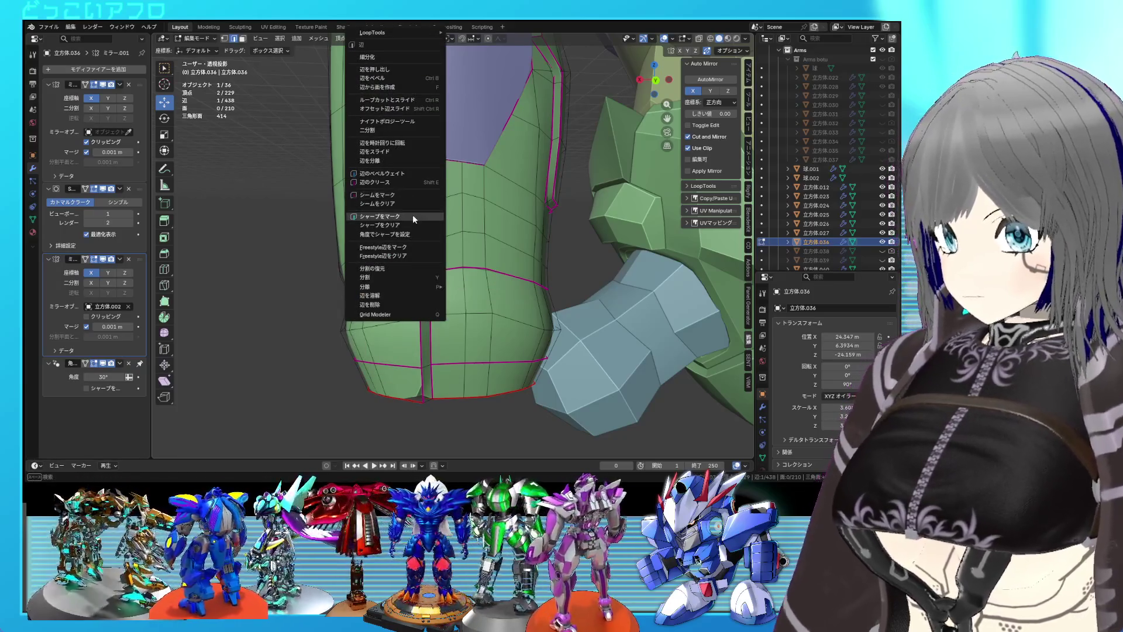
click(413, 217)
key(Tab)
drag(553, 280, 426, 254)
key(Tab)
- Crease the shortest-path seam edges on the arm's side and mark them sharp
scroll(up, 3)
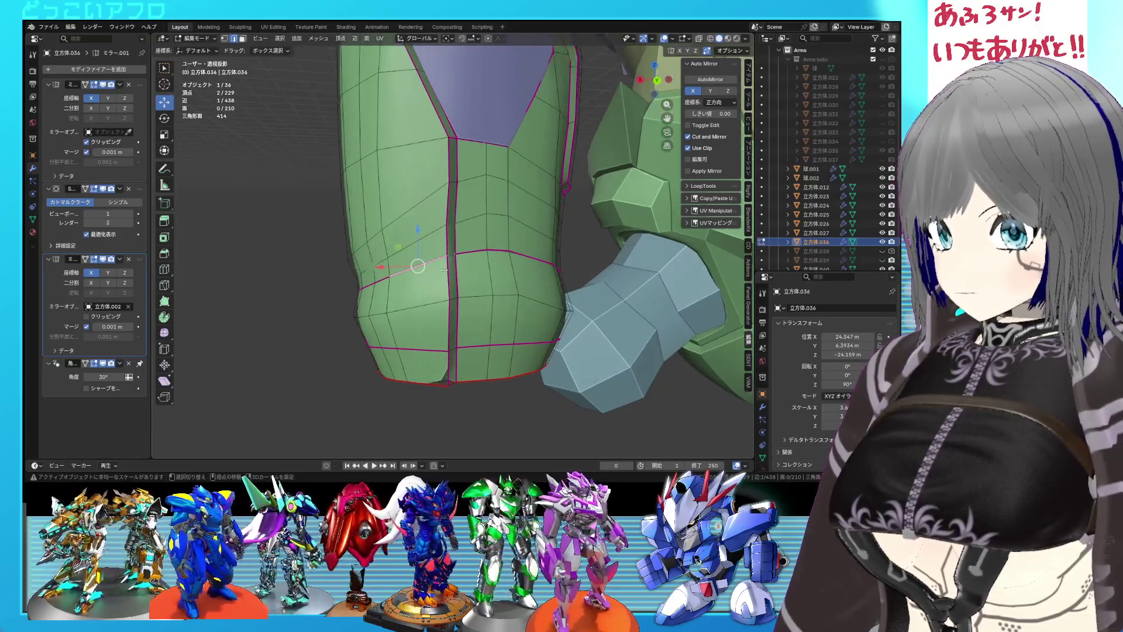
click(429, 265)
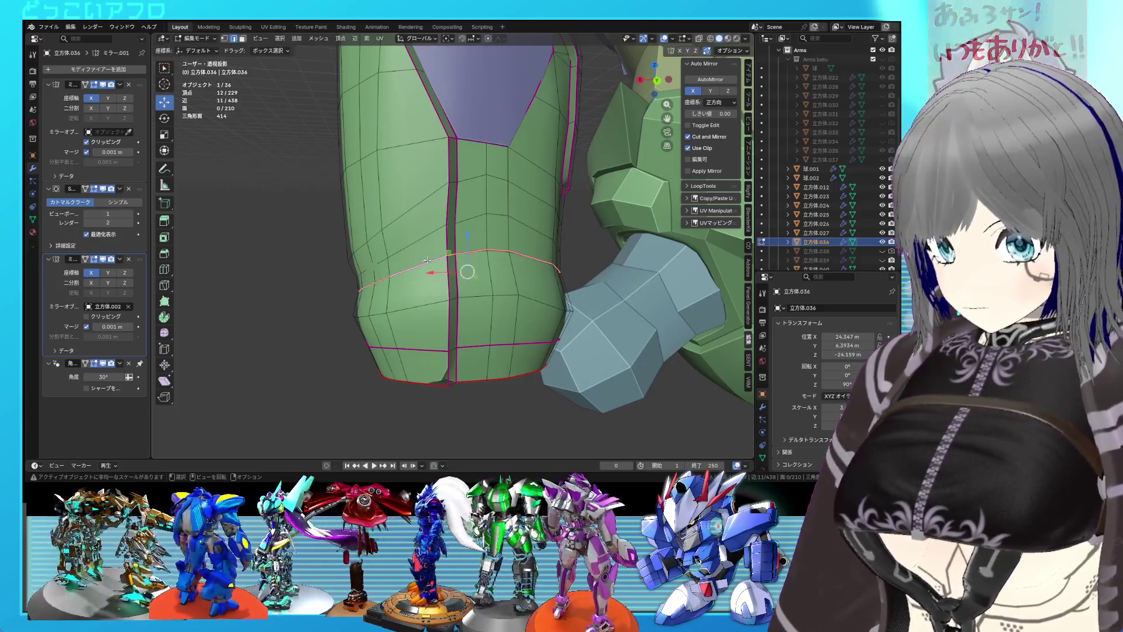
drag(412, 279, 468, 293)
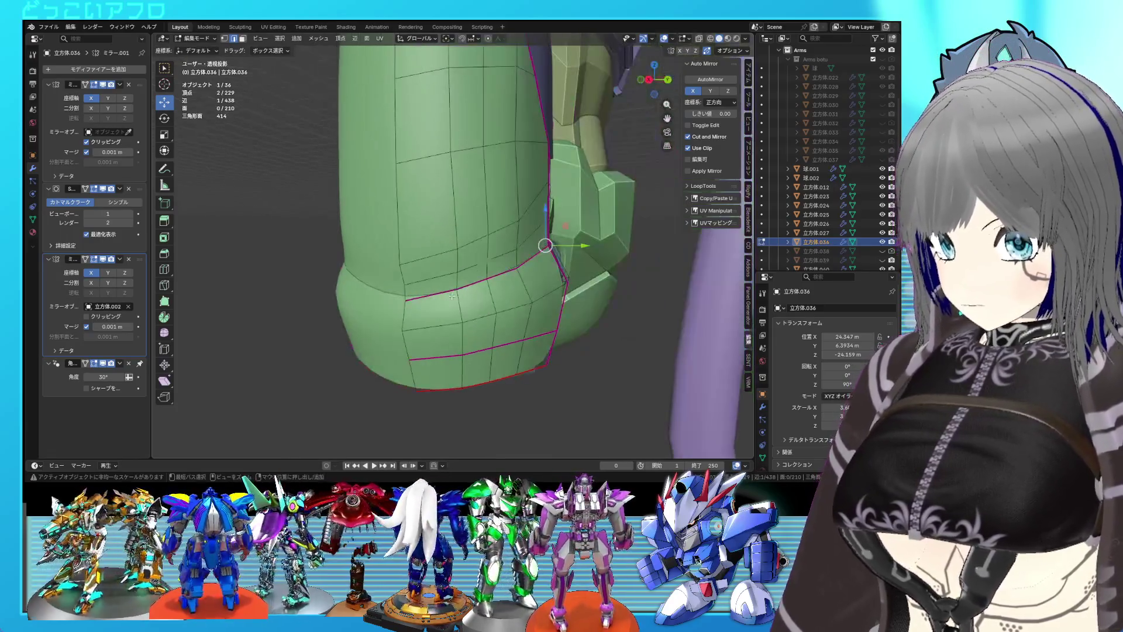
click(468, 293)
key(shift+e)
text(-1)
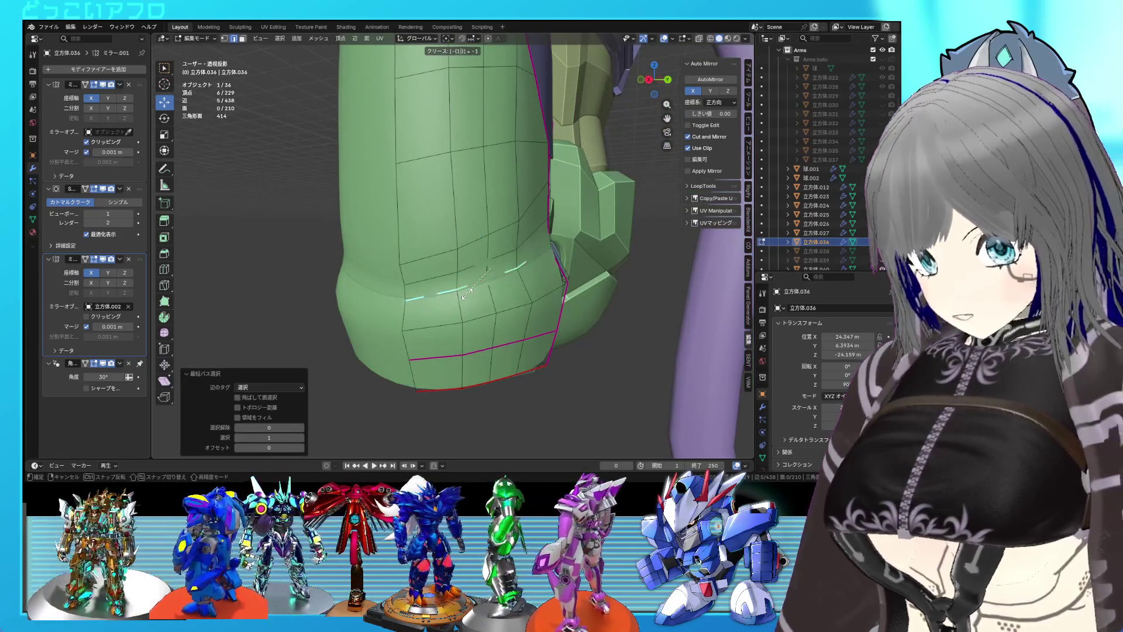
key(Return)
right_click(467, 293)
click(462, 302)
drag(461, 302, 382, 300)
- Extend the seam edge path, shift those edges sideways along X, and save
click(404, 289)
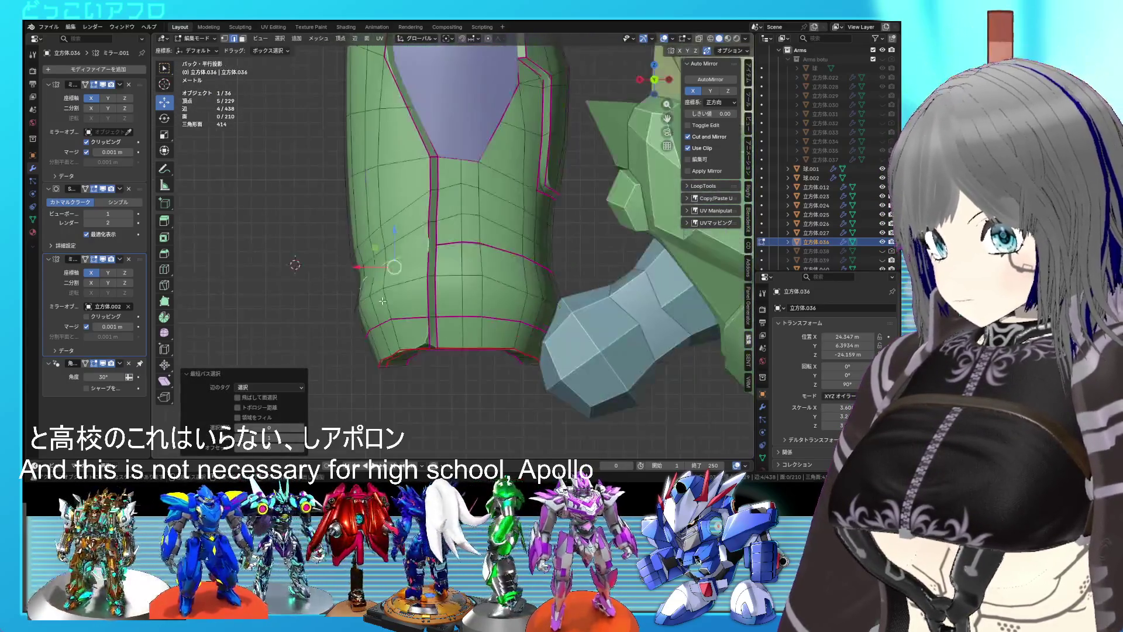
key(g)
key(x)
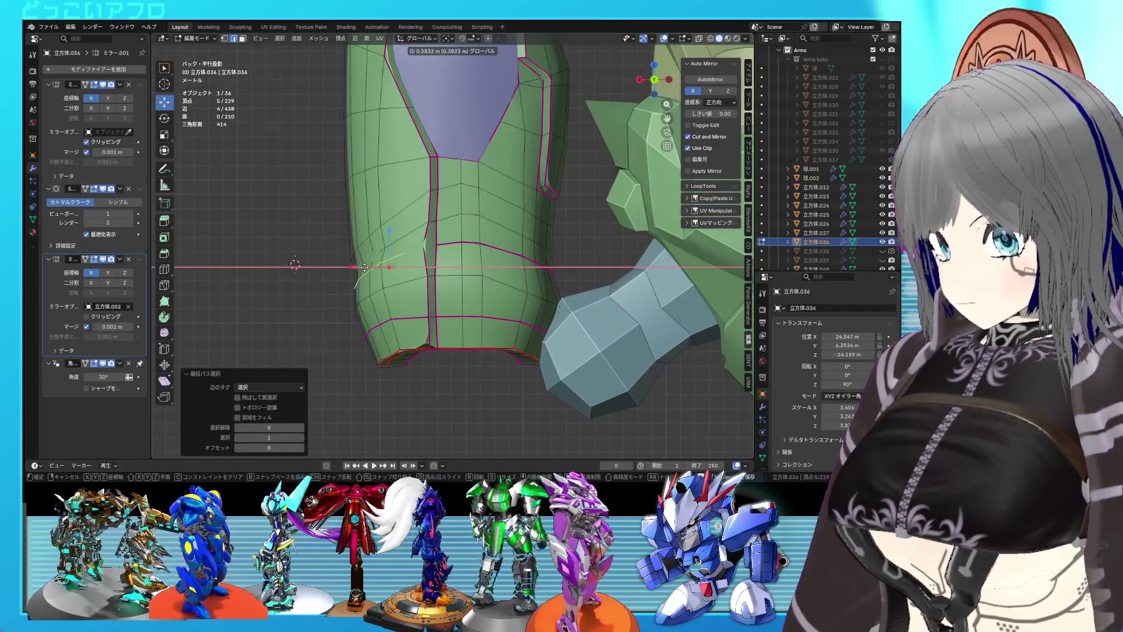
click(365, 267)
key(ctrl+s)
- Move a path of four underside faces within the X/Y plane
drag(396, 279, 416, 279)
click(409, 225)
drag(410, 225, 375, 234)
click(417, 245)
key(g)
key(shift+z)
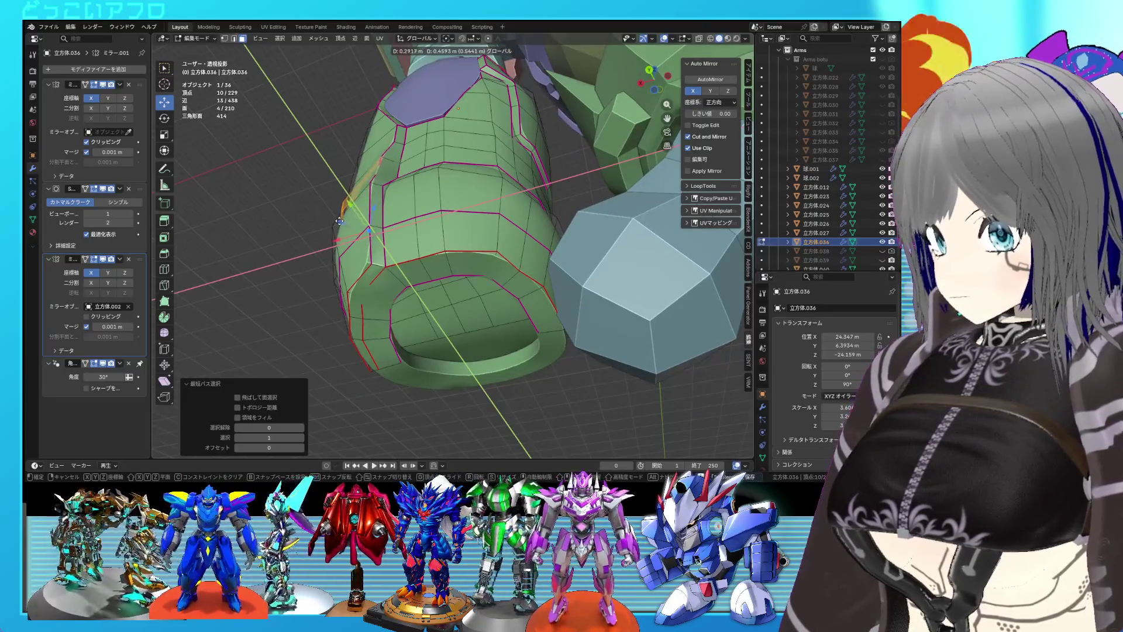
click(337, 222)
- Shift the face strip 0.11705 m along X, then select a narrow face beside the seam
drag(338, 221, 377, 305)
key(g)
key(x)
click(359, 263)
drag(360, 263, 527, 274)
click(544, 256)
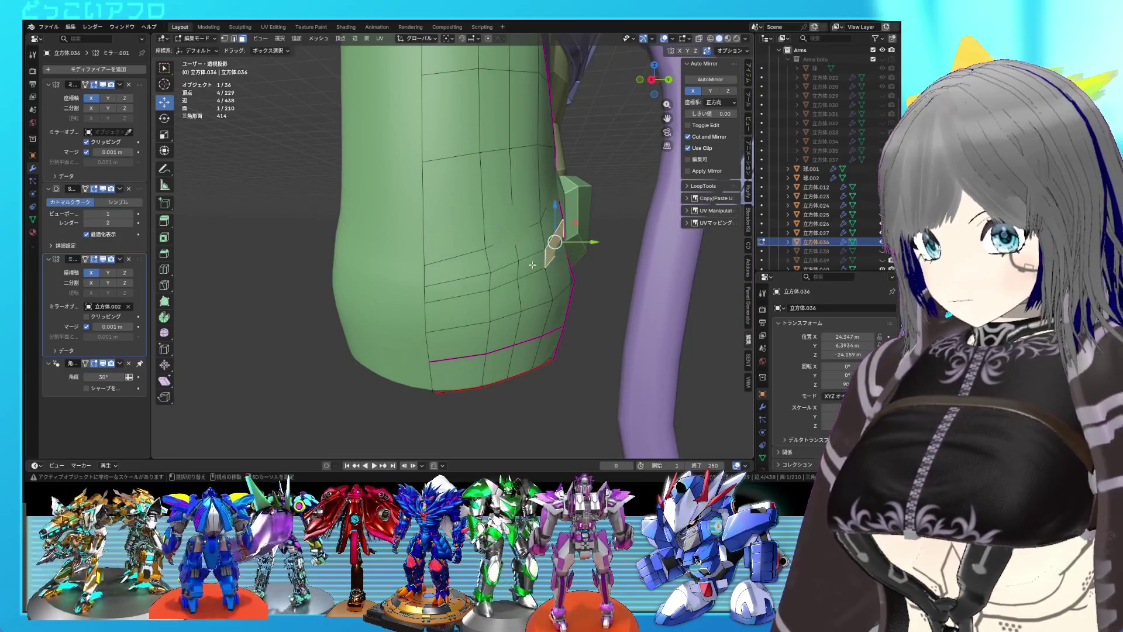
- Nudge the narrow seam face along Y and freely reposition a single seam edge
drag(568, 251, 577, 251)
drag(572, 245, 436, 231)
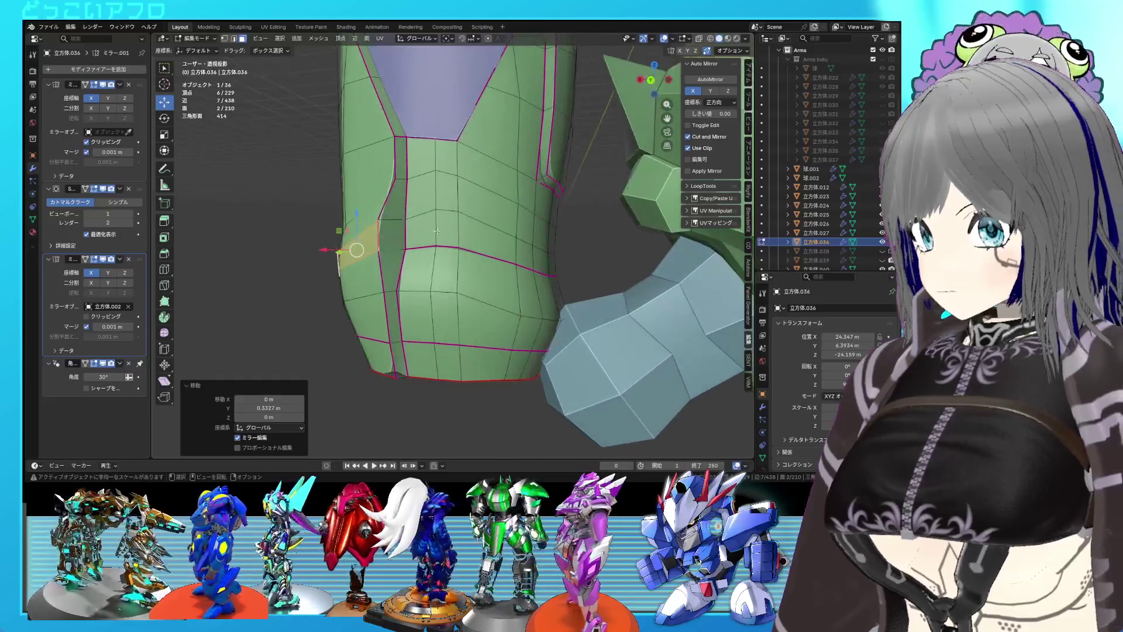
click(398, 157)
drag(398, 157, 372, 158)
key(g)
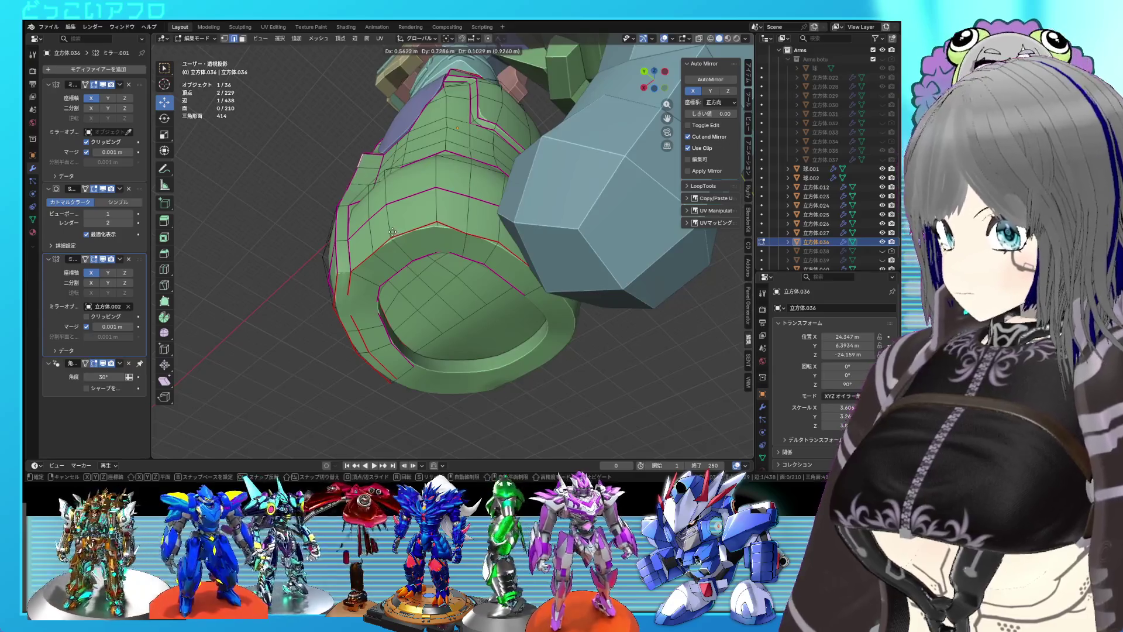
click(392, 233)
- Move a single forearm vertex, then review the arm in Object Mode
drag(392, 232, 425, 268)
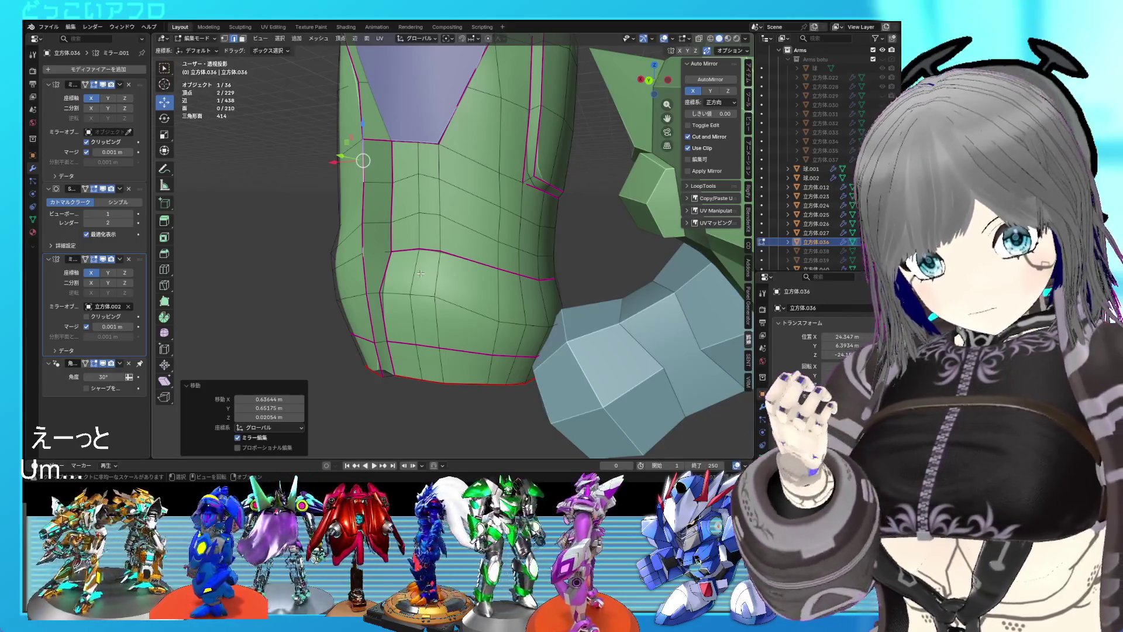
drag(428, 269, 453, 180)
click(435, 281)
key(g)
click(490, 272)
key(Tab)
key(Tab)
click(473, 237)
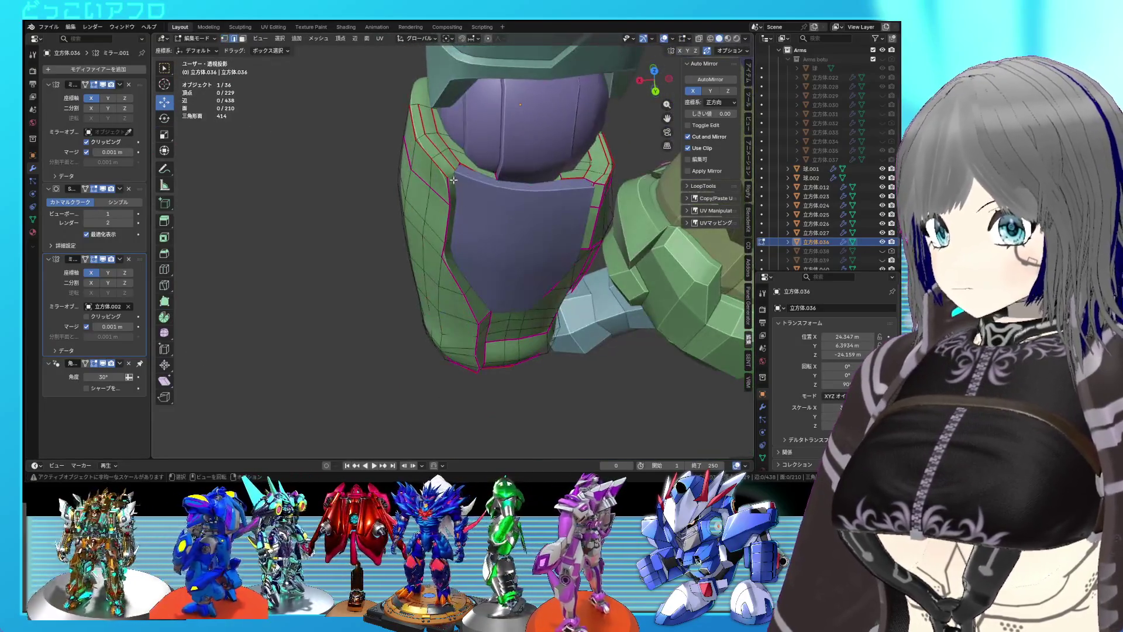
- Select a shortest vertex path along the seam and select the ring of faces around the cuff
key(Tab)
drag(545, 334, 465, 261)
key(Tab)
drag(436, 313, 472, 271)
click(433, 314)
key(Tab)
key(Tab)
click(431, 317)
- Save the blend file and inspect the wrist cuff from above in Object Mode
drag(431, 317, 491, 218)
key(ctrl+s)
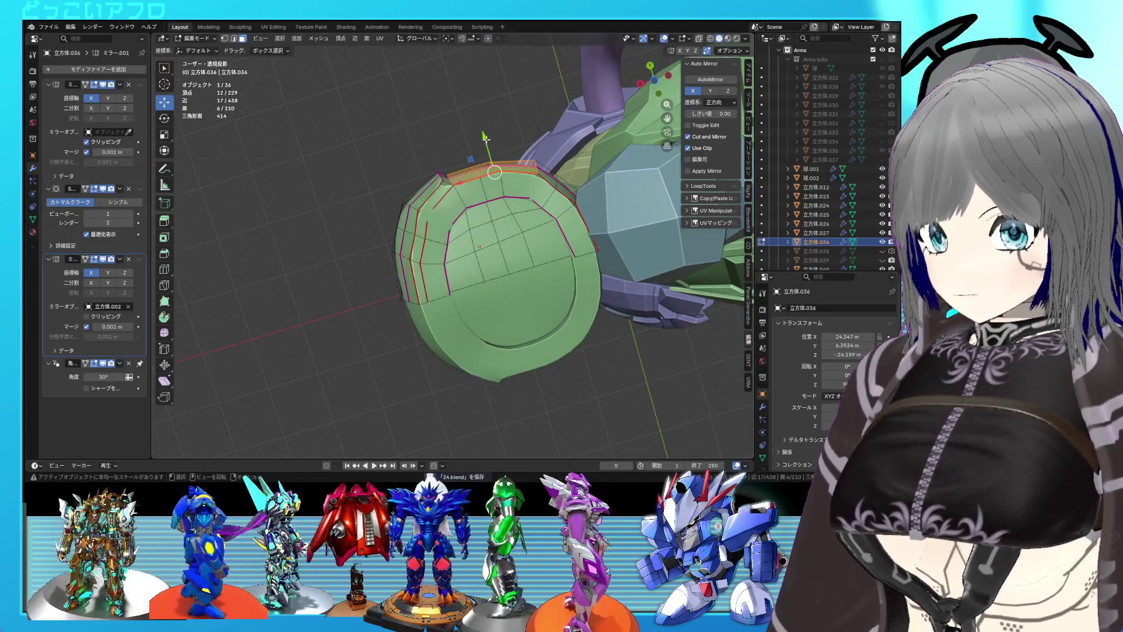
drag(484, 147, 484, 216)
key(Tab)
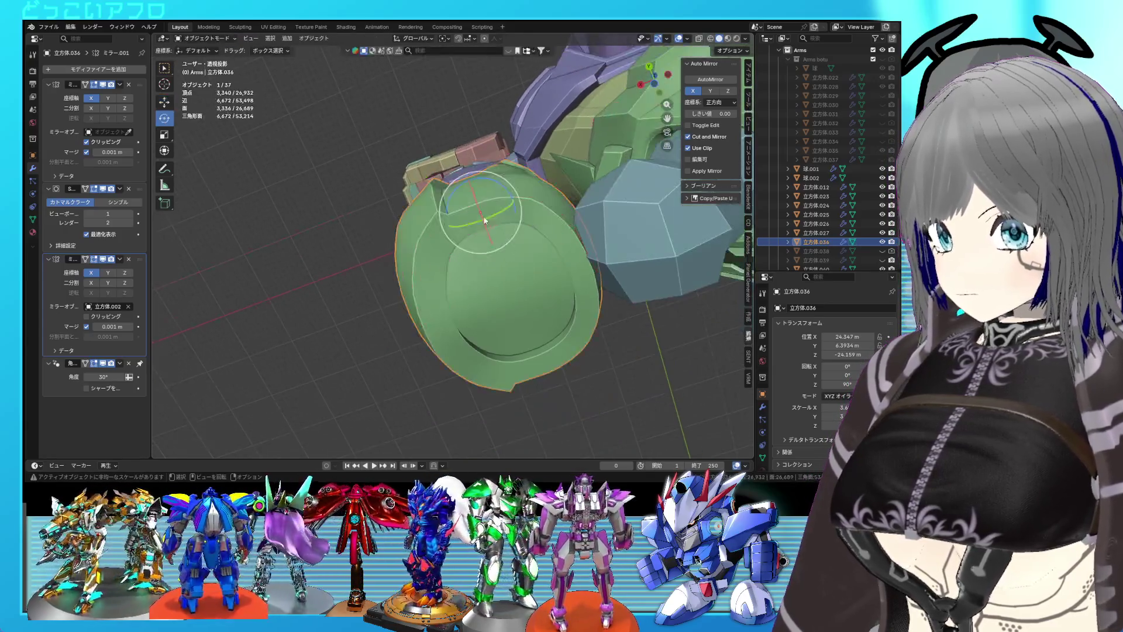
scroll(up, 3)
drag(489, 276, 407, 172)
key(Tab)
- Push the wrist-end faces outward along Y to flare the cuff rim
click(433, 275)
drag(408, 172, 408, 183)
click(410, 185)
drag(410, 185, 462, 298)
- In edge select mode, move a single seam edge along Y
key(2)
click(433, 227)
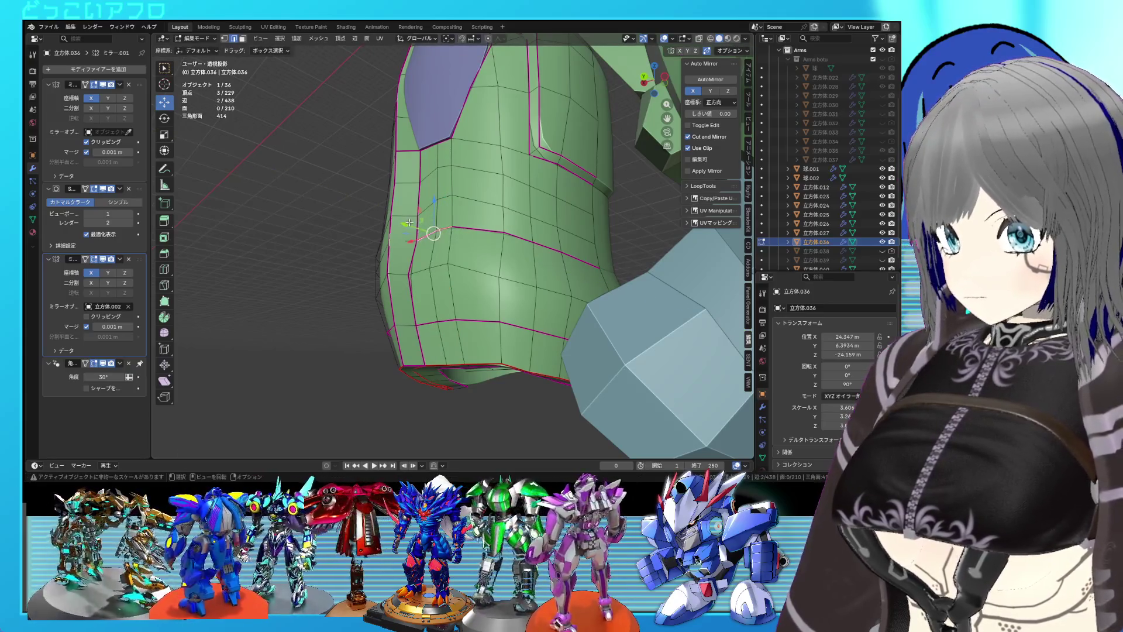
key(g)
key(y)
click(402, 222)
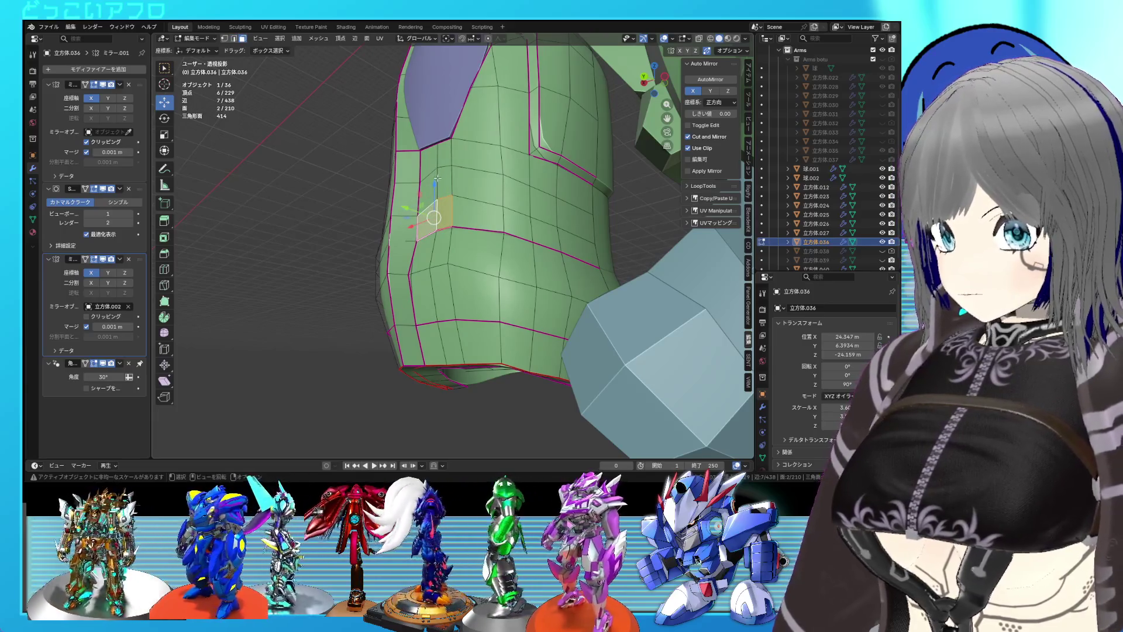
- Select a column of faces beside the seam, try a Y move, then cancel it
click(454, 204)
drag(437, 204, 433, 231)
drag(433, 231, 543, 245)
key(g)
key(y)
right_click(396, 170)
key(Tab)
key(Tab)
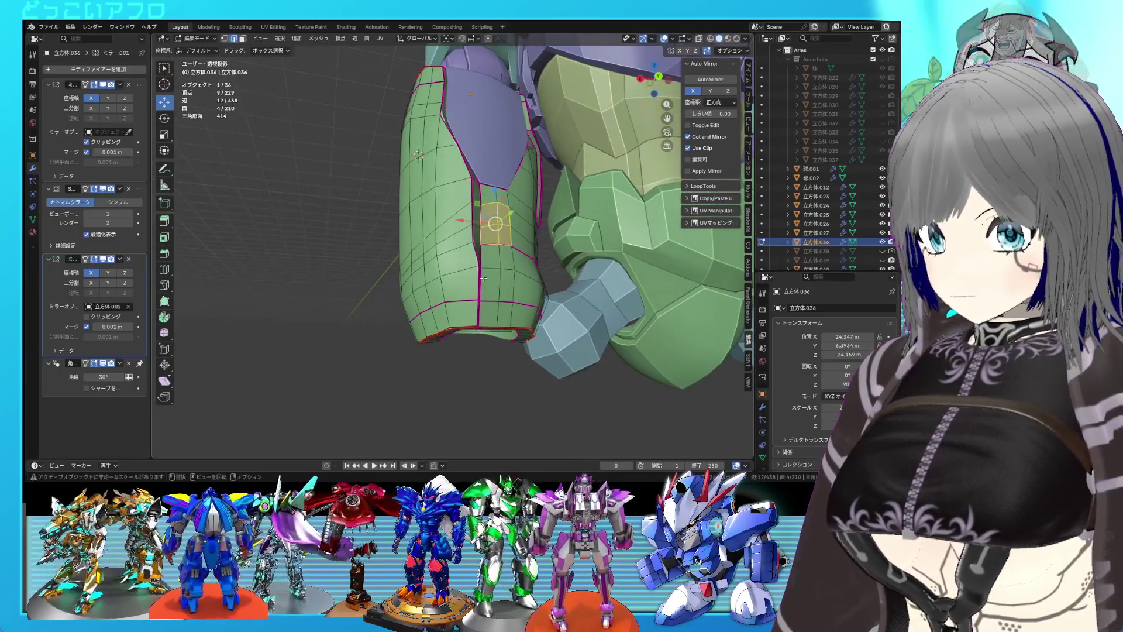
- Edge-slide the seam edges along the surface and save the file
key(g)
key(g)
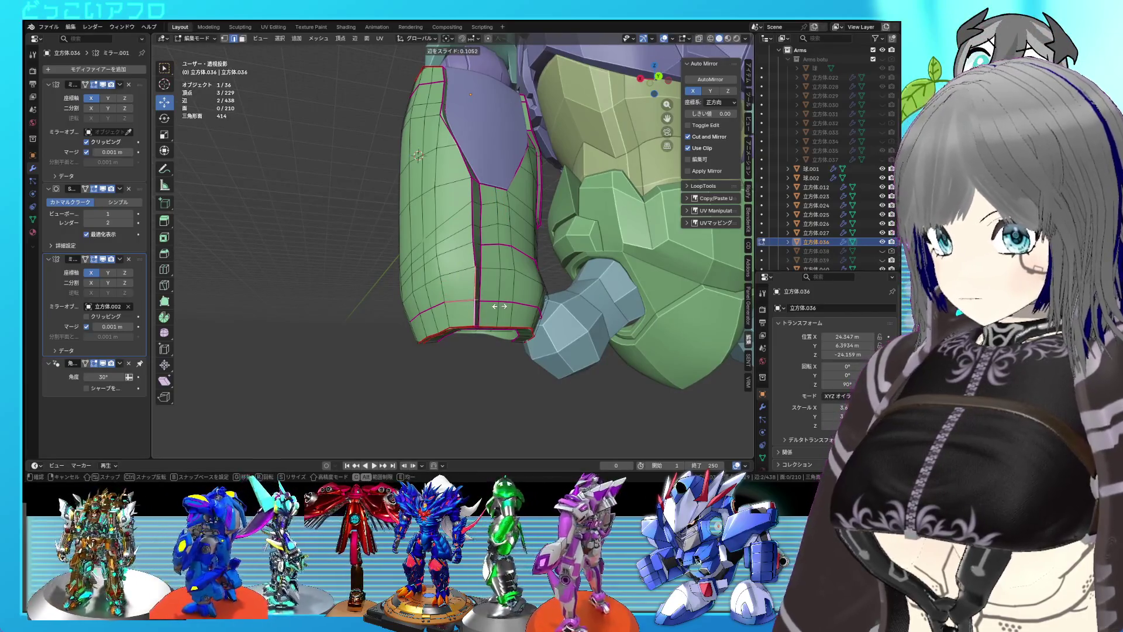
click(500, 305)
key(Tab)
key(ctrl+s)
drag(499, 306, 401, 264)
scroll(down, 3)
scroll(up, 3)
- Reposition a vertex on the forearm mesh and return to Object Mode
key(Tab)
scroll(up, 3)
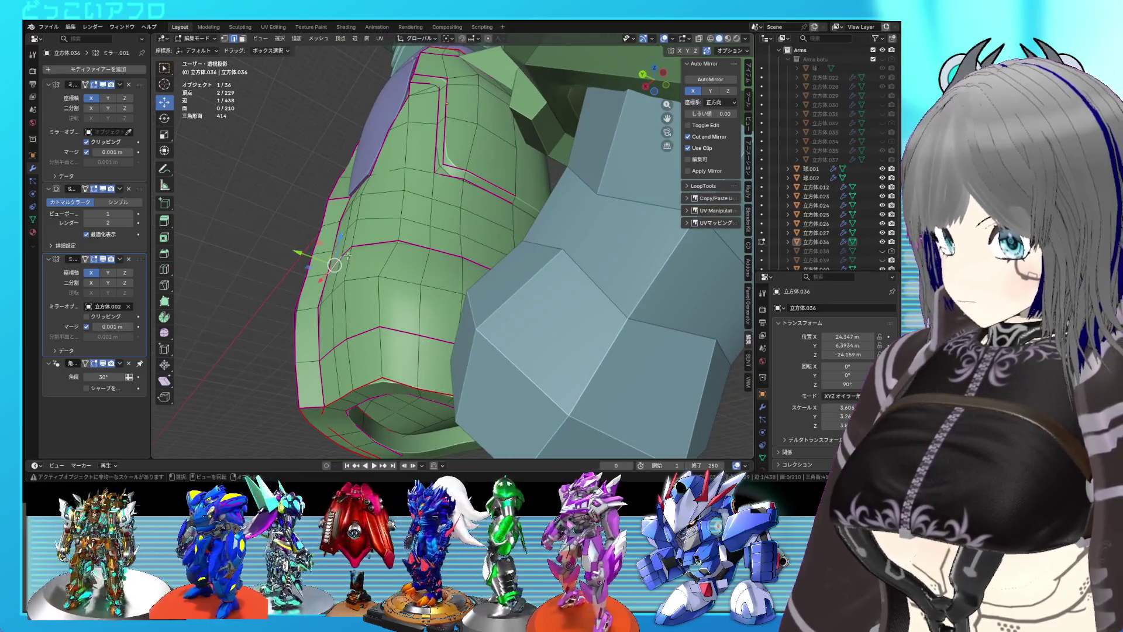
click(328, 252)
key(Tab)
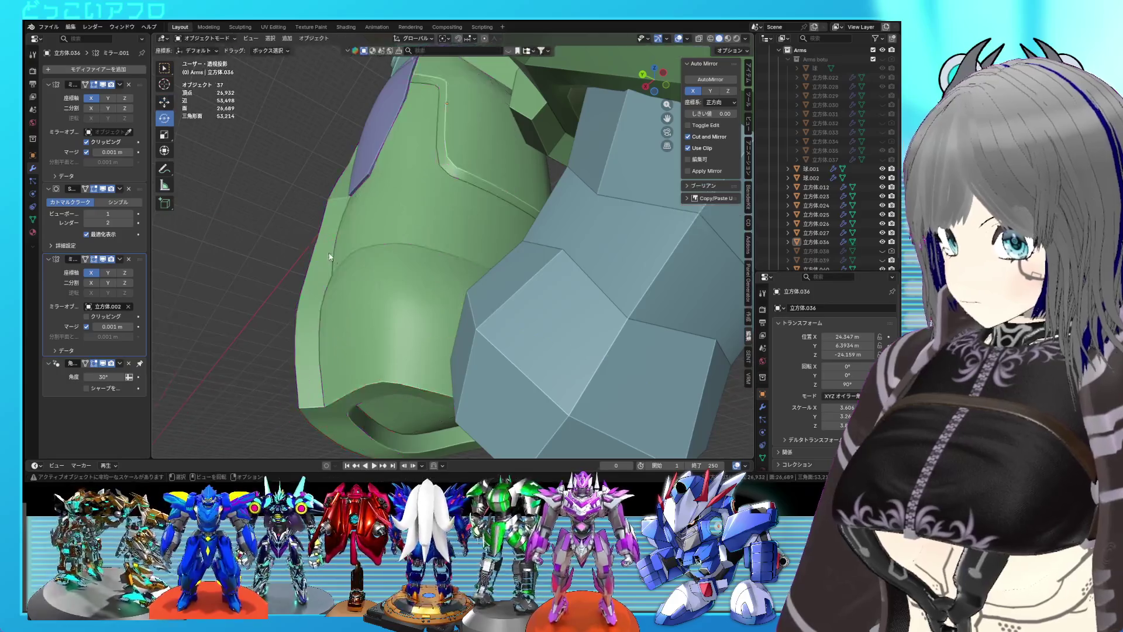
- Save, then frame the selected vertices and view the arm from behind in Edit Mode
scroll(down, 3)
key(ctrl+s)
drag(469, 311, 613, 326)
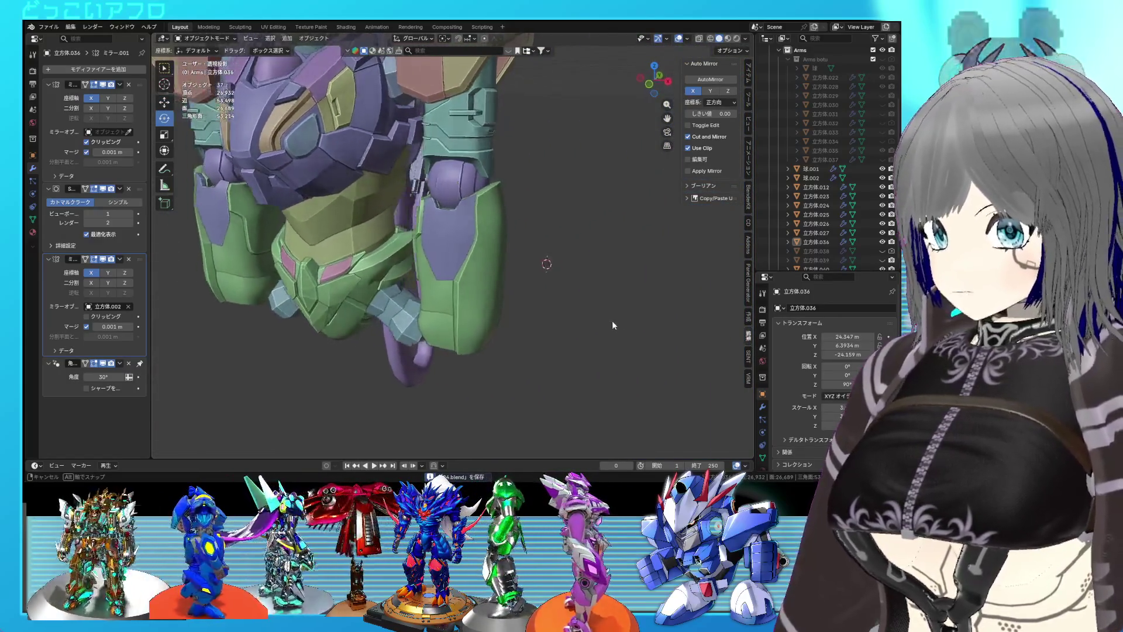
key(Tab)
key(KP_Decimal)
drag(462, 299, 465, 281)
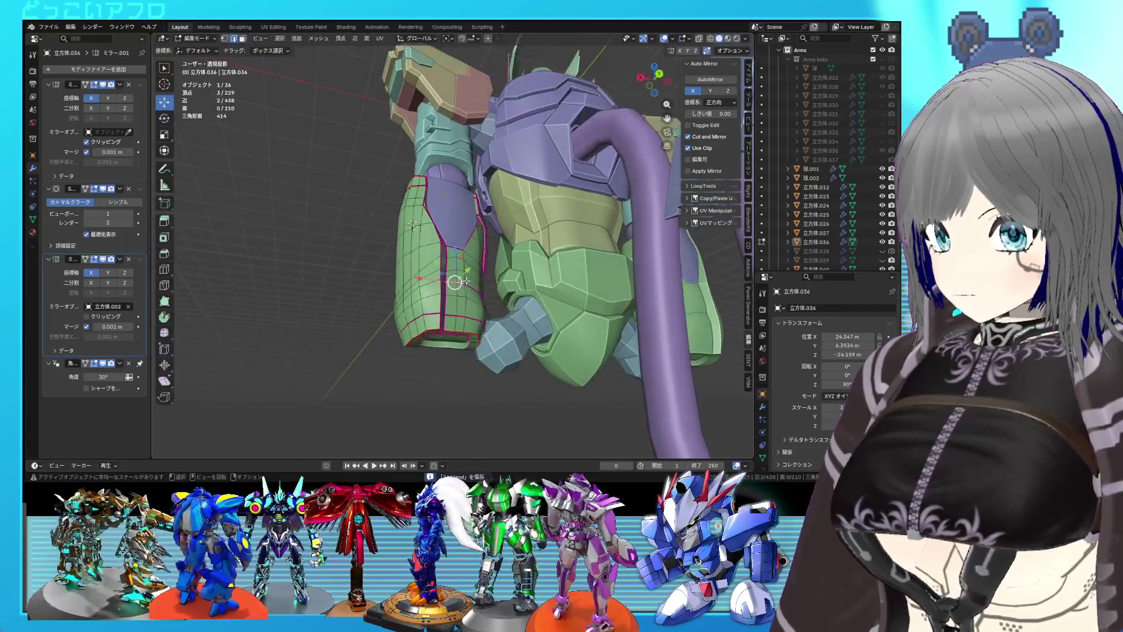
key(ctrl+KP_1)
scroll(up, 3)
drag(529, 303, 509, 252)
- Vertex-slide the selected vertex, then add a second vertex and edge-slide the pair
key(shift+v)
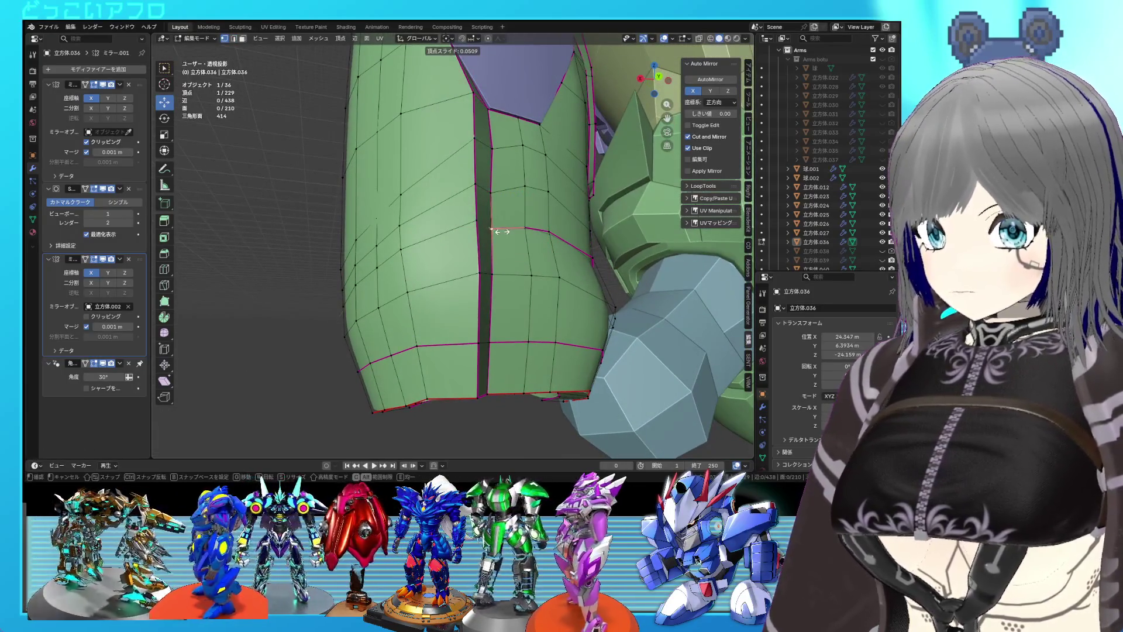
click(496, 230)
drag(491, 229, 508, 248)
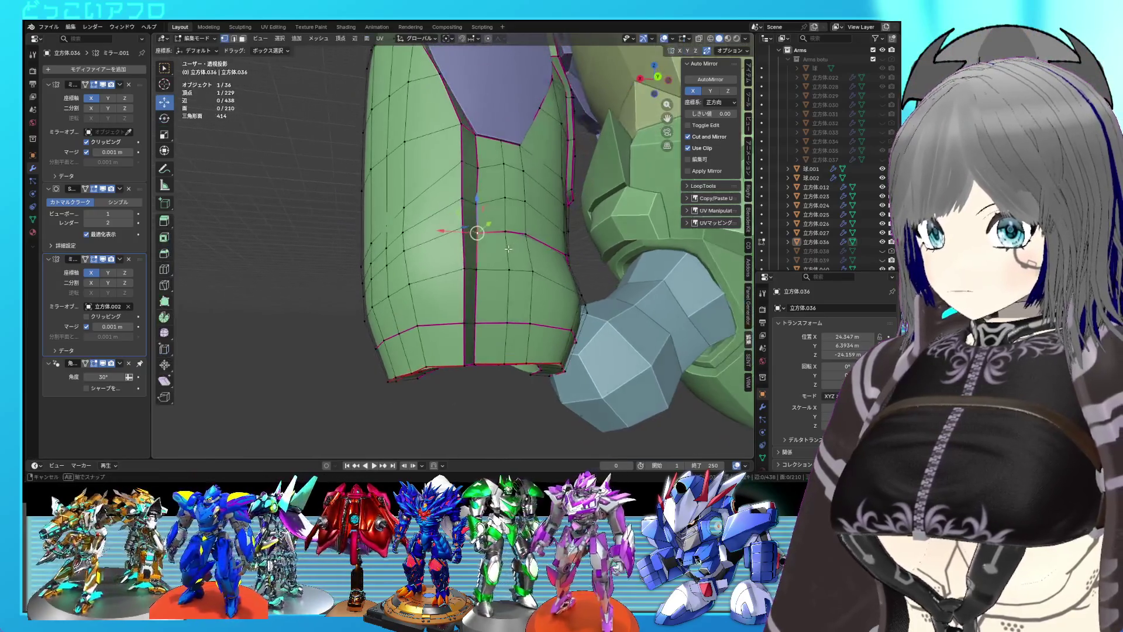
click(485, 208)
drag(485, 207, 539, 248)
key(g)
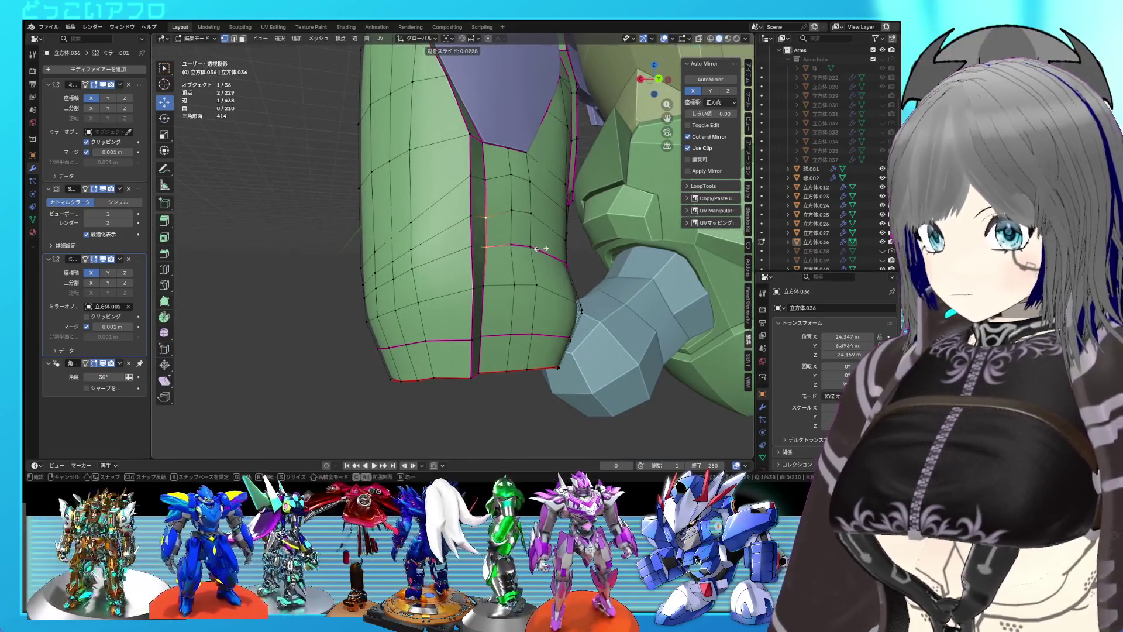
click(541, 248)
- Slide a seam vertex path toward the lower vertex, leave Edit Mode and save
click(481, 293)
click(486, 369)
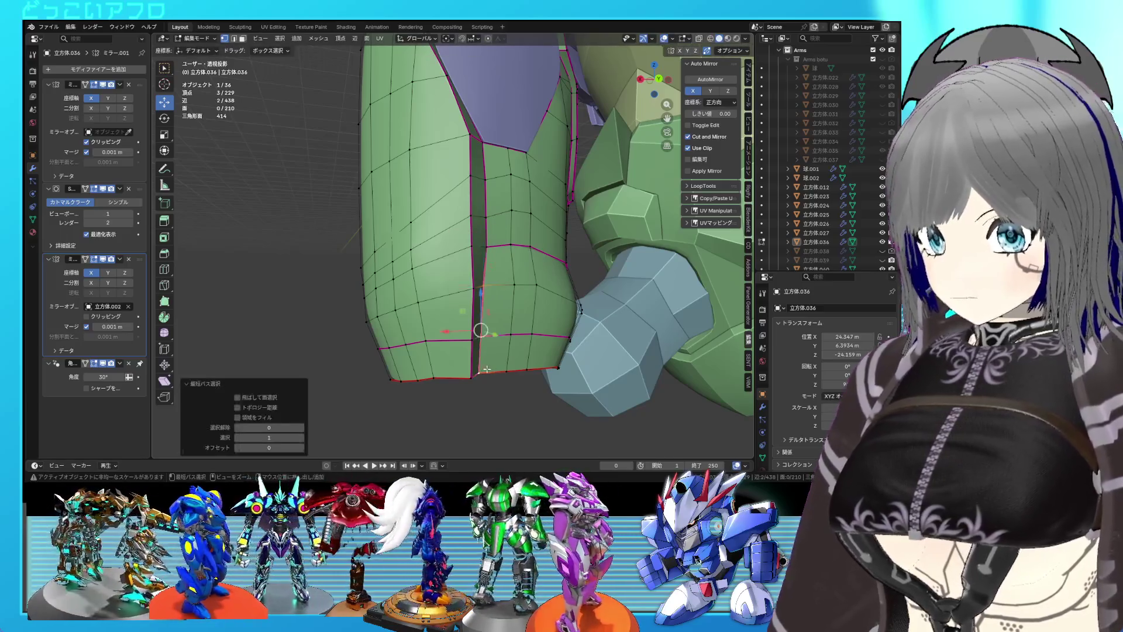
click(570, 370)
key(Tab)
key(ctrl+s)
drag(571, 370, 565, 340)
- Apply another vertex slide on the forearm armor and return to Object Mode
key(Tab)
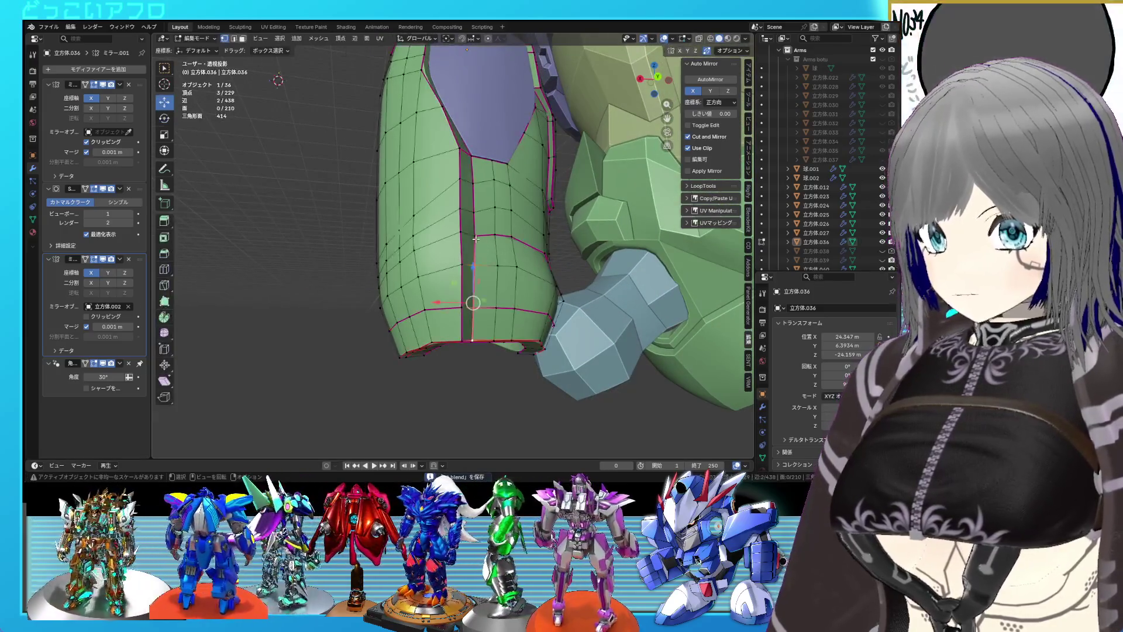
click(572, 269)
key(Tab)
drag(573, 269, 574, 313)
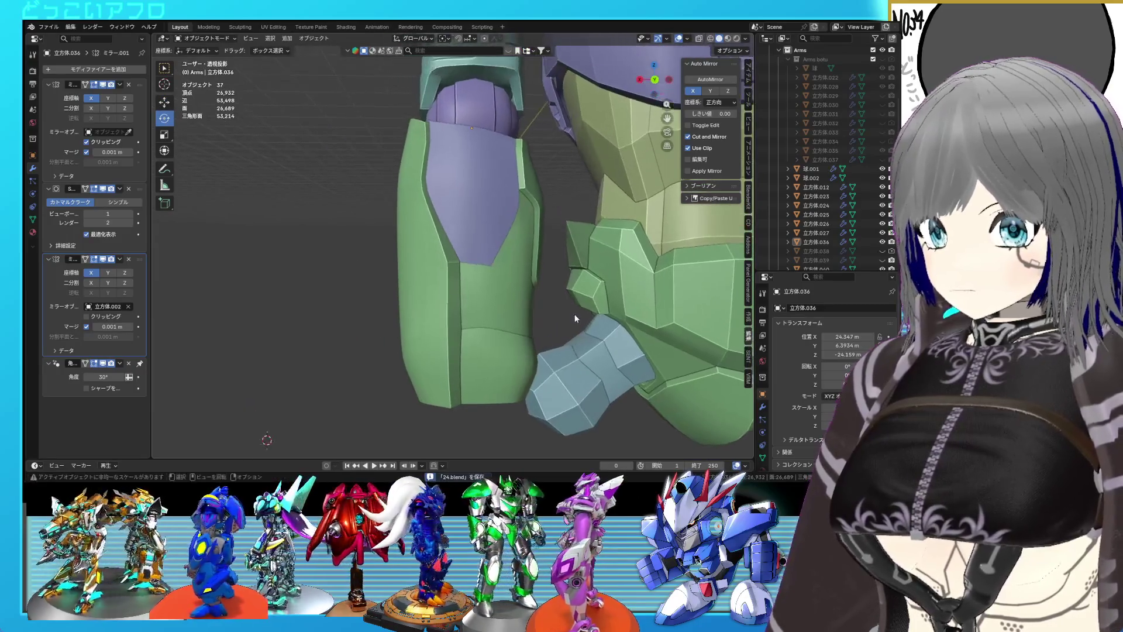
- Frame and inspect the selected vertex, reopen the armor in Edit Mode, and save
key(Tab)
key(KP_Decimal)
scroll(down, 3)
drag(491, 305, 523, 345)
scroll(up, 3)
key(Tab)
scroll(down, 3)
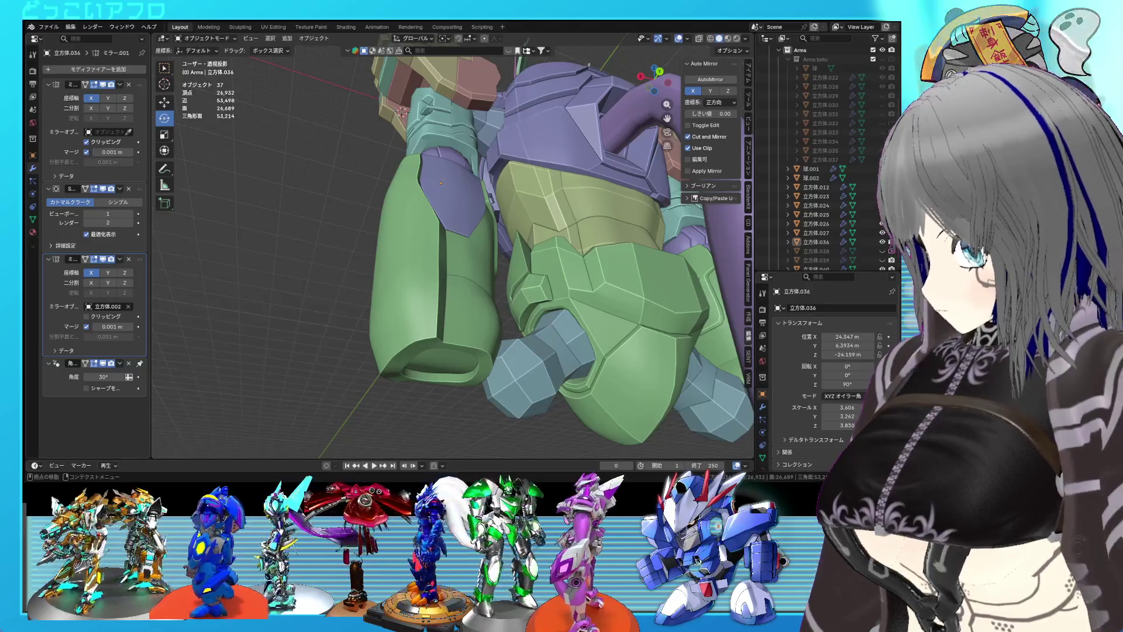
drag(449, 336, 407, 232)
key(Tab)
key(ctrl+s)
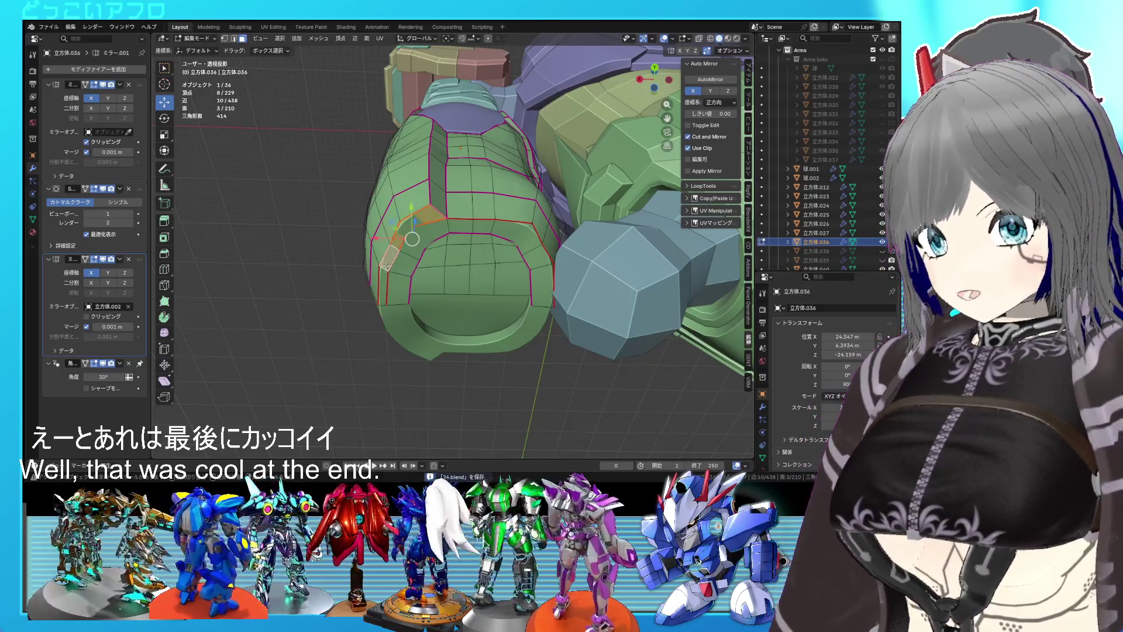
- With X-ray on, select a single seam edge and move it 0.06 m along Z
key(ctrl+KP_1)
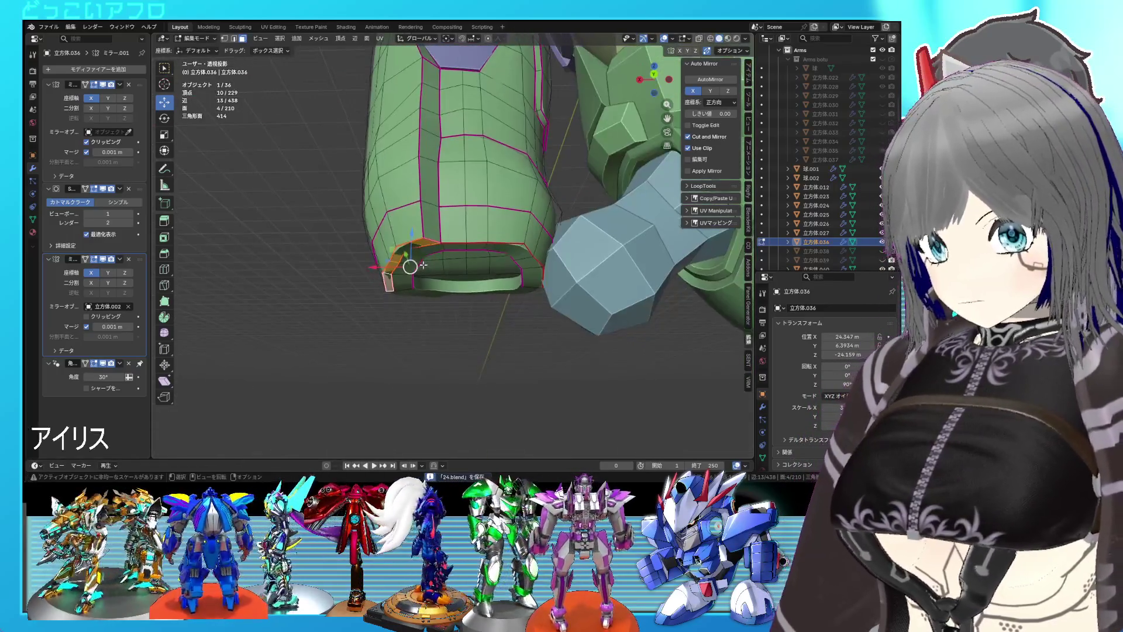
key(alt+z)
key(alt+z)
drag(501, 275, 456, 258)
key(2)
click(470, 234)
key(ctrl+s)
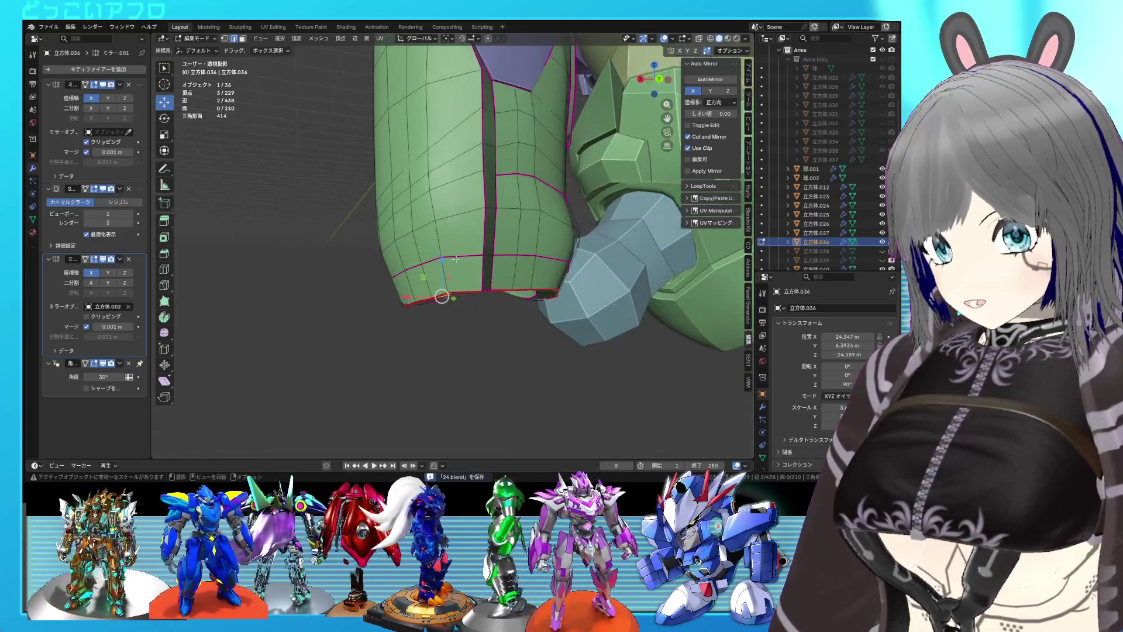
drag(442, 259, 443, 255)
- Inspect the open wrist end and nudge the selected edge loop along Z
drag(443, 255, 484, 211)
key(alt+a)
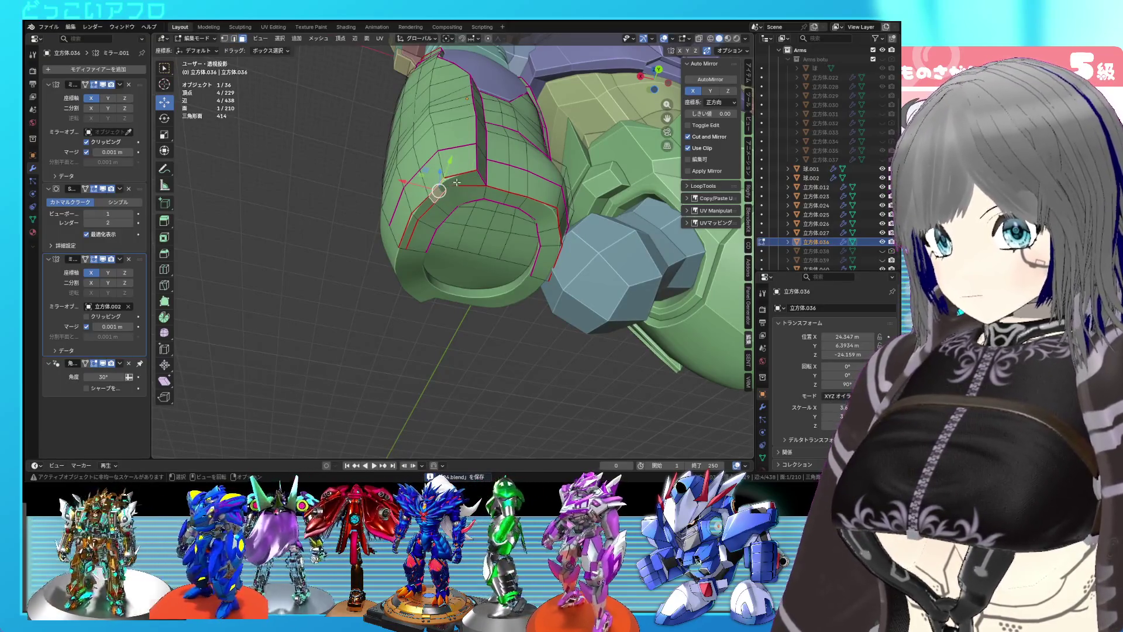
drag(474, 207, 514, 255)
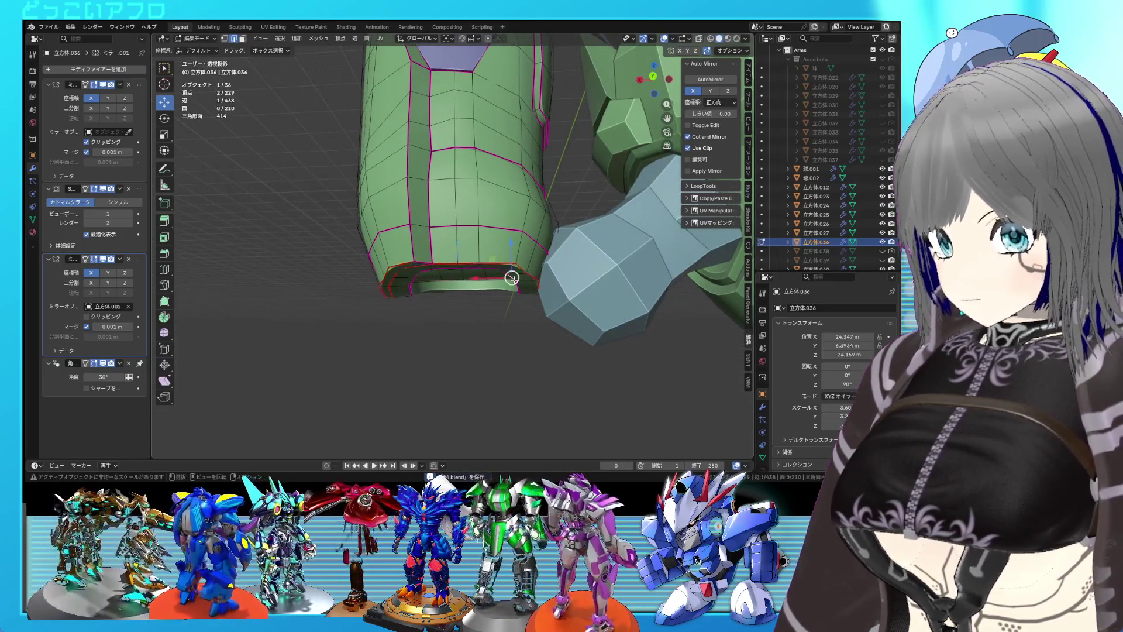
drag(513, 280, 515, 223)
drag(498, 228, 499, 223)
key(Tab)
drag(499, 224, 466, 219)
key(ctrl+s)
- Select the bottom edge loop, extrude it downward, and scale it inward to 0.844
key(Tab)
click(400, 252)
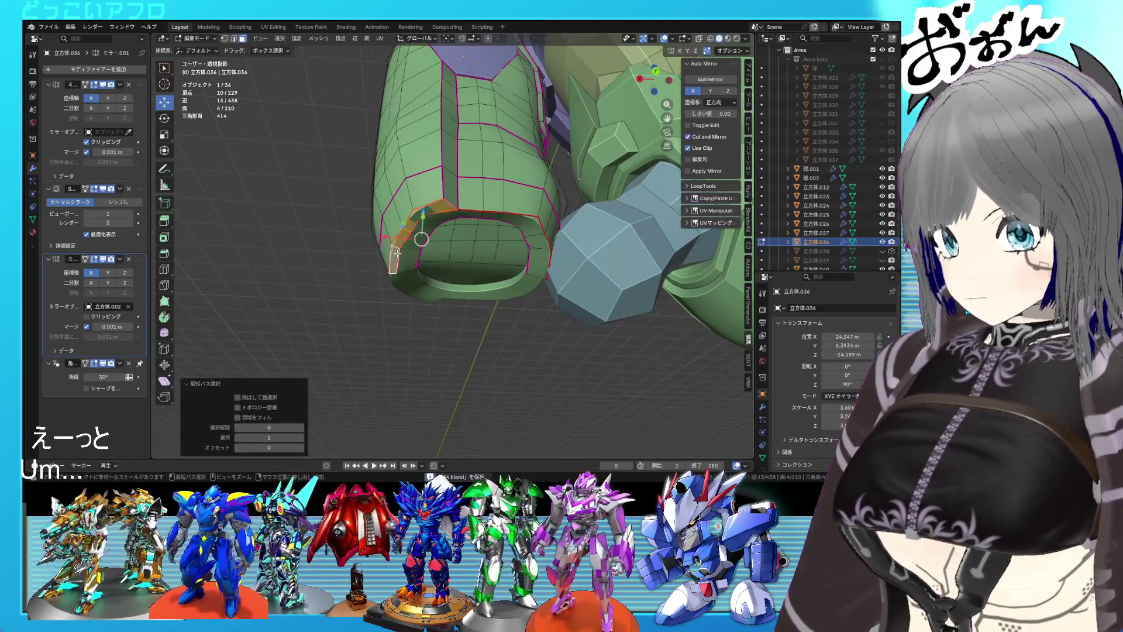
key(ctrl+KP_1)
key(e)
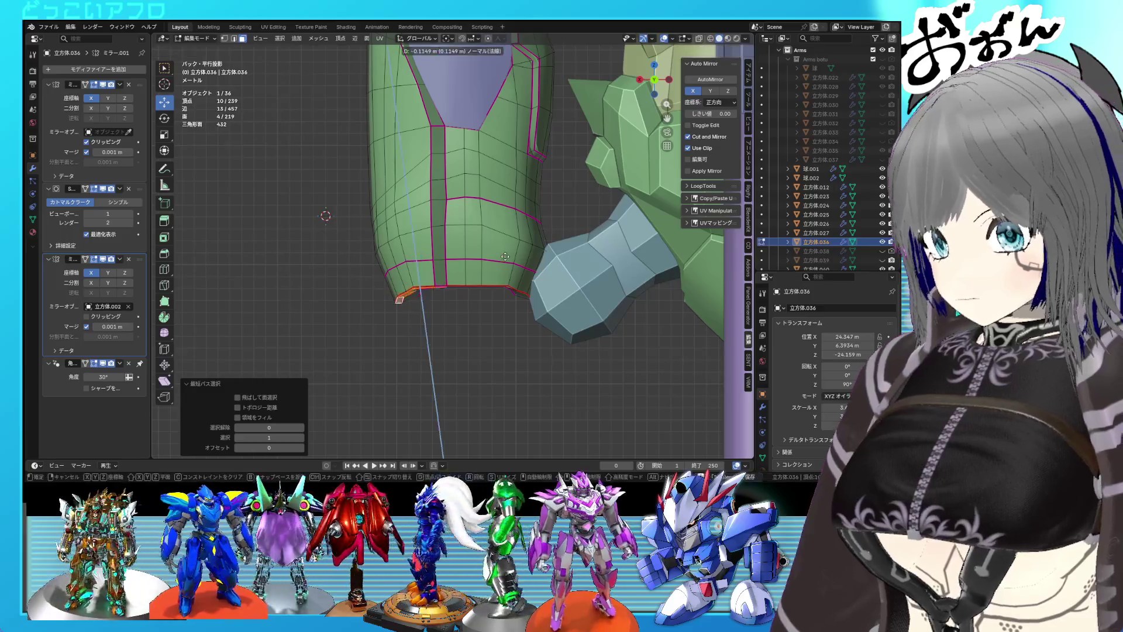
click(507, 273)
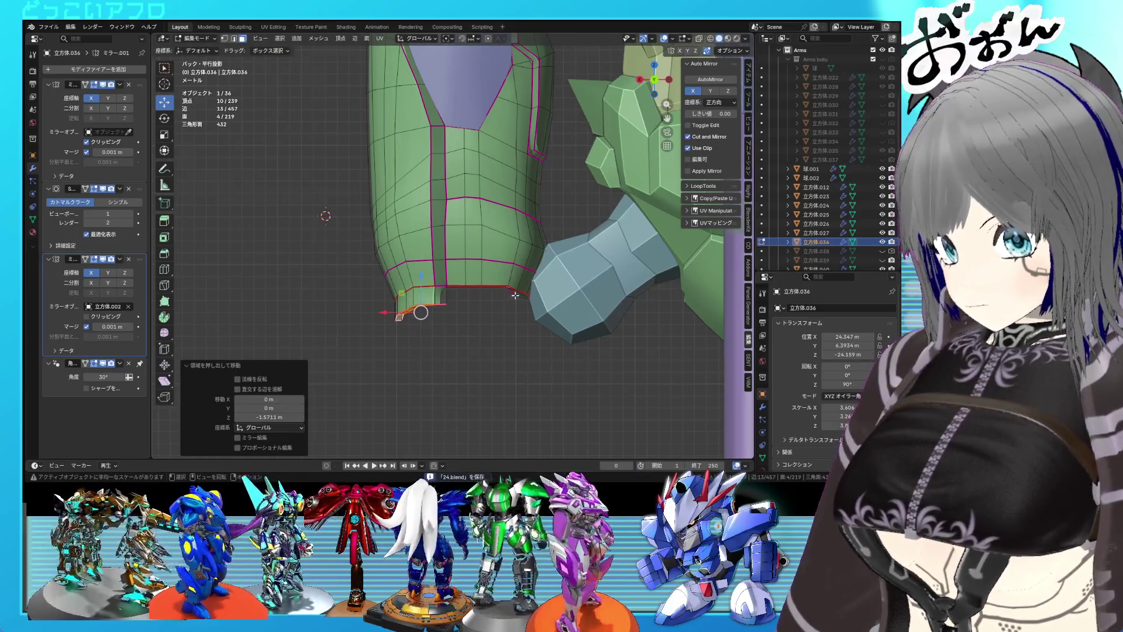
drag(515, 296, 526, 328)
key(s)
click(527, 333)
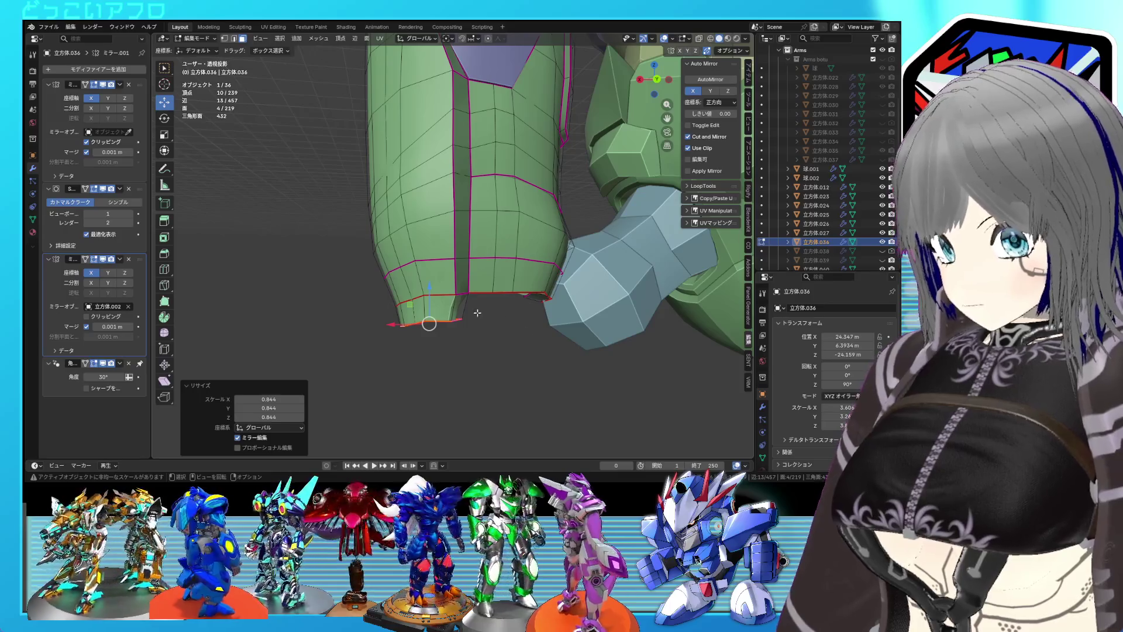
- Edge-slide the lower cuff edge along its loop to reshape the wrist-end seam
key(2)
key(Tab)
drag(459, 303, 461, 230)
key(Tab)
key(g)
key(g)
click(431, 260)
key(Tab)
key(Tab)
key(KP_5)
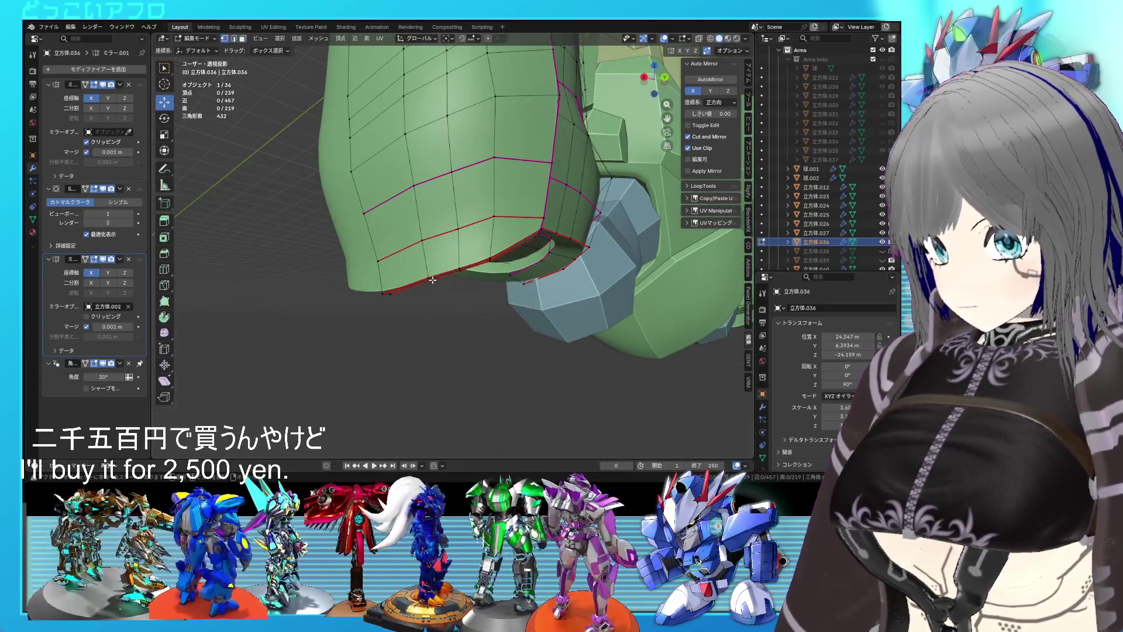
- Lower a wrist-end vertex along Z and add a second vertex to the selection
drag(431, 244, 433, 254)
drag(433, 254, 551, 275)
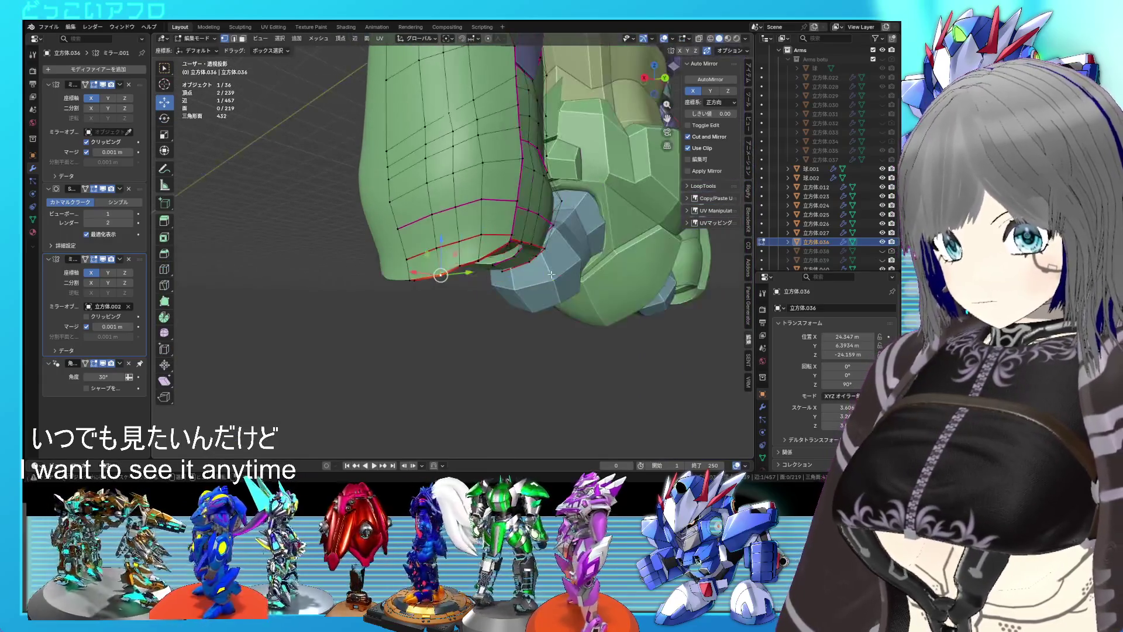
click(407, 282)
drag(408, 281, 525, 309)
- Rotate the selected cuff vertices by -6.55°, reposition them, and save in object mode
key(r)
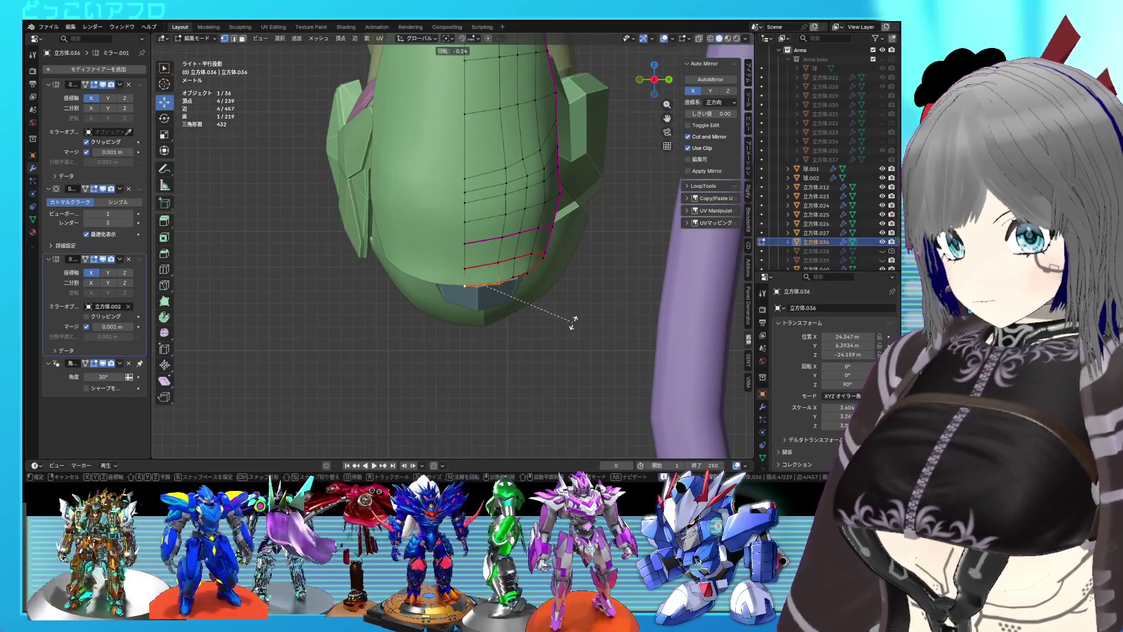
click(576, 313)
key(g)
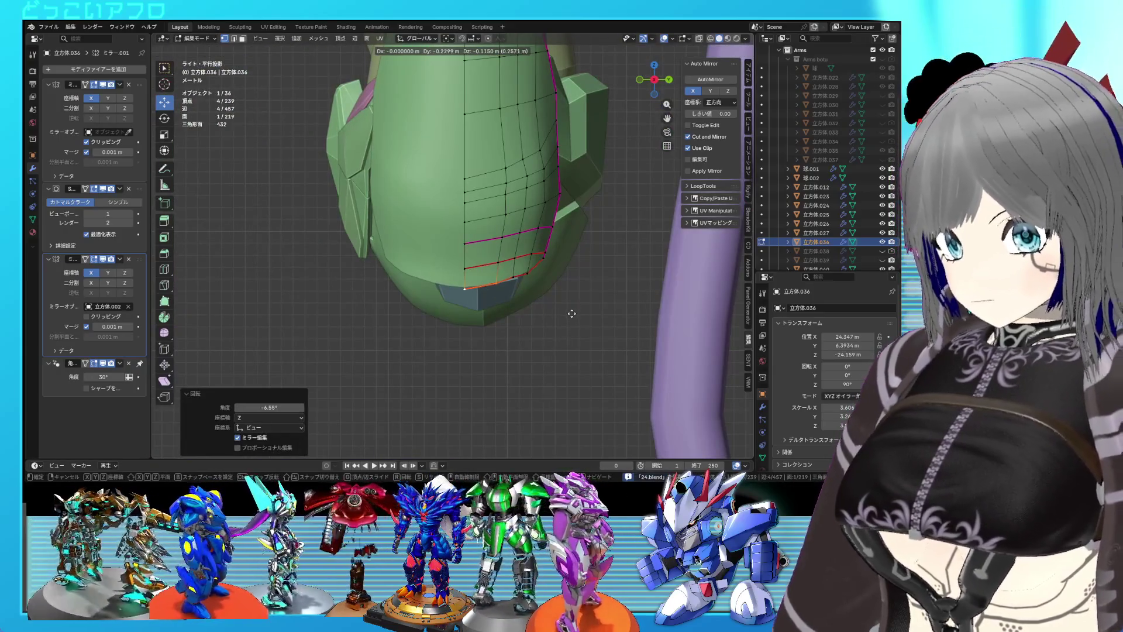
click(571, 314)
key(Tab)
key(ctrl+s)
drag(571, 313, 521, 249)
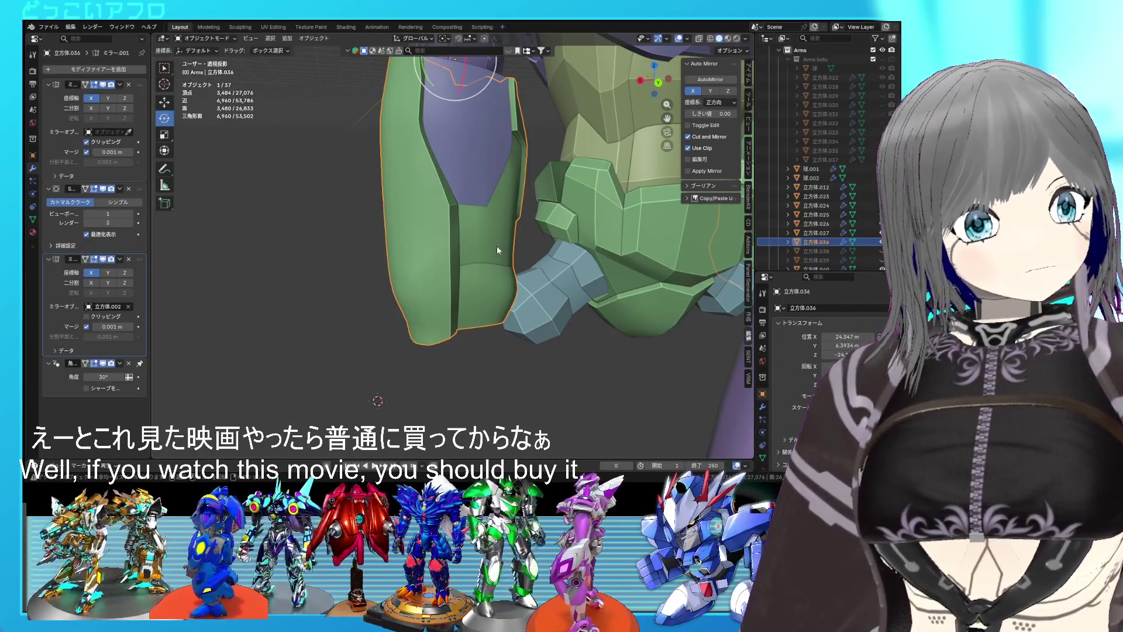
- Select a shortest edge path along the seam and slide those edges along the mesh
drag(425, 249, 449, 349)
key(Tab)
click(436, 357)
key(ctrl+s)
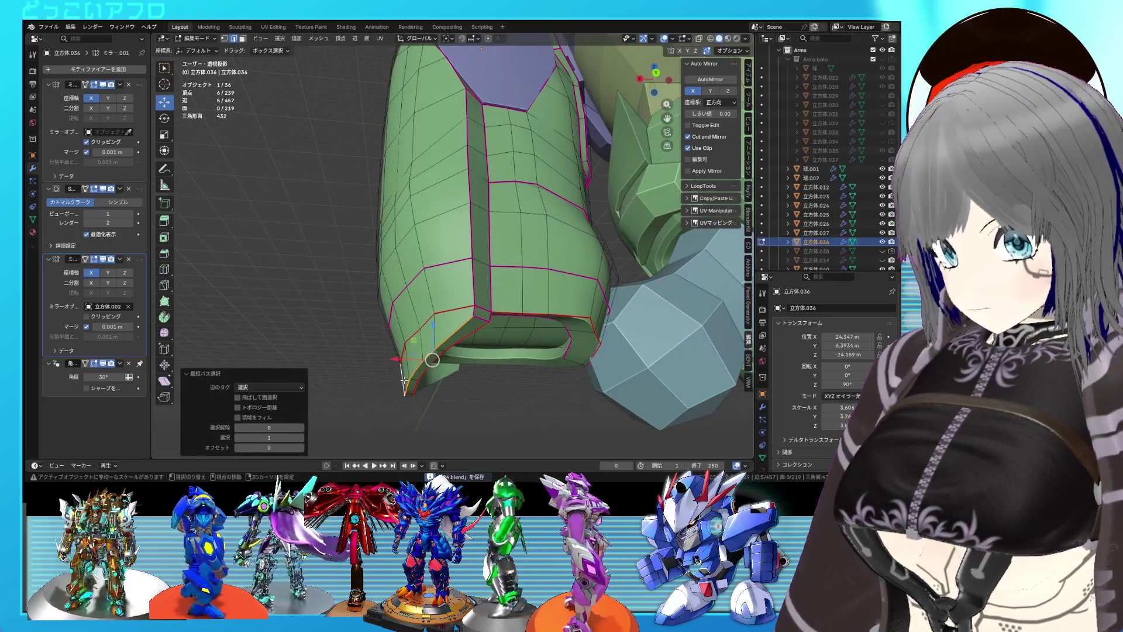
click(403, 379)
key(ctrl+KP_1)
key(g)
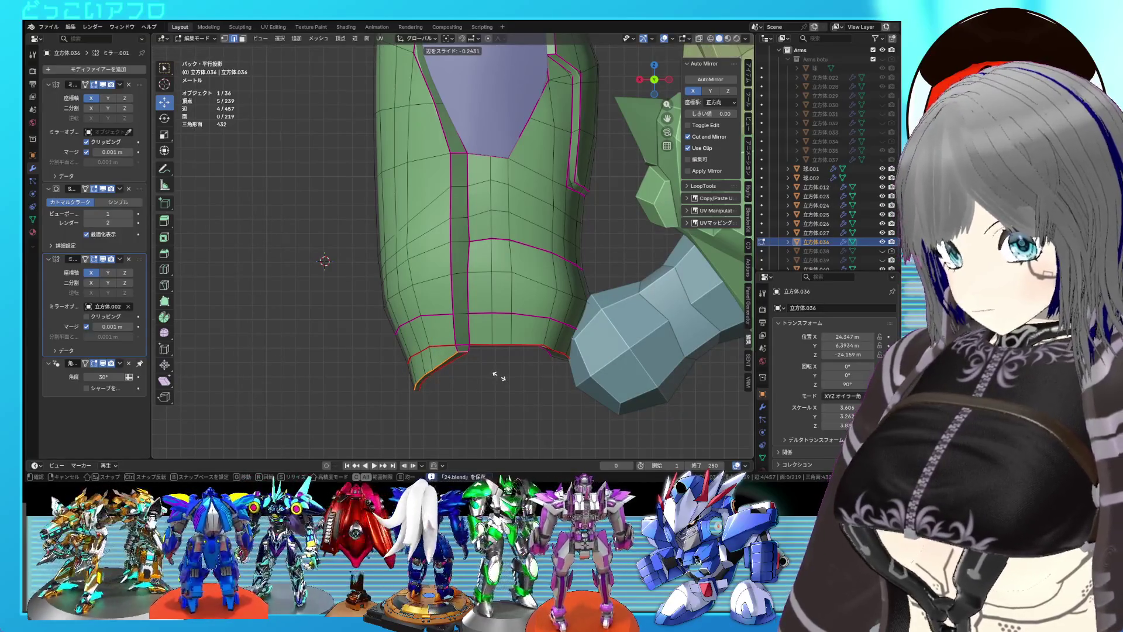
click(497, 377)
drag(498, 377, 546, 278)
scroll(up, 3)
- Edge-slide another seam edge, redoing it with a smaller 0.060 factor
key(Tab)
drag(605, 251, 605, 300)
key(Tab)
scroll(up, 3)
scroll(up, 3)
key(g)
key(g)
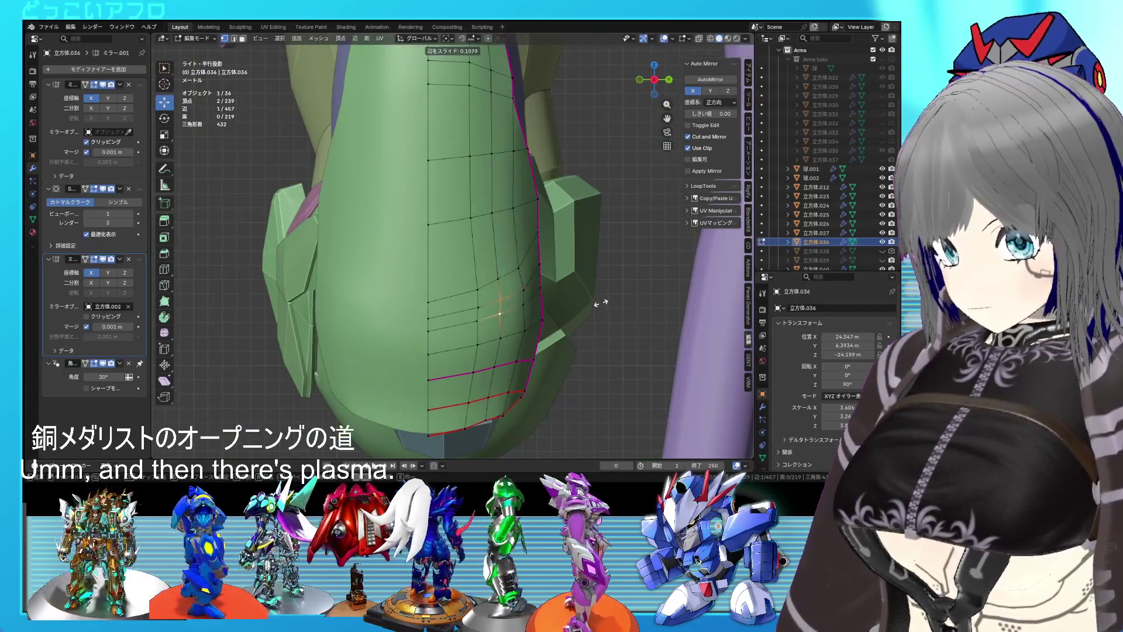
click(602, 305)
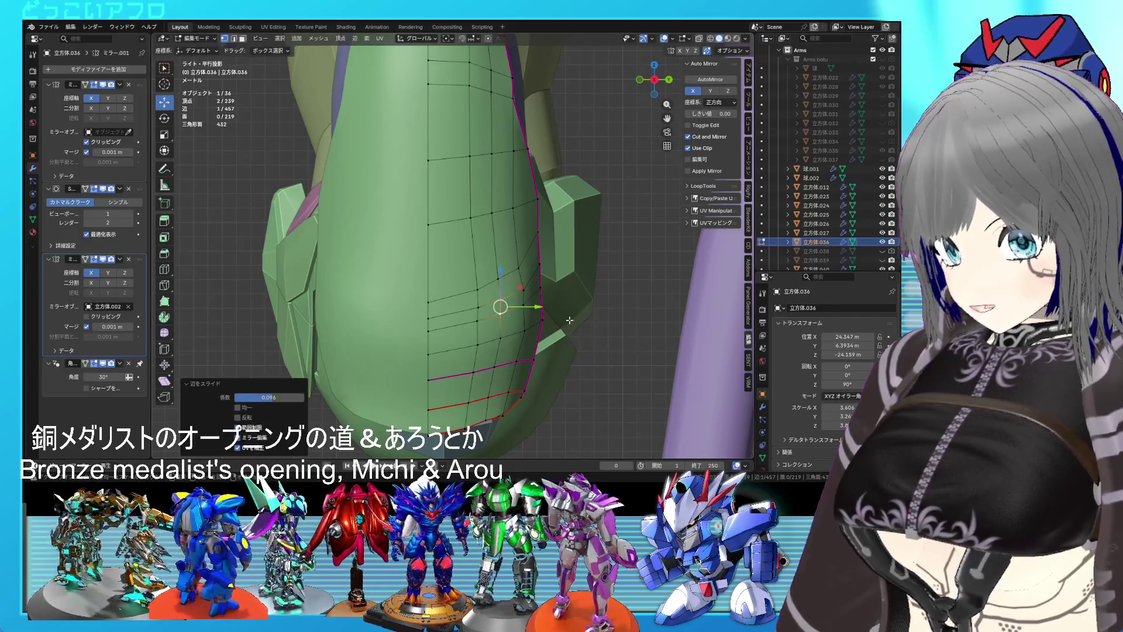
key(g)
key(g)
click(569, 322)
- Slide a single seam vertex along its edge
click(511, 339)
key(g)
key(g)
click(511, 340)
key(g)
key(g)
click(583, 355)
drag(582, 355, 569, 221)
- Dissolve the redundant edge loop and vertex-slide the remaining seam vertex
click(478, 236)
key(x)
click(487, 269)
key(1)
key(shift+v)
click(489, 193)
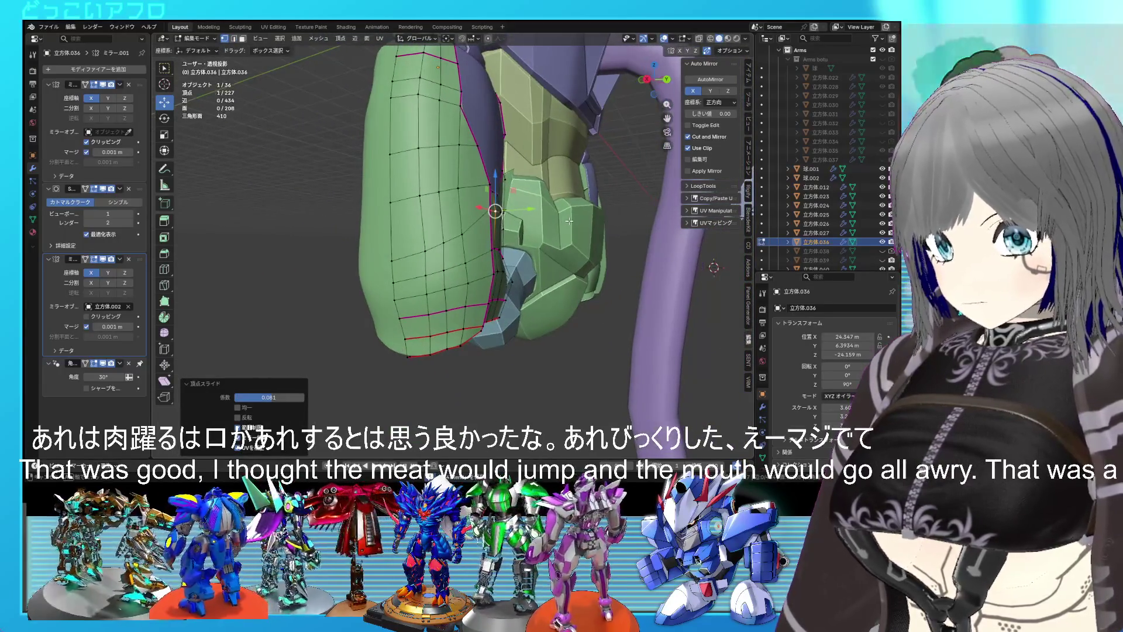
- Edge-slide a seam edge by a factor of 0.178
key(KP_3)
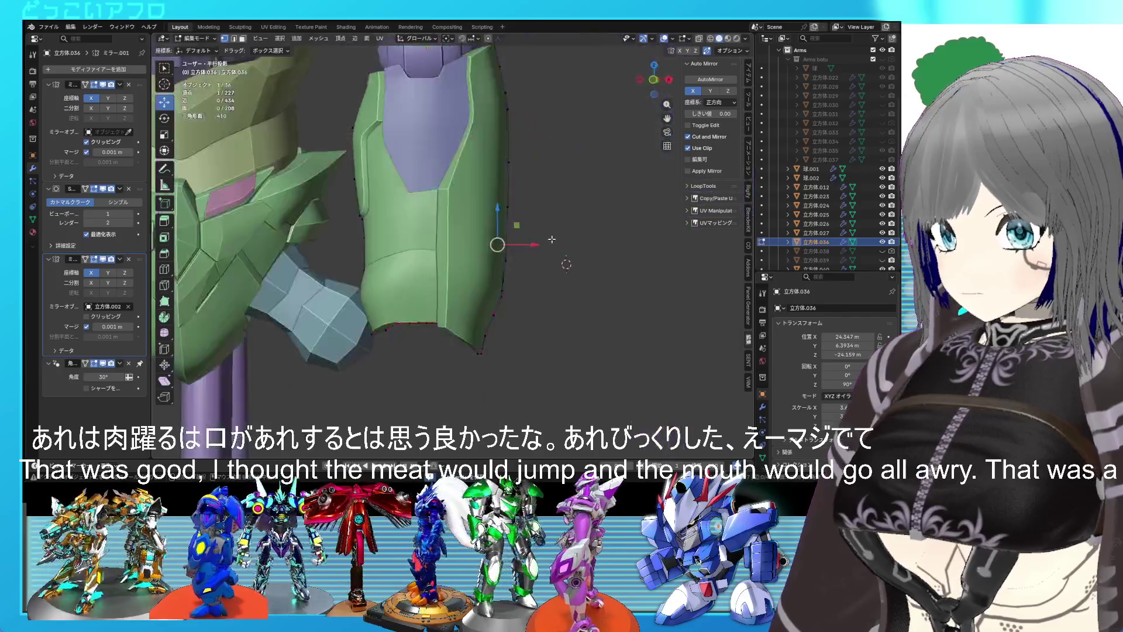
drag(502, 235, 442, 234)
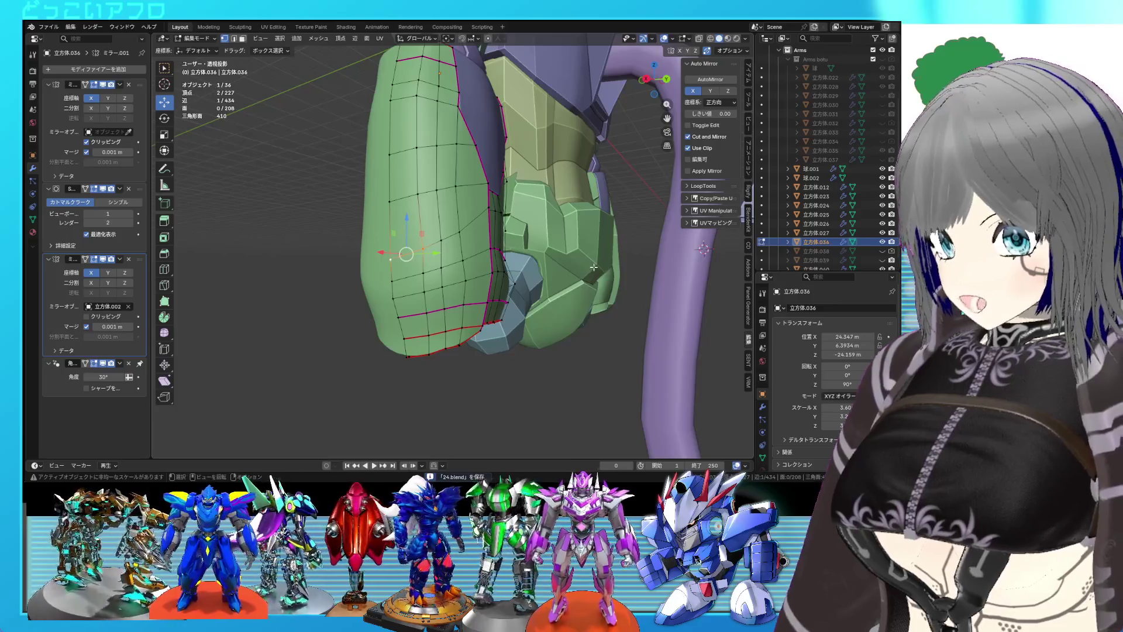
key(g)
key(g)
click(591, 275)
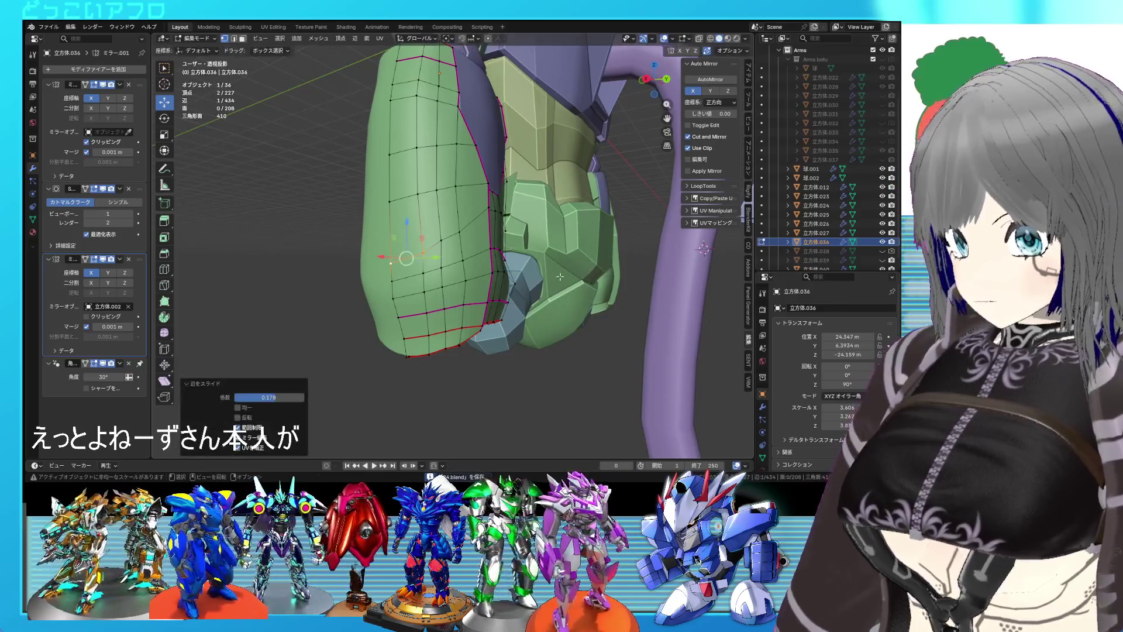
drag(506, 274, 497, 270)
- Vertex-slide a rounded-end seam vertex by a factor of 0.148
click(490, 246)
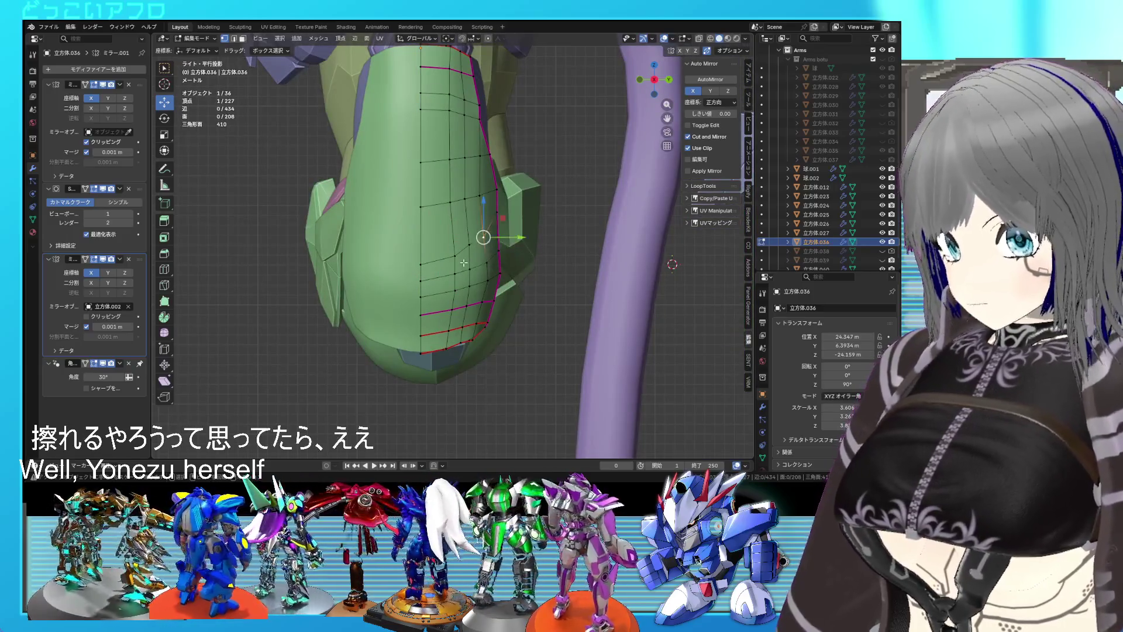
key(shift+v)
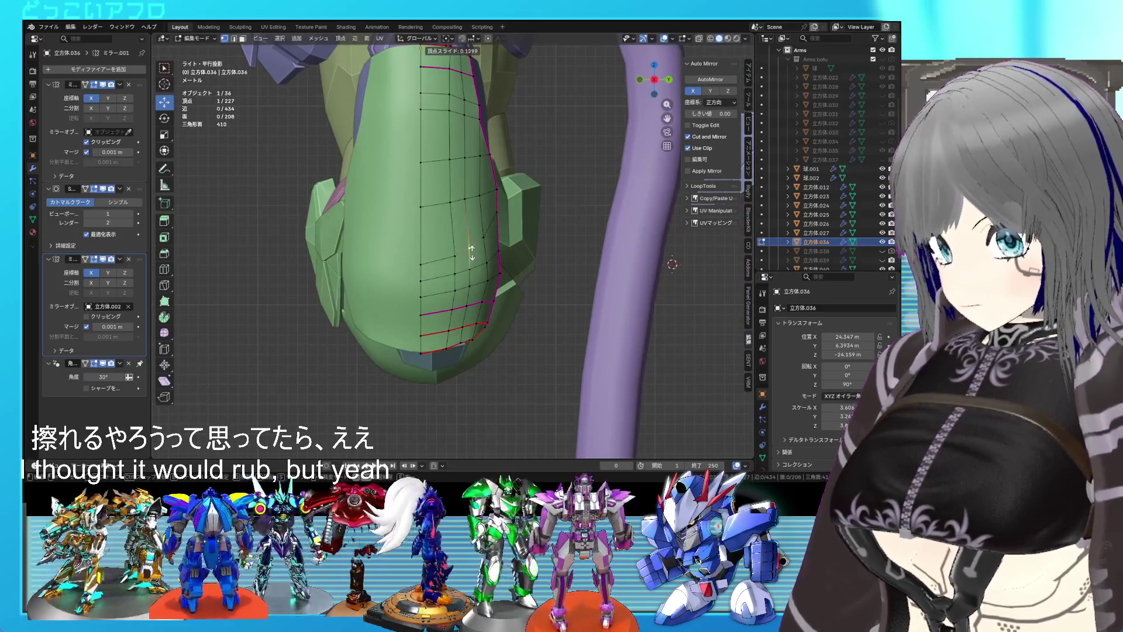
click(471, 253)
drag(472, 253, 416, 257)
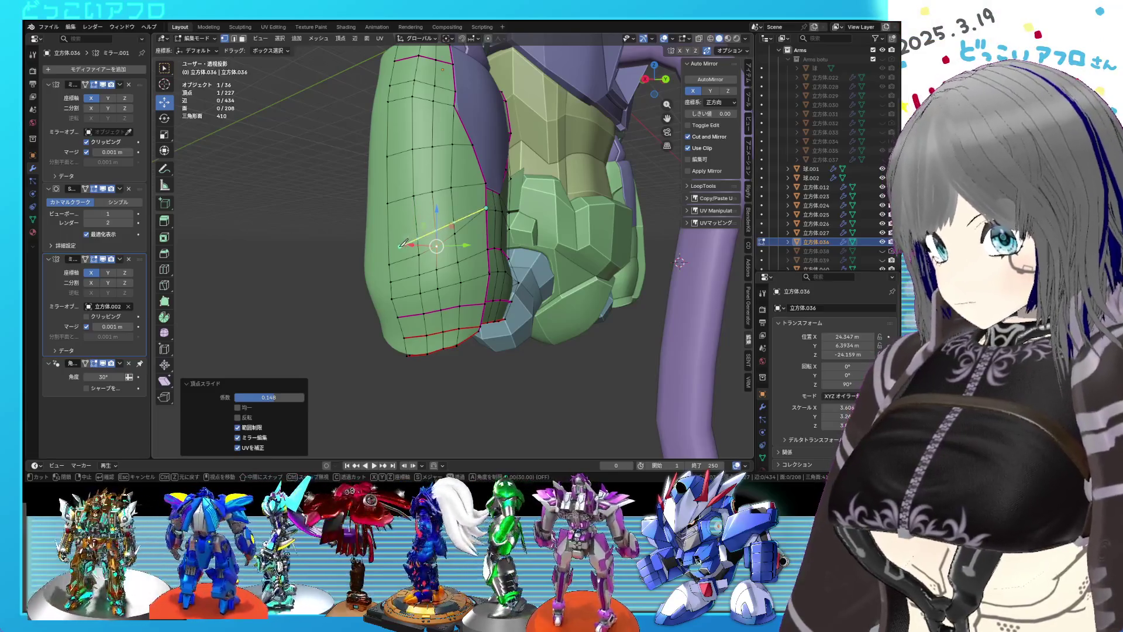
- Commit the knife cut and dissolve its freshly cut edges
key(Return)
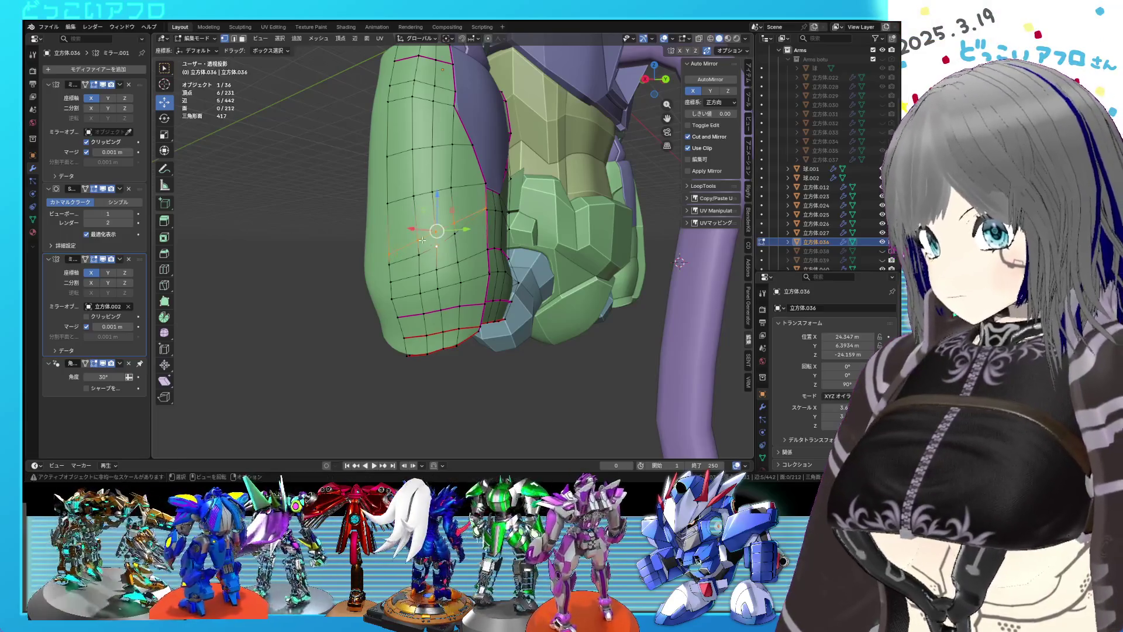
key(x)
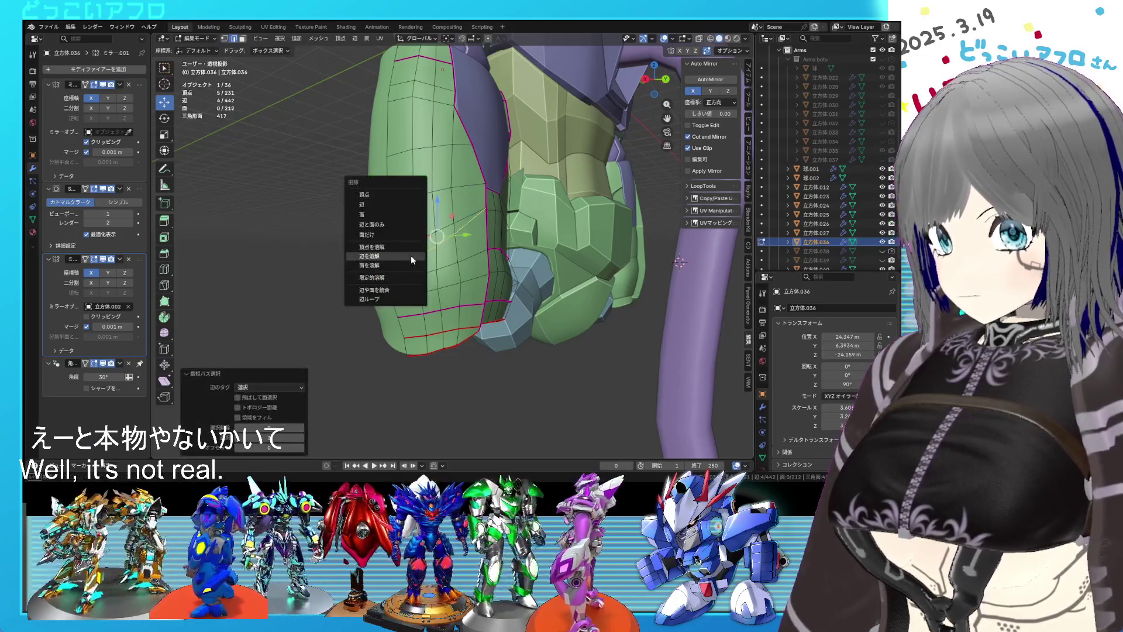
click(411, 255)
drag(411, 255, 473, 268)
scroll(down, 3)
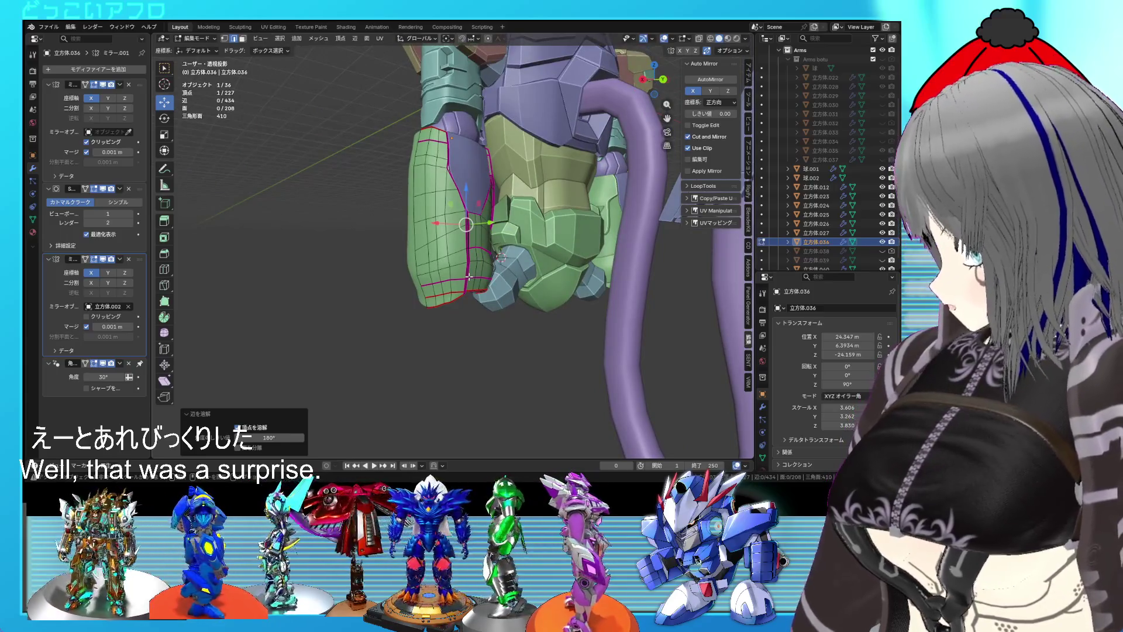
scroll(up, 3)
drag(471, 275, 463, 304)
drag(462, 304, 419, 233)
- Box-select the lower seam loop, move it -1.8741 m along Z, save, and deselect
drag(419, 233, 485, 267)
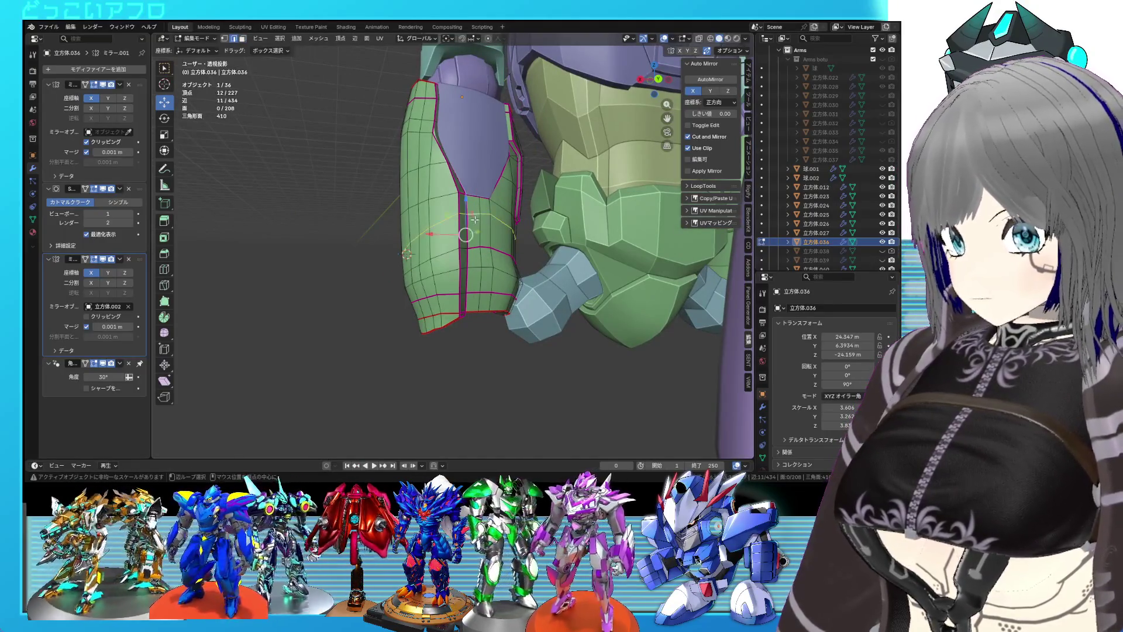
drag(474, 220, 491, 236)
key(g)
key(z)
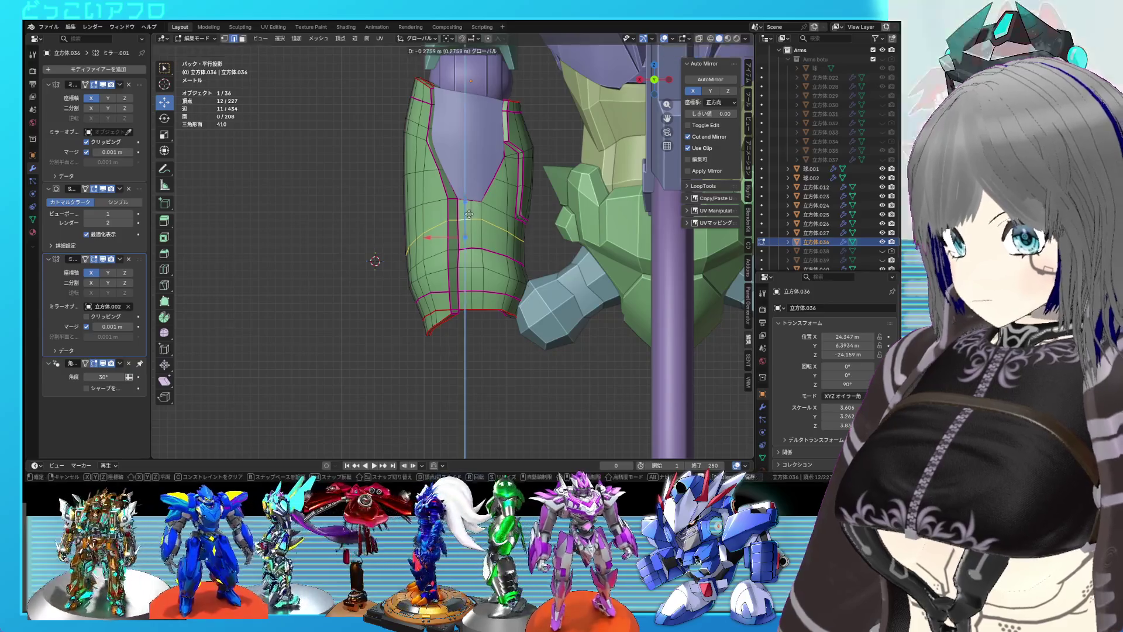
click(468, 227)
key(ctrl+s)
drag(468, 227, 531, 242)
key(alt+a)
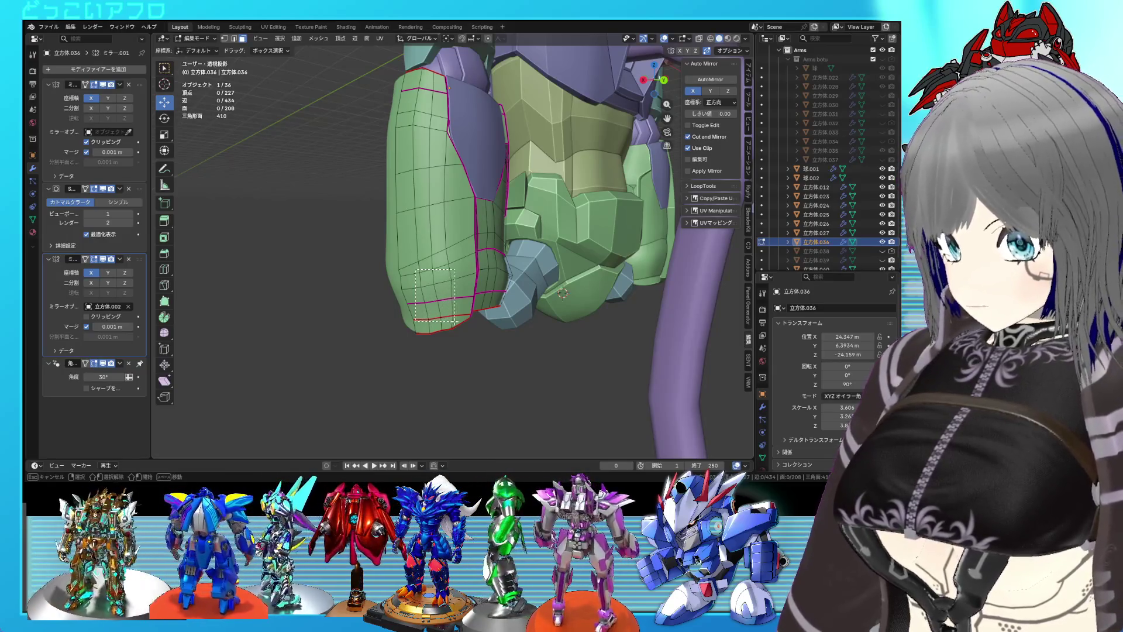
scroll(down, 3)
drag(435, 265, 586, 289)
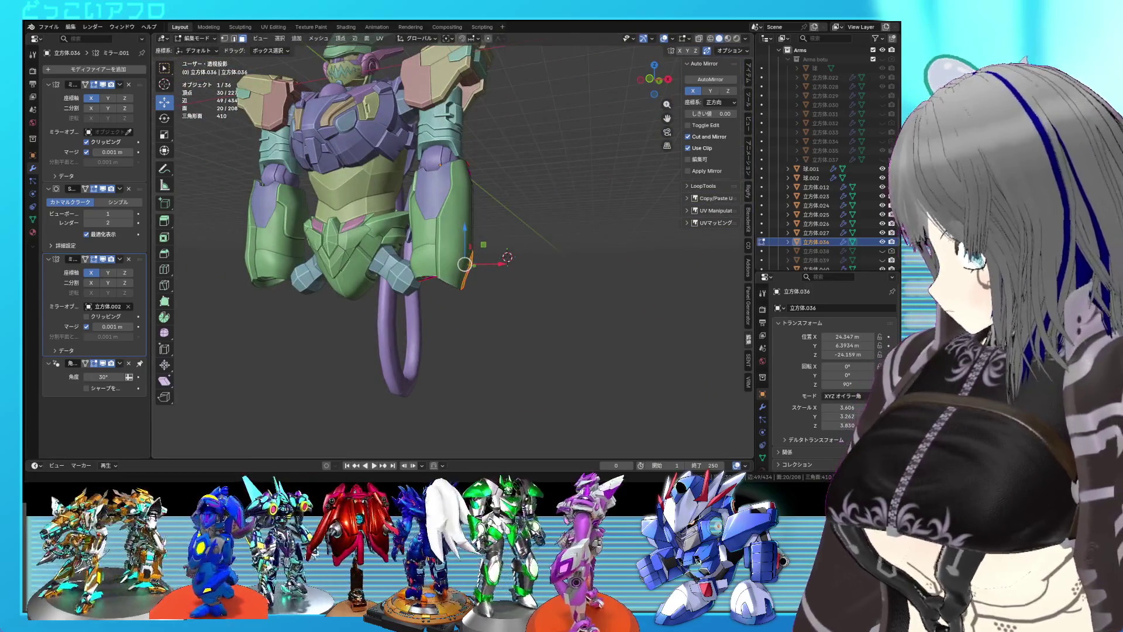
- Orbit and zoom in on the robot arm, then save the file
scroll(down, 3)
drag(356, 265, 488, 334)
scroll(up, 3)
scroll(up, 3)
scroll(up, 3)
key(ctrl+s)
- Extrude the selected lower forearm armor faces and shift them slightly on Y
key(e)
click(178, 274)
drag(178, 275, 476, 233)
drag(459, 199, 458, 206)
drag(459, 206, 470, 273)
- Select both seam edge loops on the panel in edge mode and apply a crease to them
key(2)
click(485, 268)
click(465, 245)
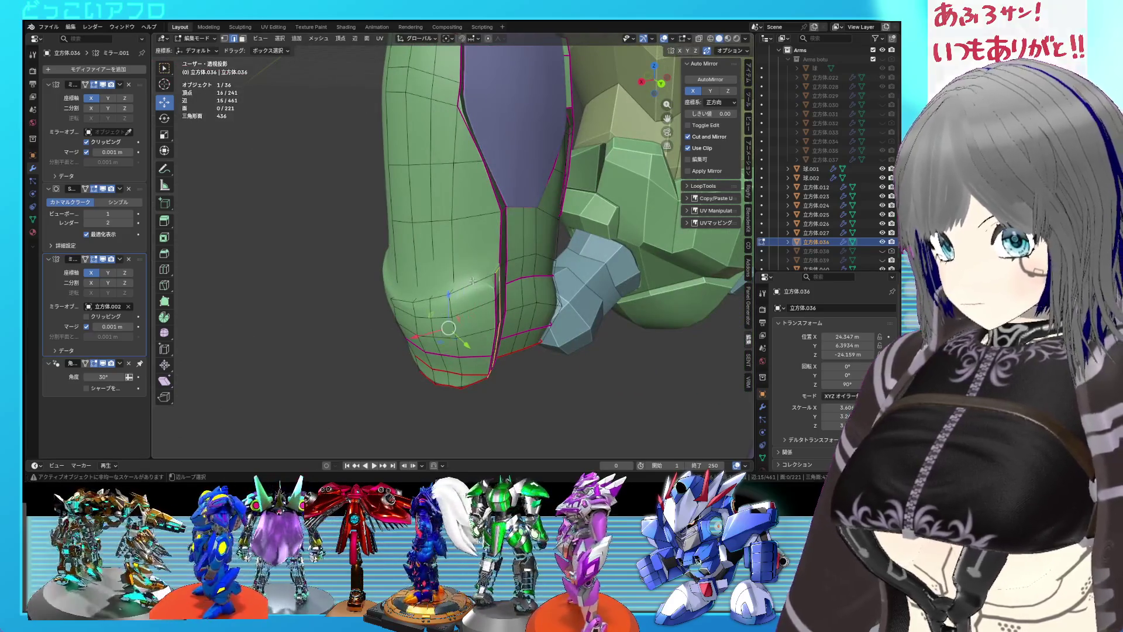
drag(487, 317, 492, 275)
click(485, 377)
drag(485, 377, 518, 384)
key(shift+e)
key(Escape)
key(Tab)
key(Tab)
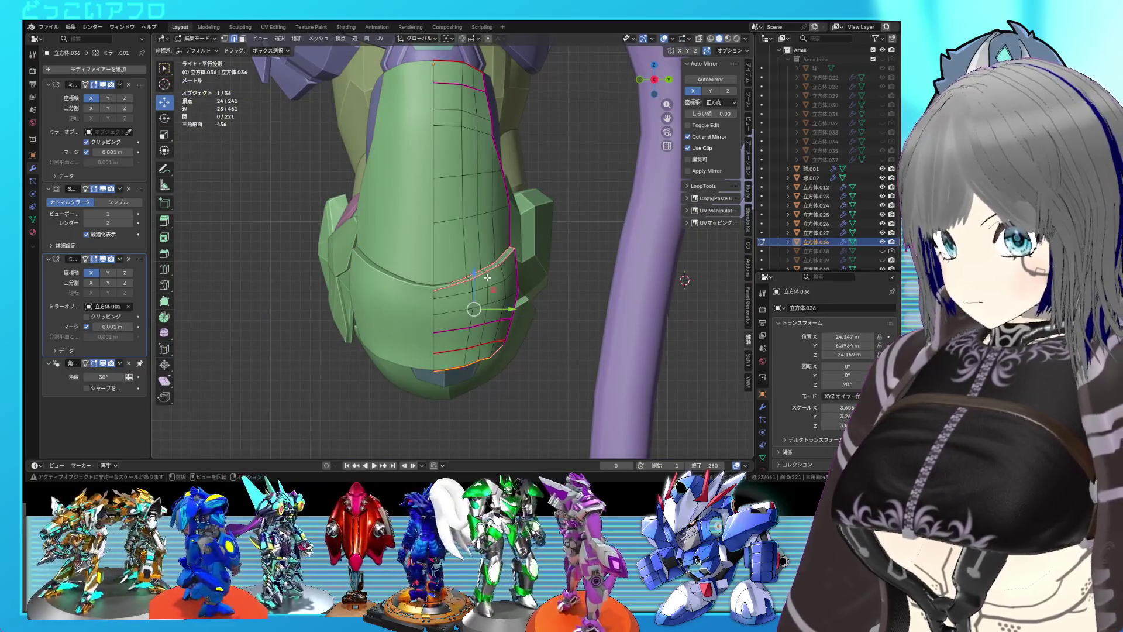
- Inspect the seam edges in wireframe, then return to solid shading in side view
key(shift+z)
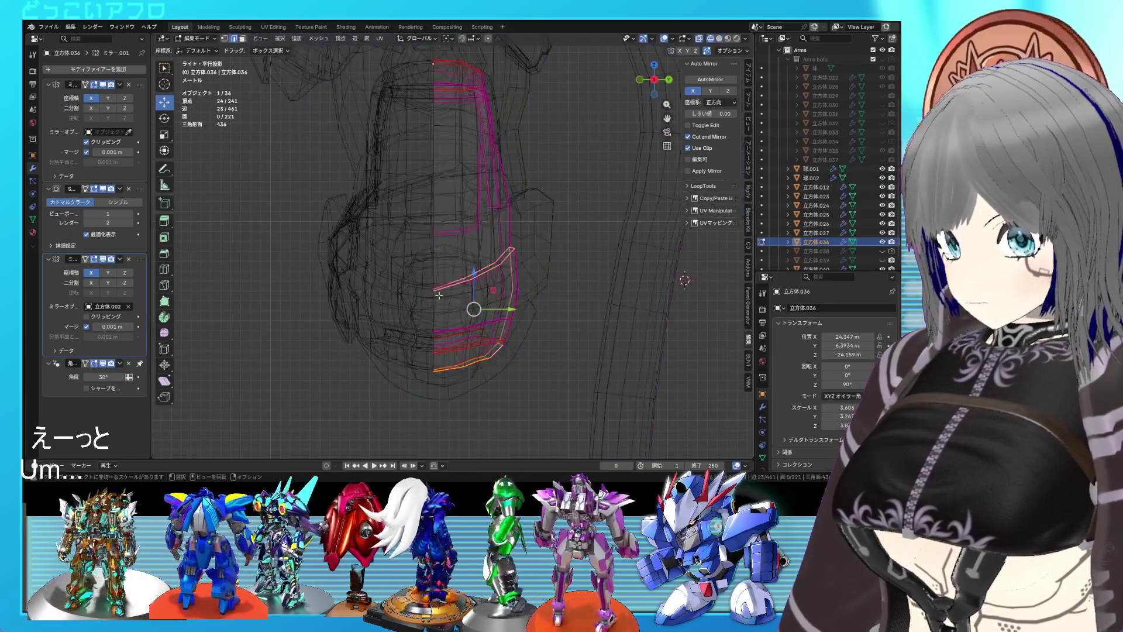
drag(439, 295, 423, 298)
click(423, 298)
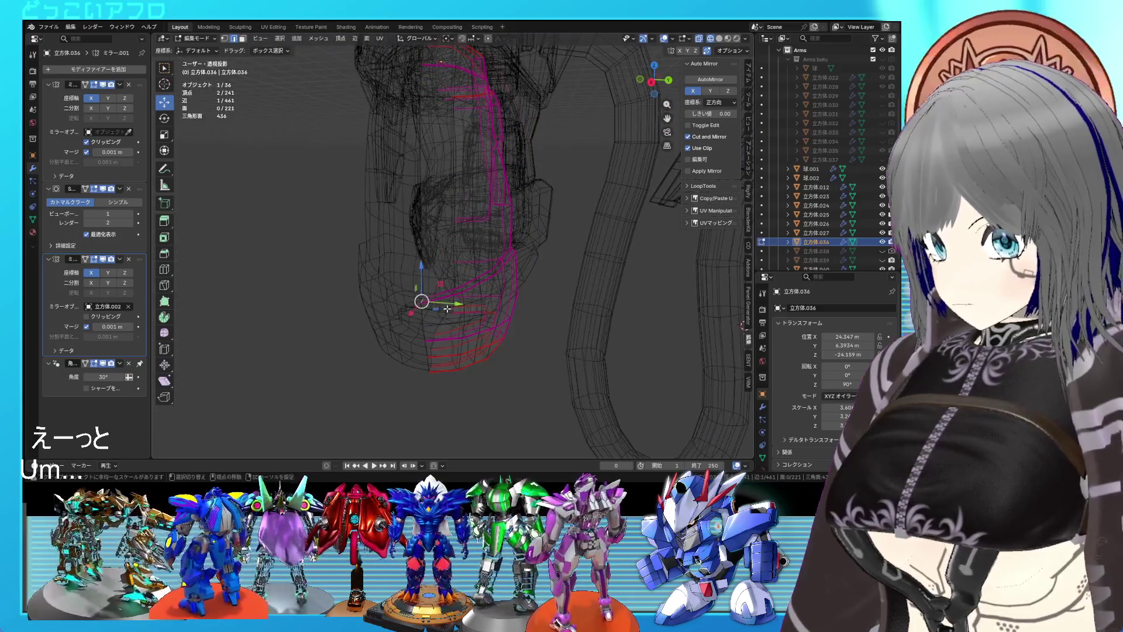
key(Tab)
key(shift+z)
drag(447, 309, 471, 283)
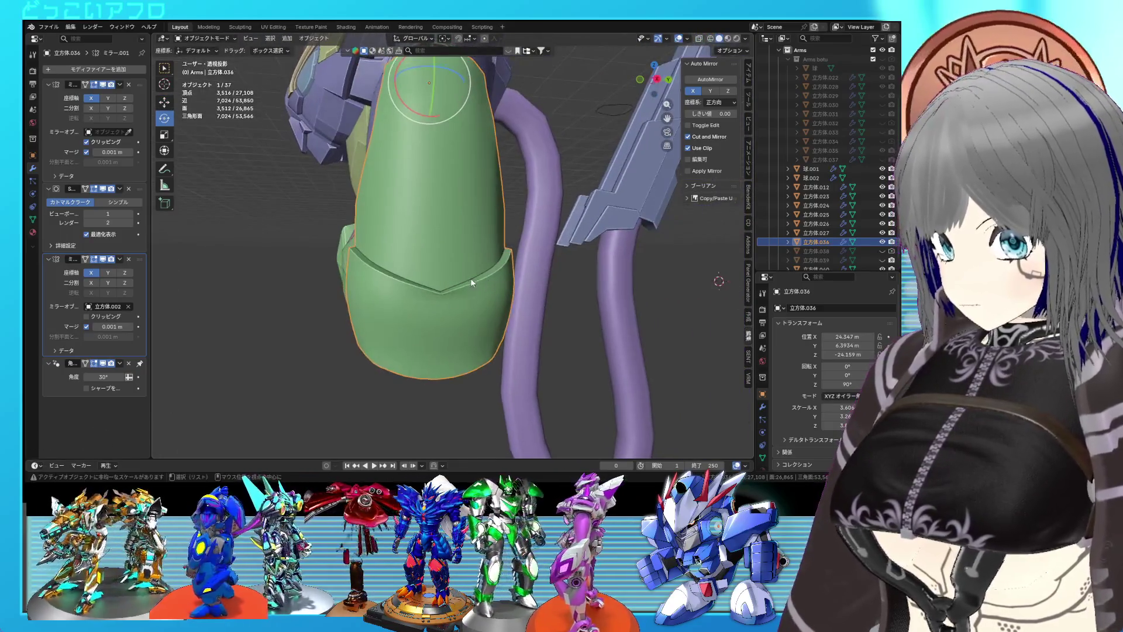
key(KP_3)
scroll(up, 3)
- Give the vertical seam edge chain a full crease of 1
key(Tab)
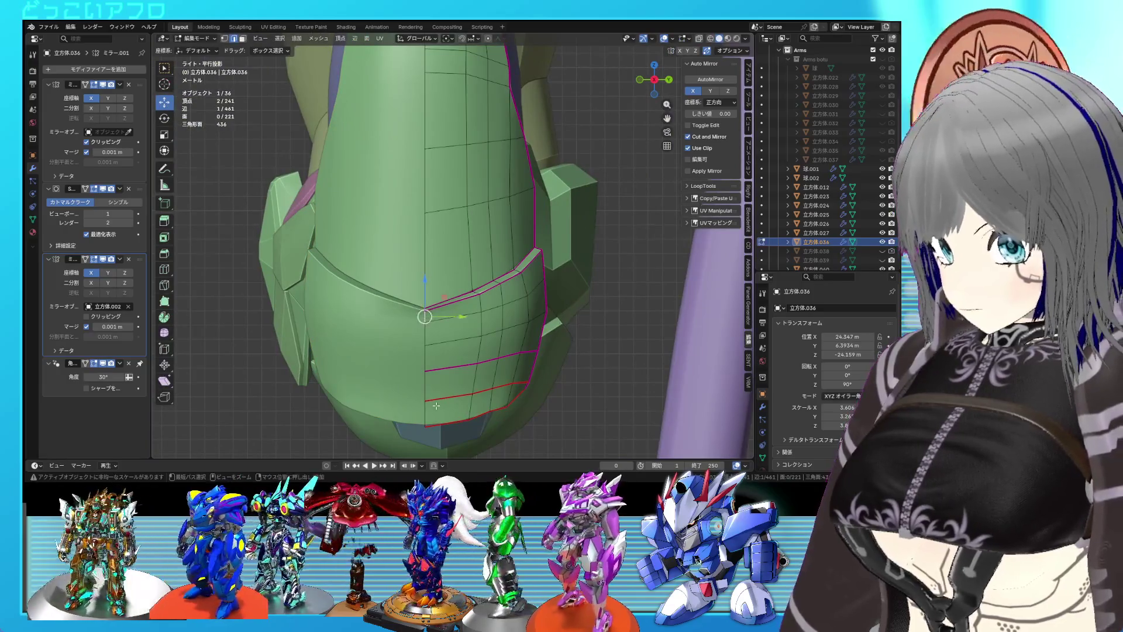
click(436, 405)
key(shift+e)
text(1)
key(Return)
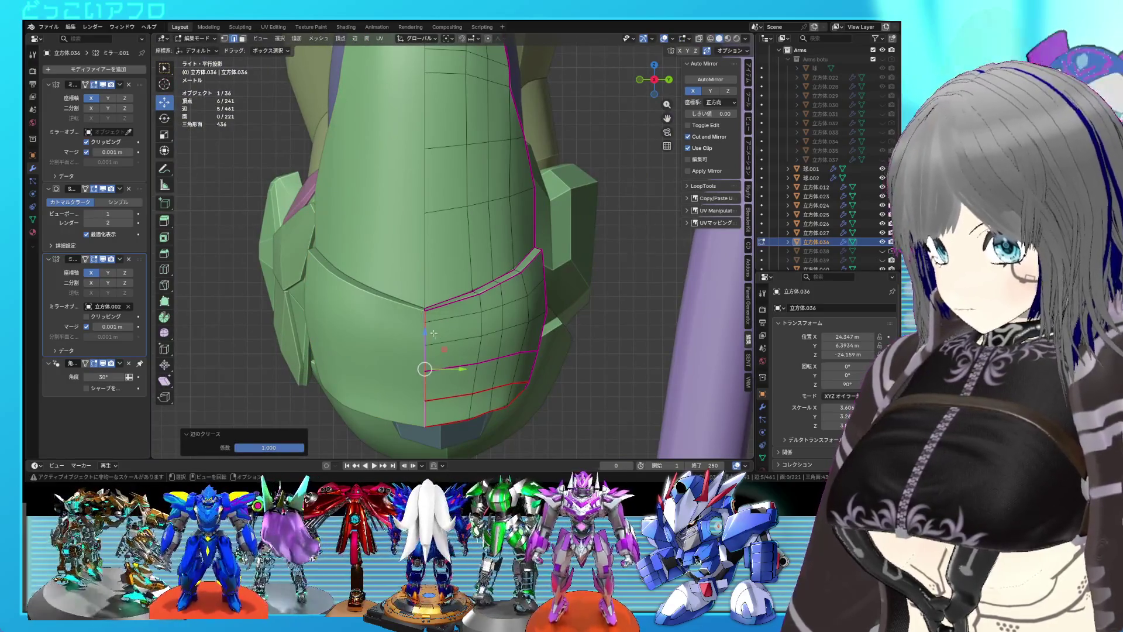
- Slide a seam vertex along its edge by factor 0.250 and save
click(427, 316)
key(shift+v)
click(468, 348)
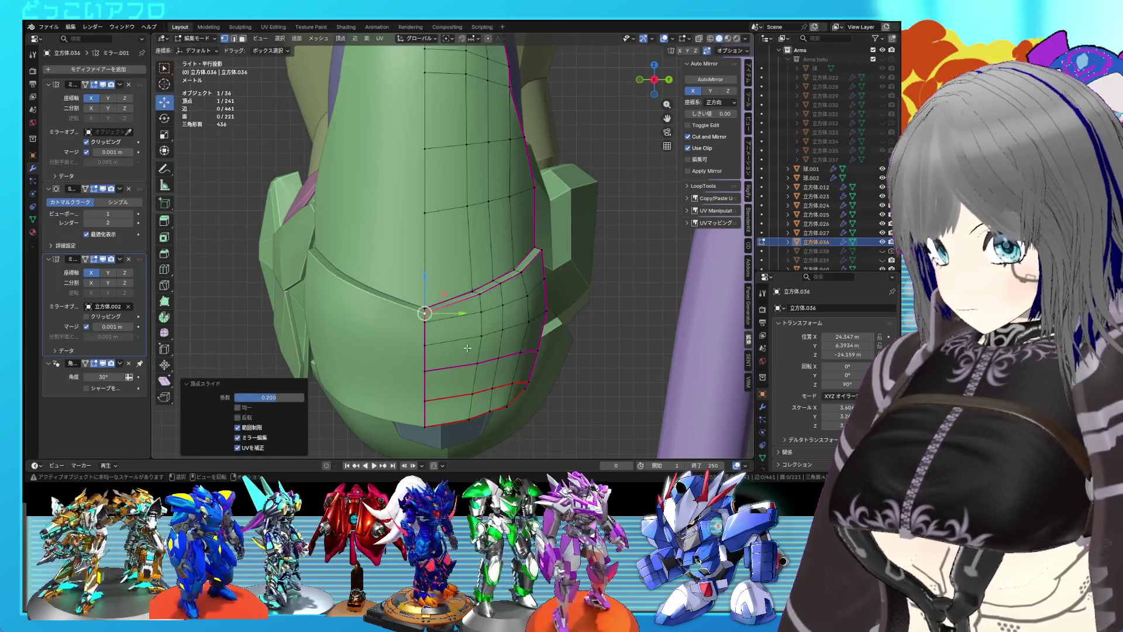
key(Tab)
key(ctrl+s)
- Orbit to a perspective view and re-enter edit mode on the armor
drag(466, 346, 397, 355)
scroll(up, 3)
key(Tab)
drag(433, 316, 450, 305)
scroll(up, 3)
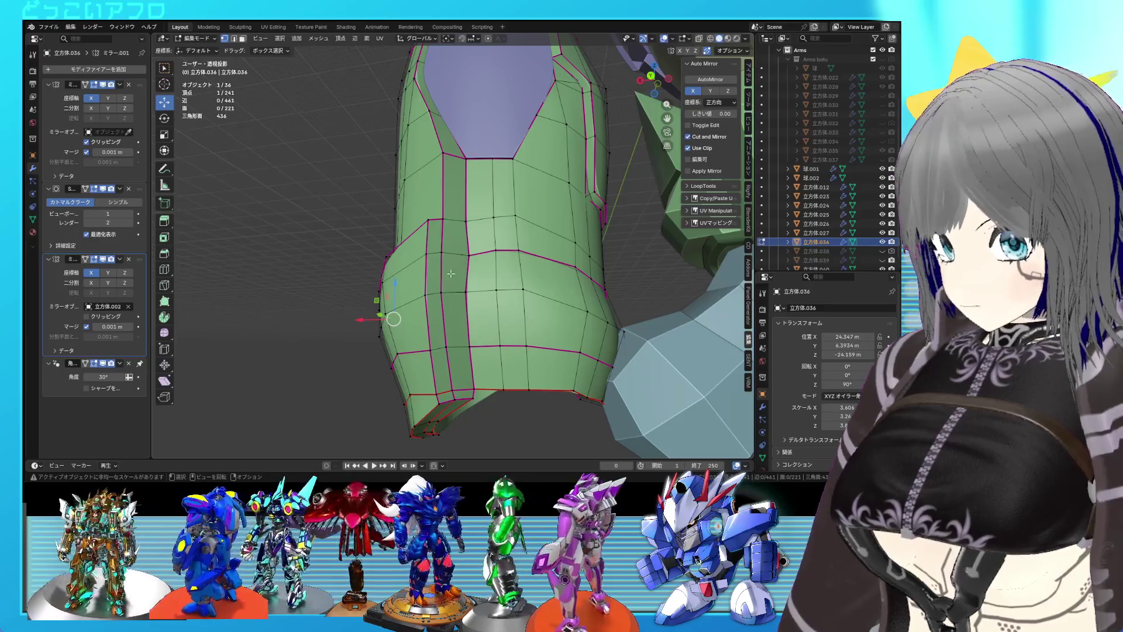
- Edge-slide two seam edge runs down the arm to offset them
click(458, 393)
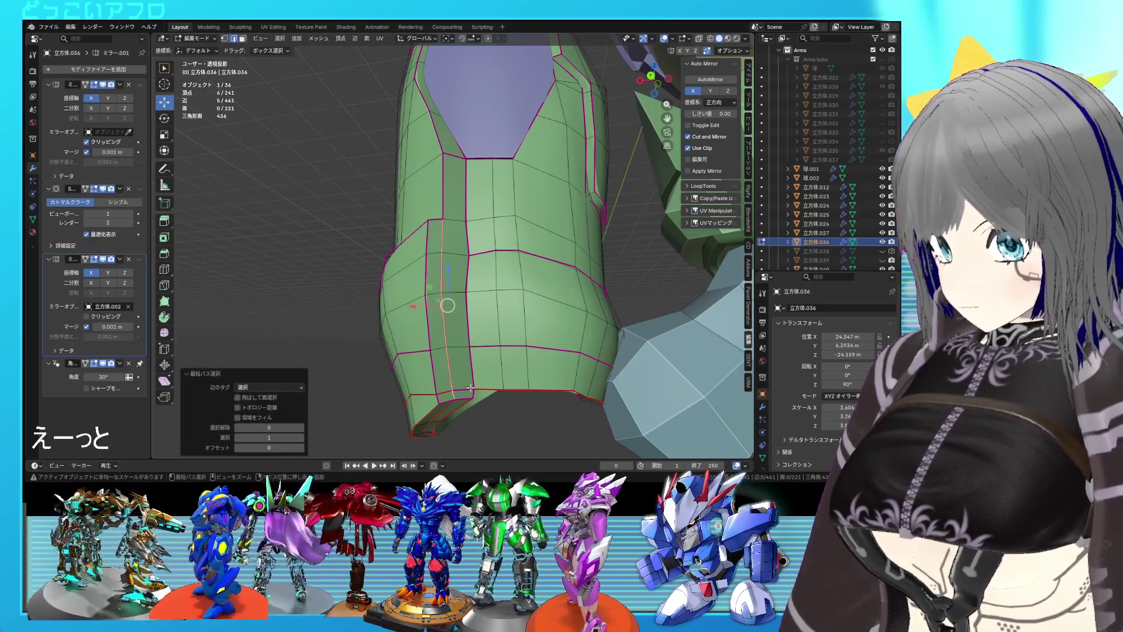
key(g)
key(g)
click(504, 374)
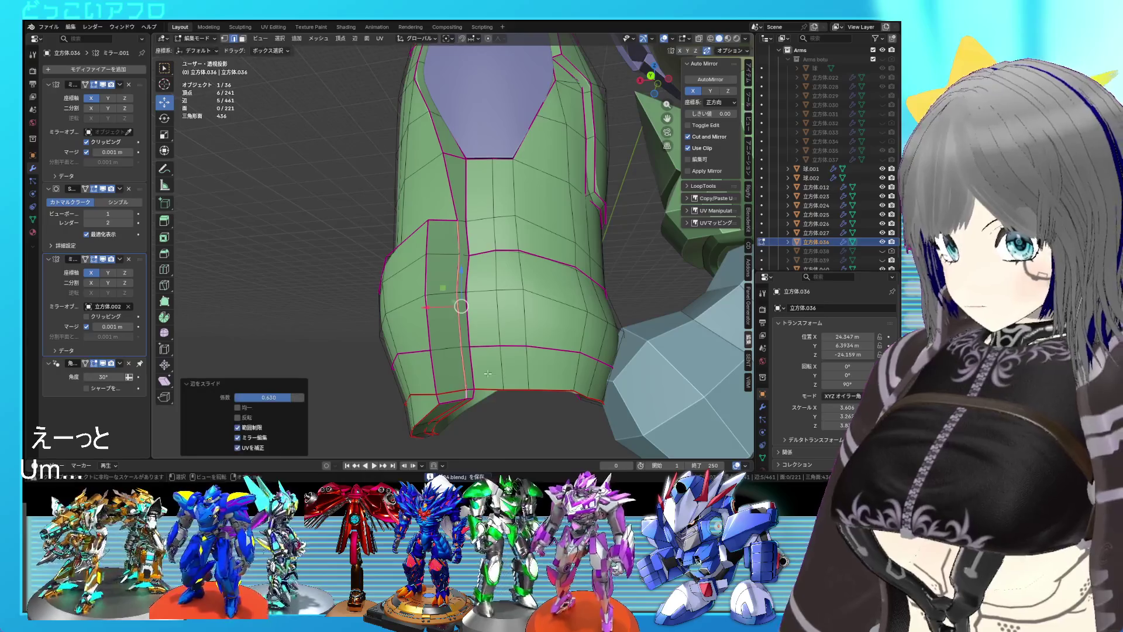
click(433, 398)
click(429, 249)
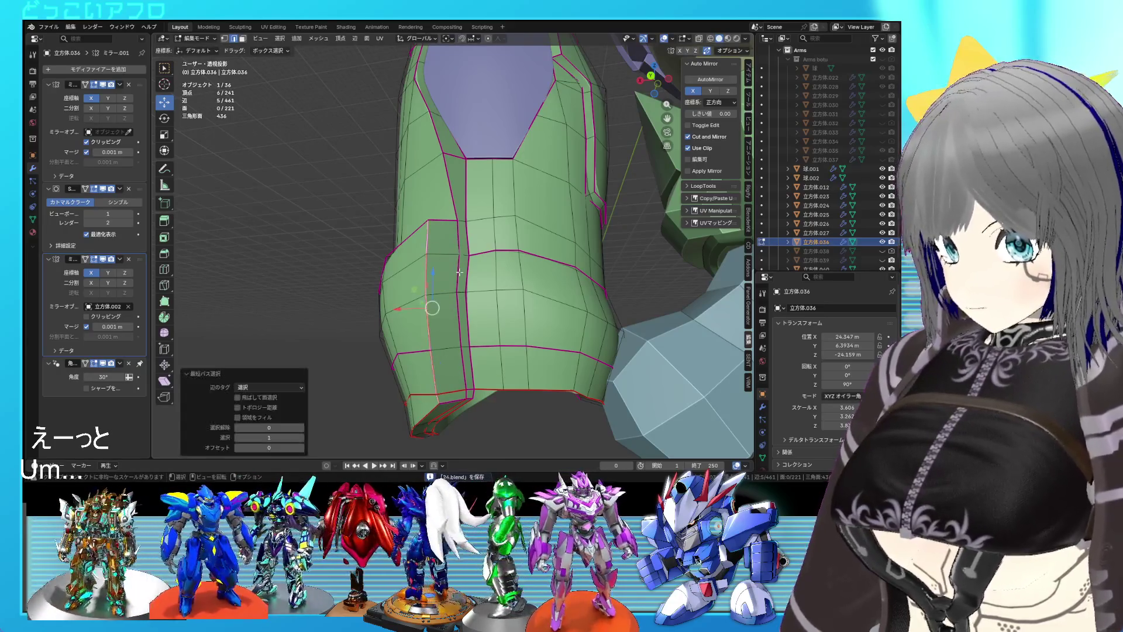
key(g)
key(g)
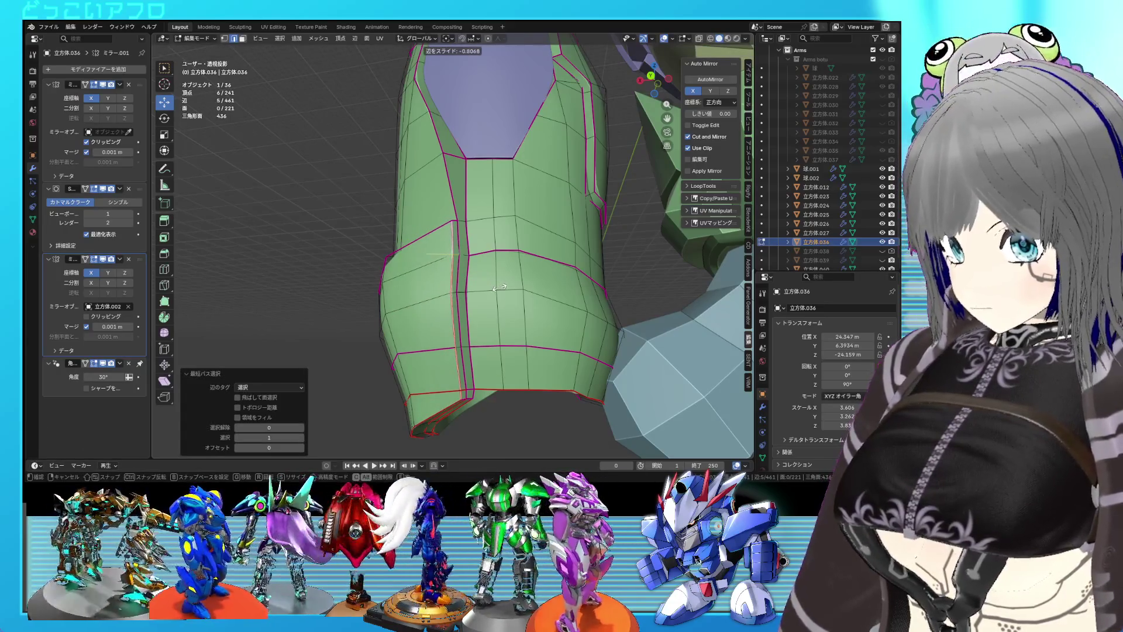
click(499, 288)
- Select the surplus vertical edge loop and remove it with Dissolve Edges
key(Tab)
drag(499, 287, 479, 291)
key(Tab)
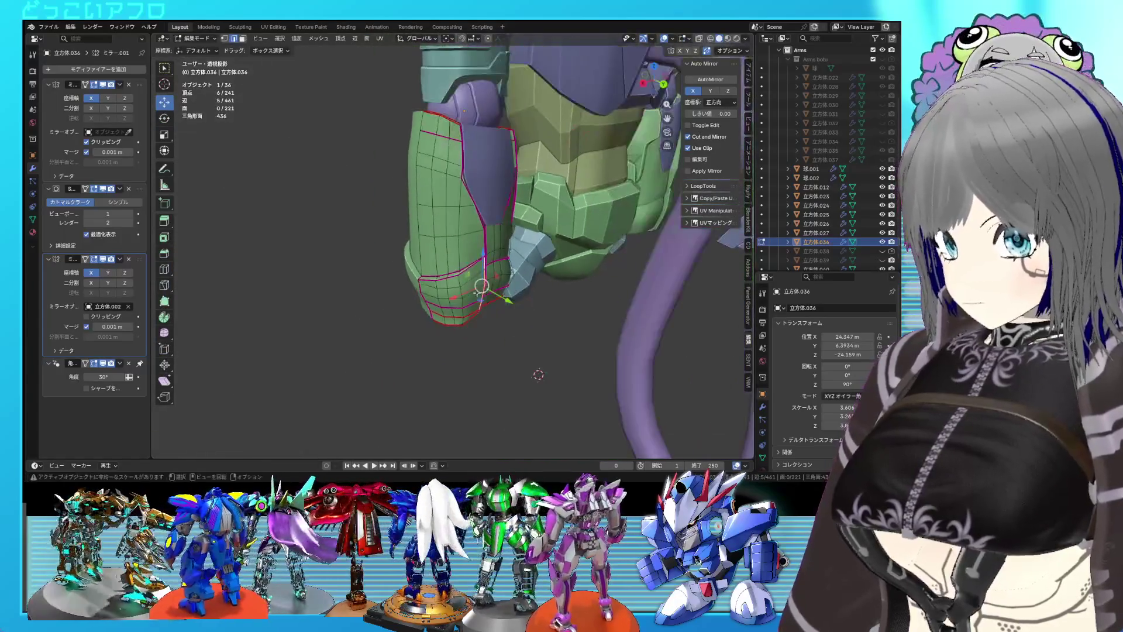
click(448, 244)
drag(449, 244, 494, 232)
key(shift+z)
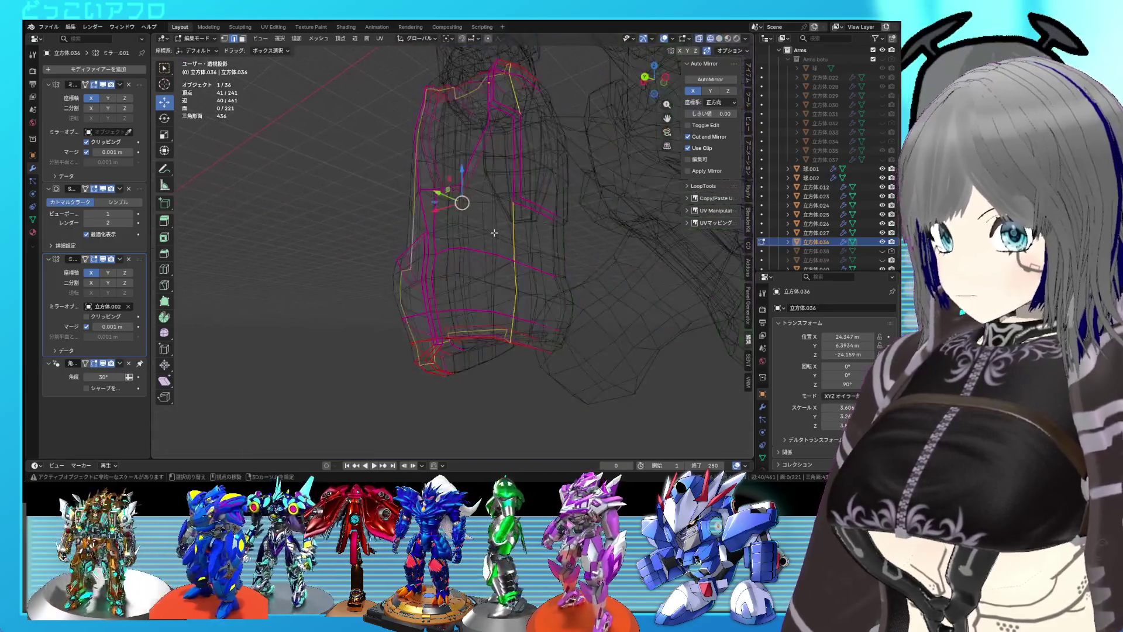
key(shift+z)
key(x)
click(494, 233)
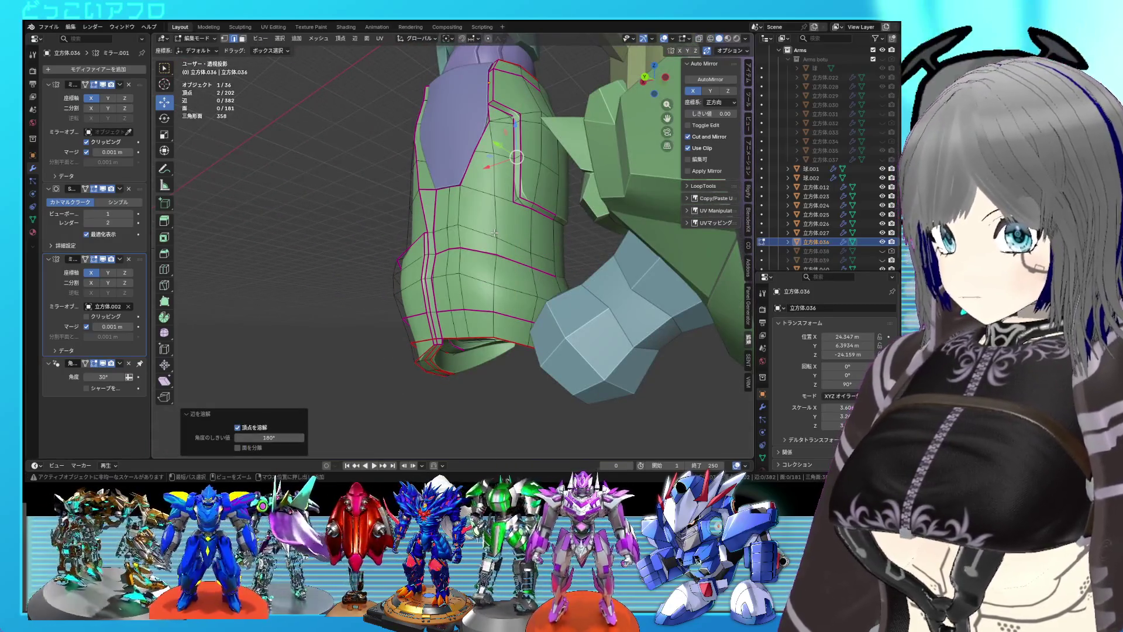
key(ctrl+z)
drag(494, 233, 520, 260)
key(ctrl+shift+z)
key(Tab)
key(Tab)
key(Tab)
key(Tab)
- Connect two vertices with a new edge to reroute the seam, then save
click(489, 284)
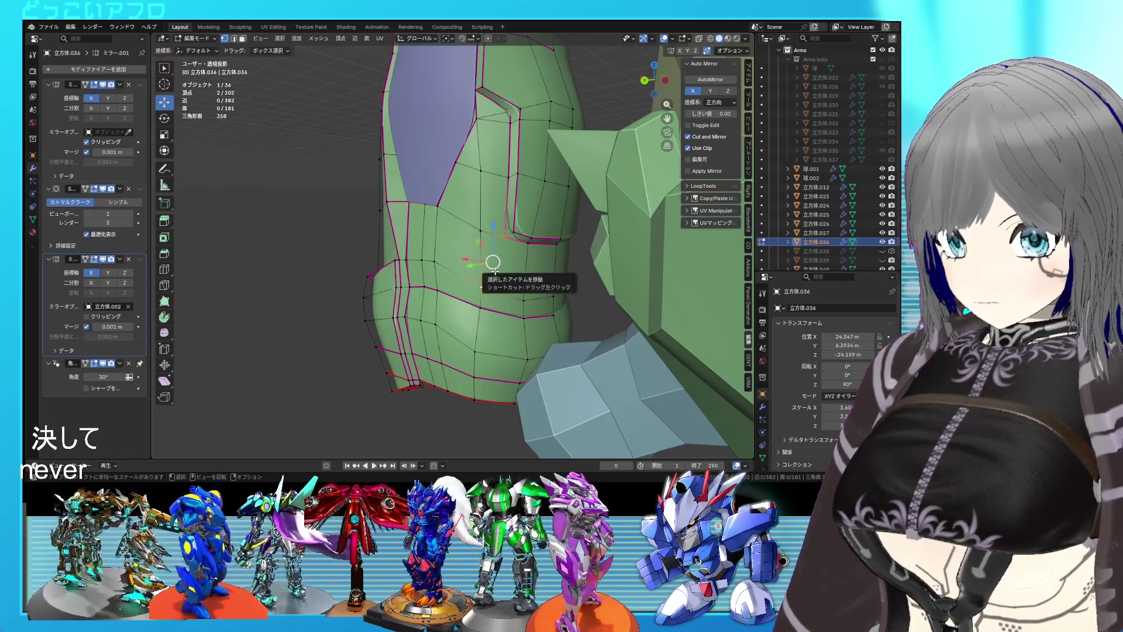
key(j)
drag(495, 270, 511, 193)
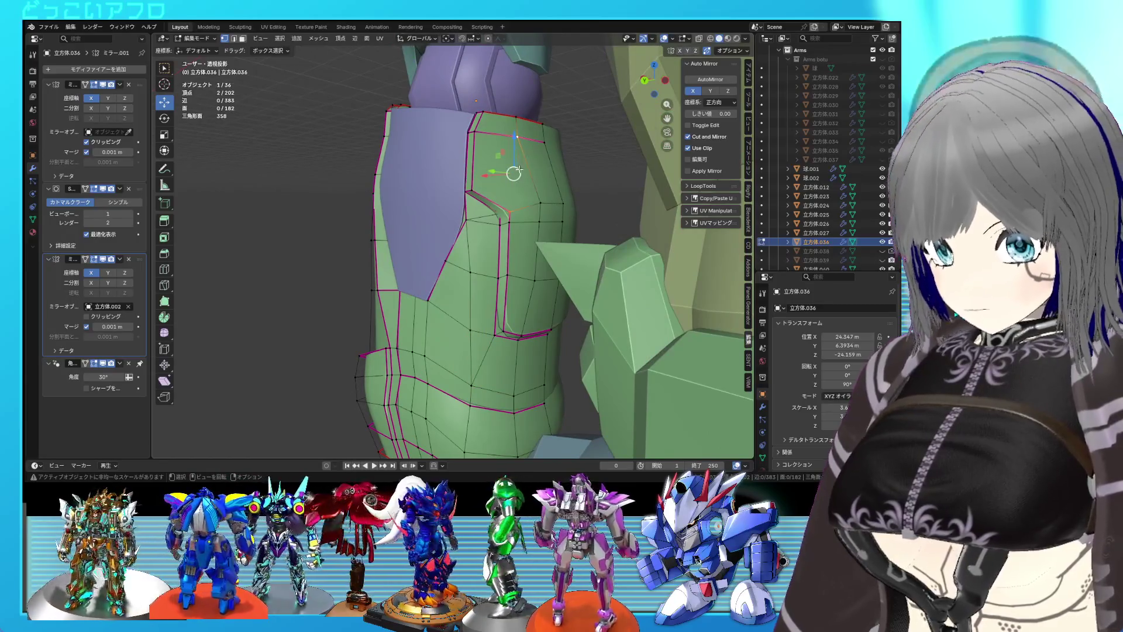
key(Tab)
drag(539, 192, 571, 330)
key(ctrl+s)
- Add another seam edge to the selection and slide it along the arm
key(Tab)
click(455, 330)
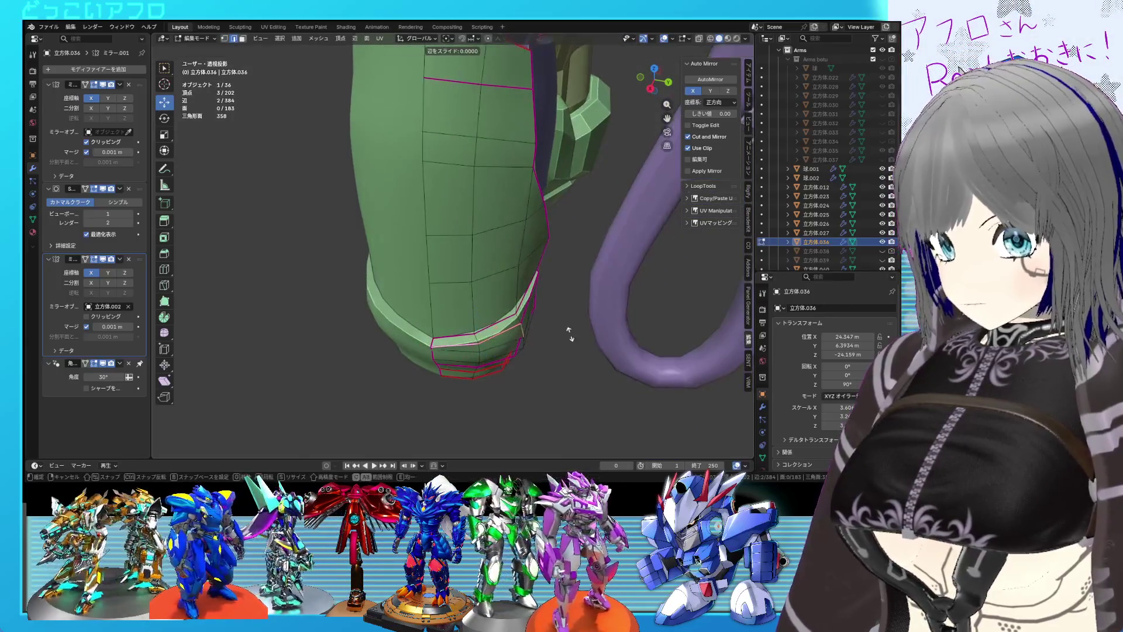
key(g)
key(g)
click(571, 330)
drag(513, 258, 462, 307)
- Select the vertex path around the wrist cuff rim in vertex mode
key(1)
click(429, 313)
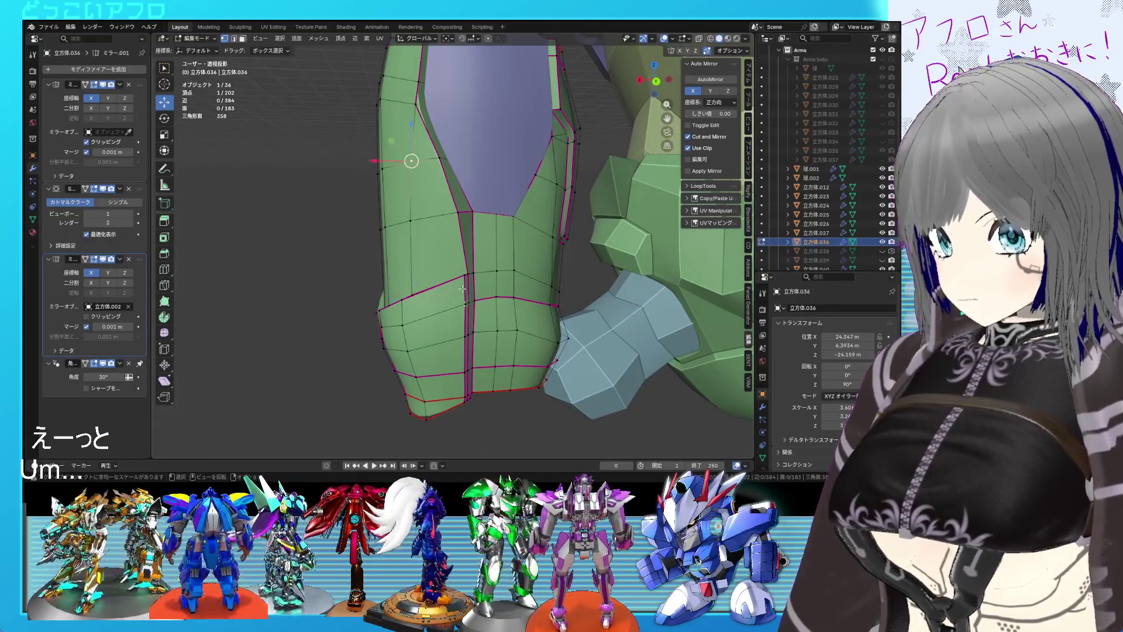
click(441, 207)
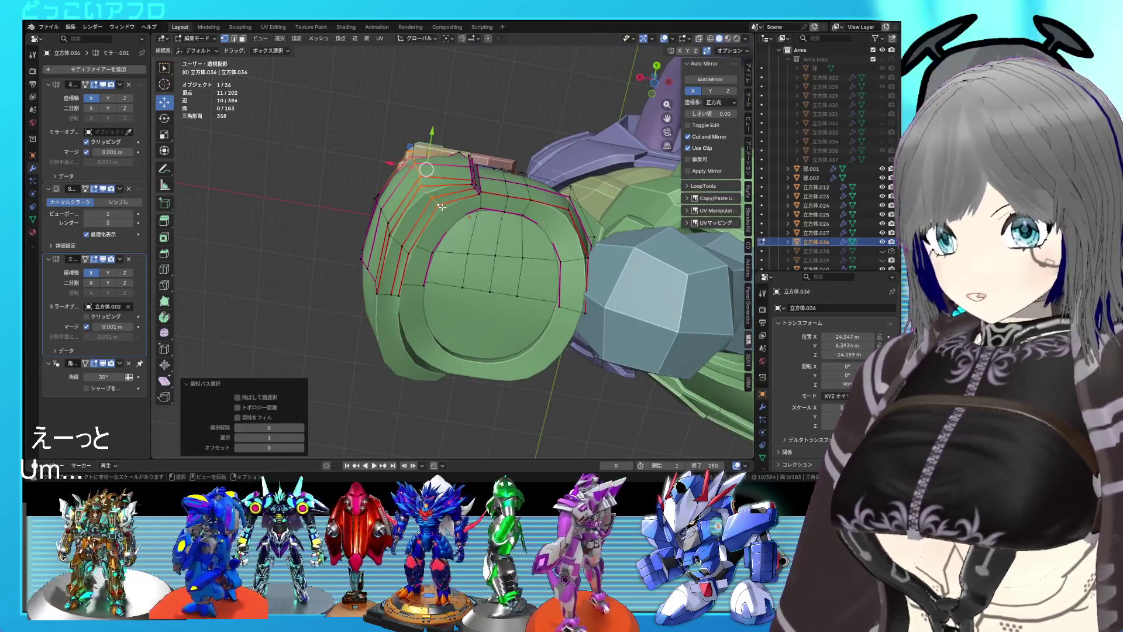
- In wireframe view, add another seam vertex near the top of the armor to the selection
drag(487, 221, 498, 212)
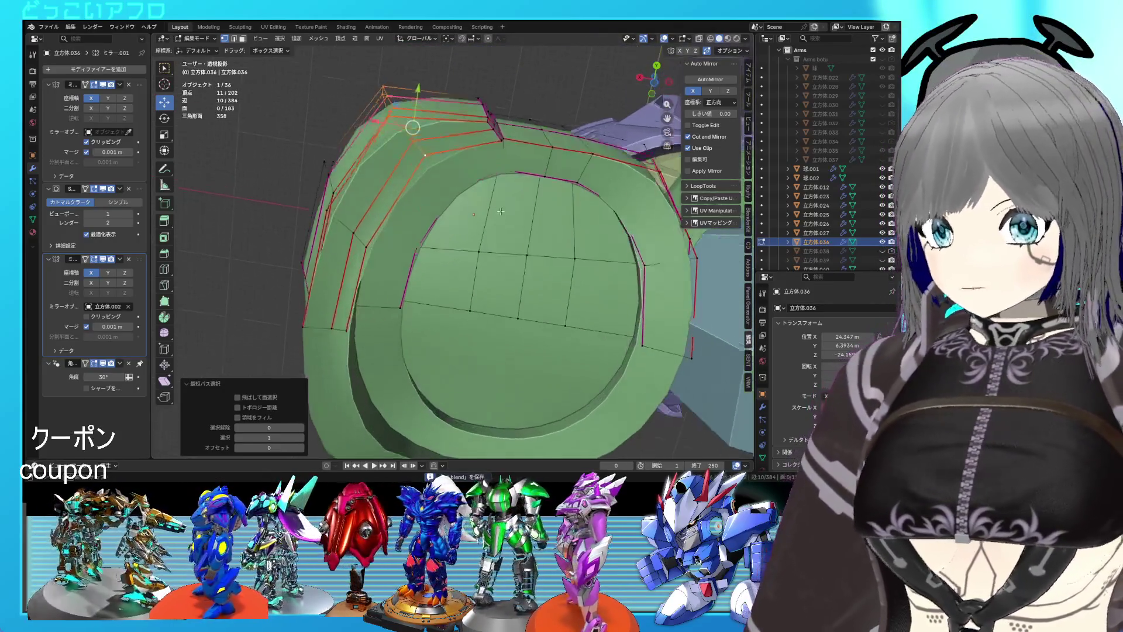
key(shift+z)
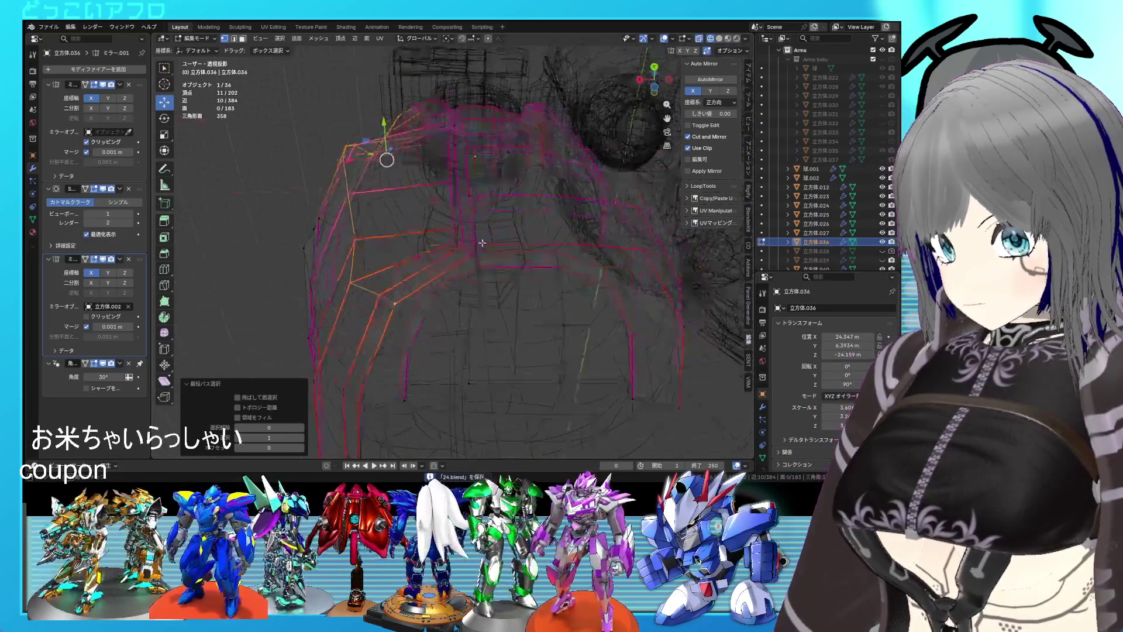
drag(426, 249, 443, 255)
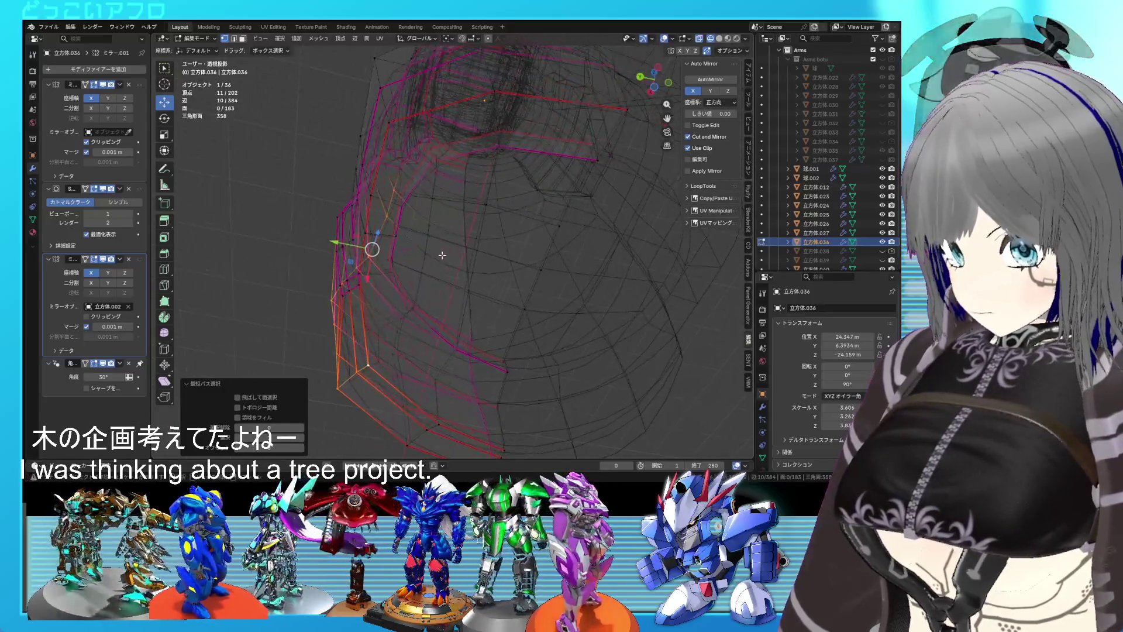
drag(411, 316, 457, 256)
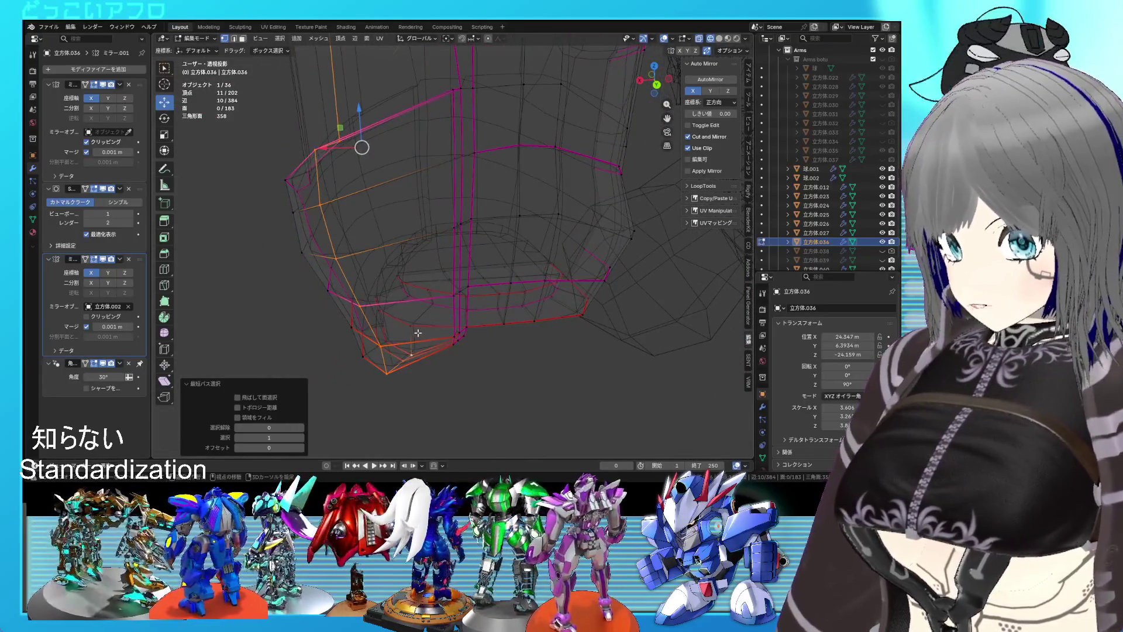
click(440, 327)
drag(441, 327, 474, 237)
key(shift+z)
key(shift+z)
key(shift+z)
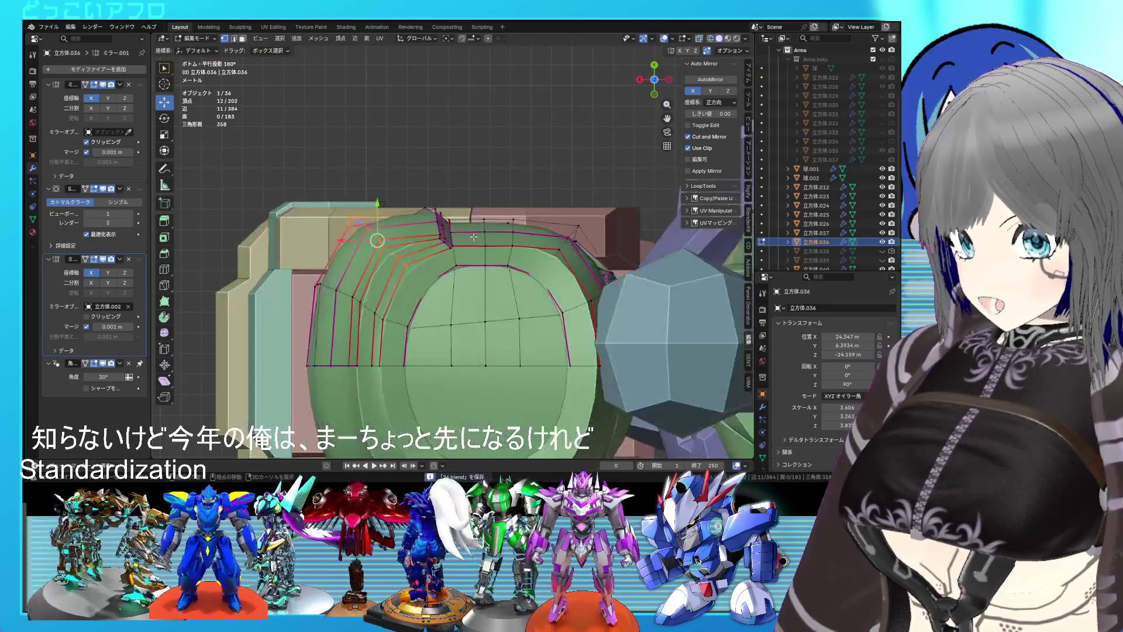
- Move the selected seam vertices by -0.28826 m in X and -0.33263 m in Y
key(g)
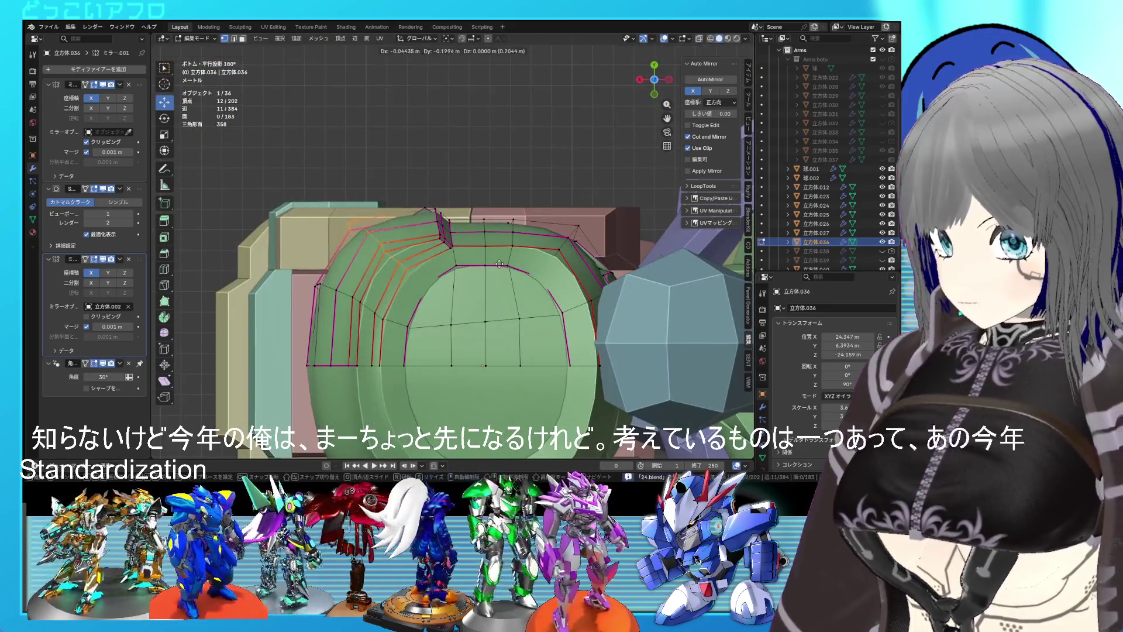
click(504, 267)
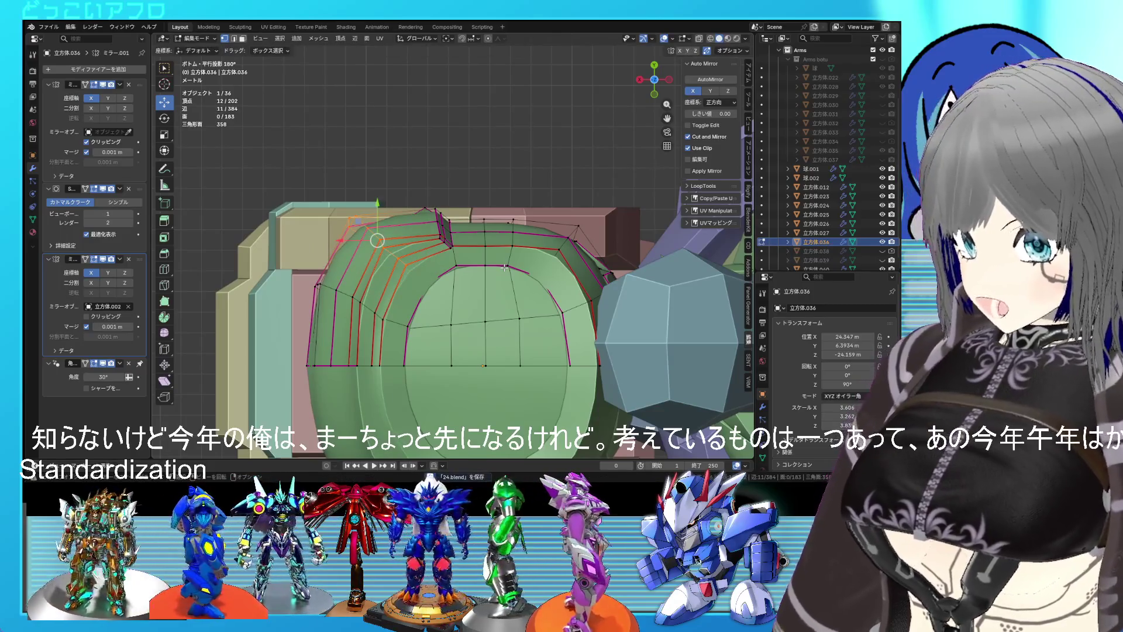
key(shift+z)
key(alt+z)
key(g)
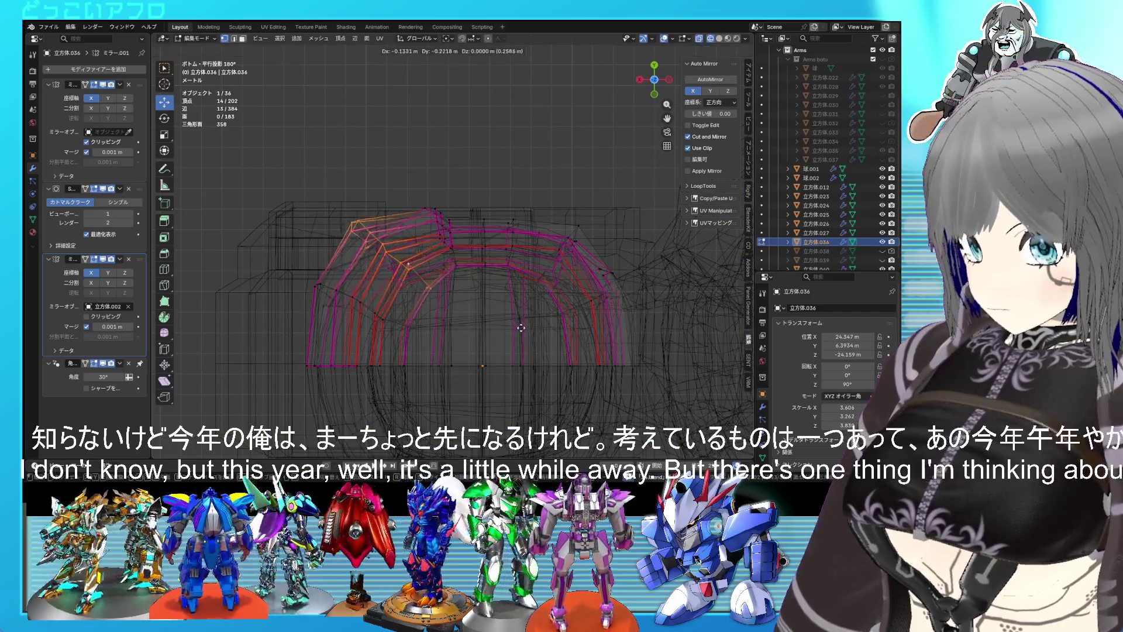
click(510, 310)
drag(510, 310, 477, 263)
key(shift+z)
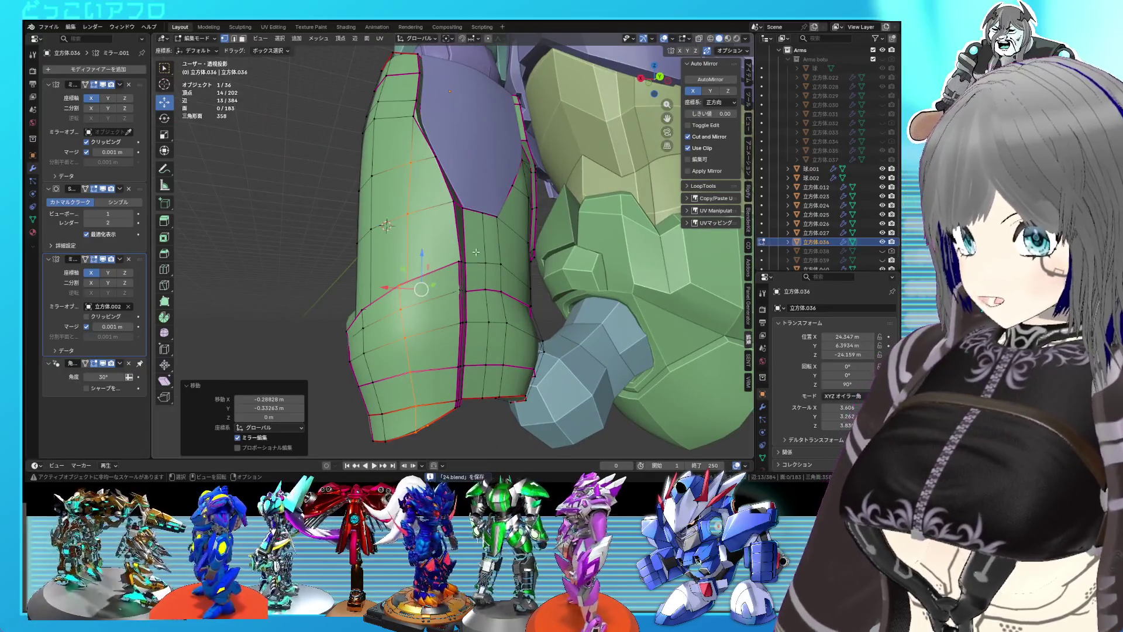
- Slide a seam vertex along its edge and save the file
drag(475, 236, 408, 212)
key(alt+a)
drag(437, 305, 447, 317)
key(shift+v)
click(477, 266)
key(Tab)
key(ctrl+s)
- Slide a seam edge loop along the arm, move the selected vertices, and save
click(542, 289)
key(Tab)
key(g)
key(g)
click(521, 312)
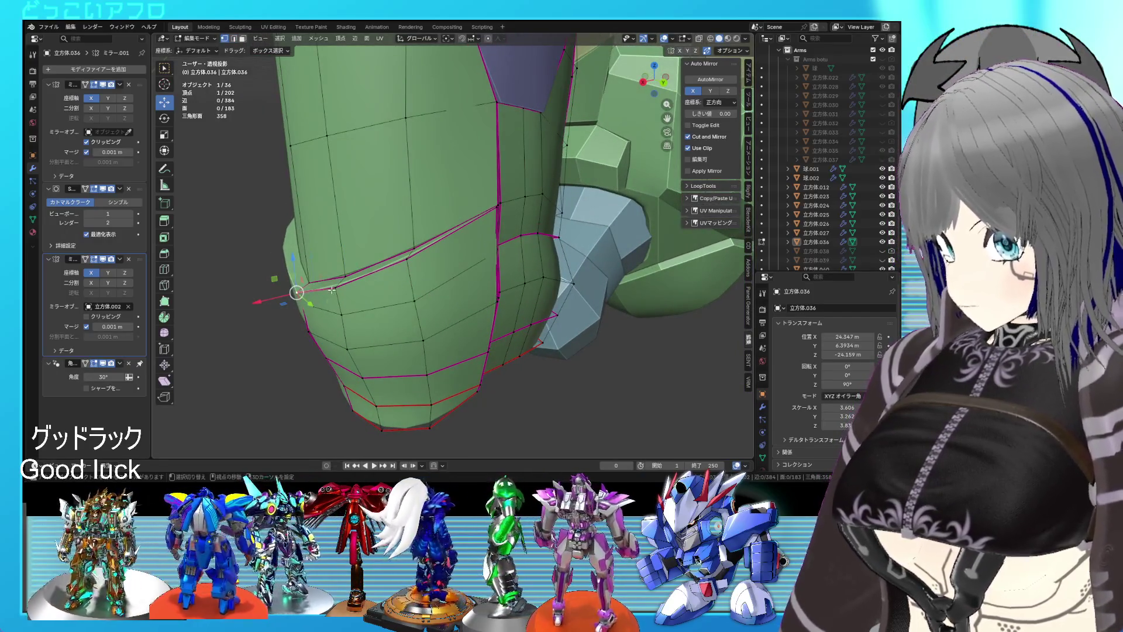
key(g)
click(338, 287)
key(Tab)
drag(337, 287, 483, 177)
key(ctrl+s)
- Raise the selected vertex at the open wrist end along Y
key(Tab)
key(Tab)
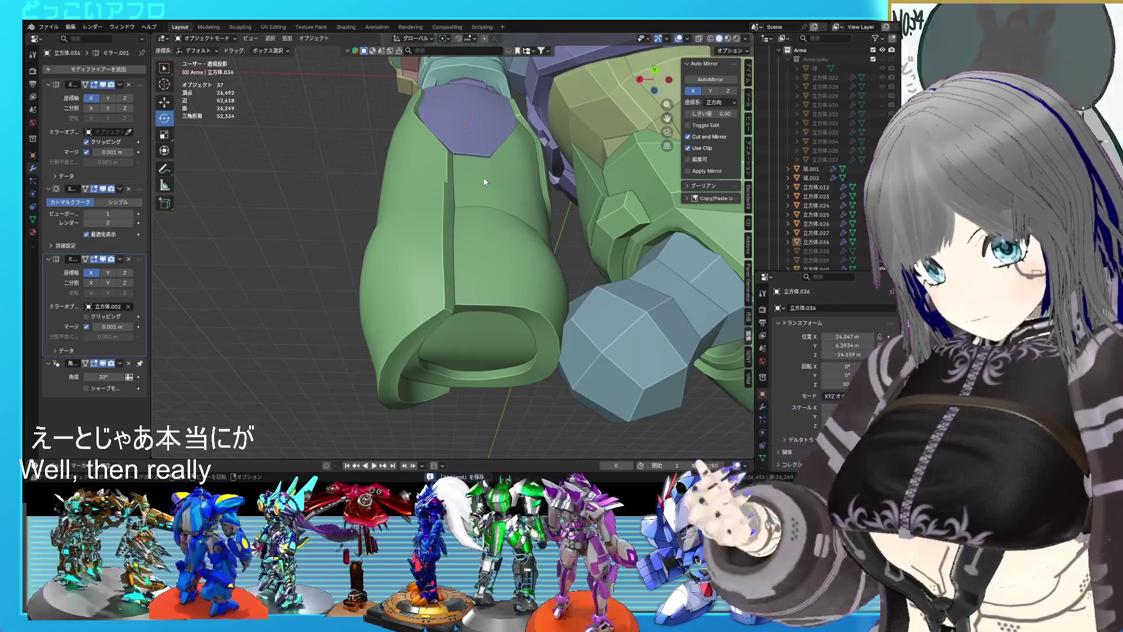
drag(483, 176, 406, 180)
key(Tab)
key(ctrl+s)
scroll(up, 3)
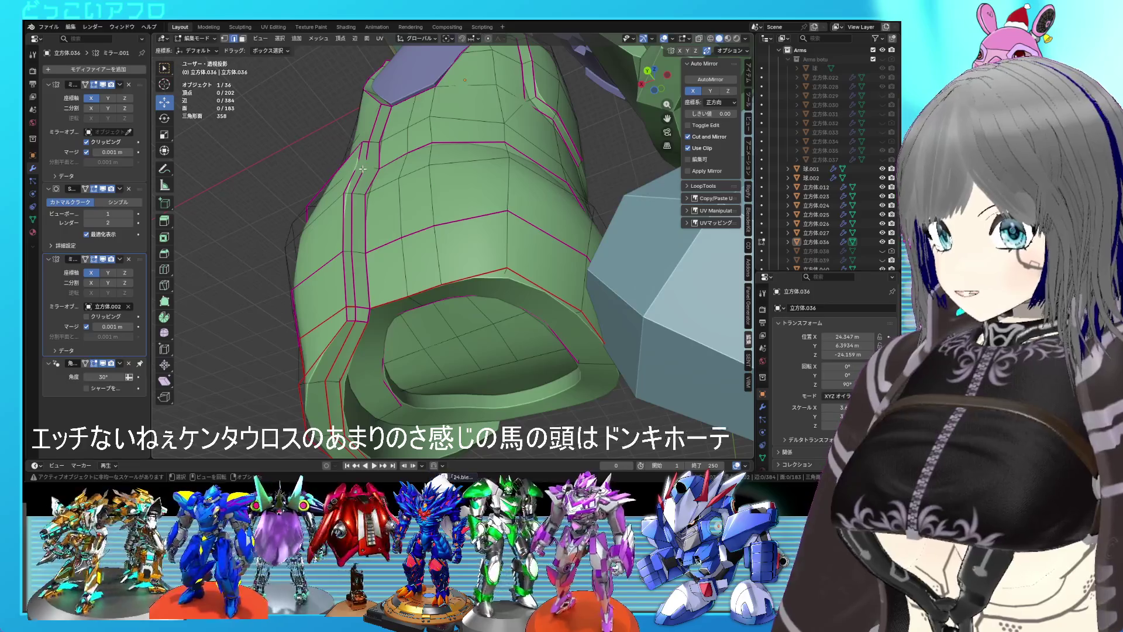
drag(358, 168, 362, 144)
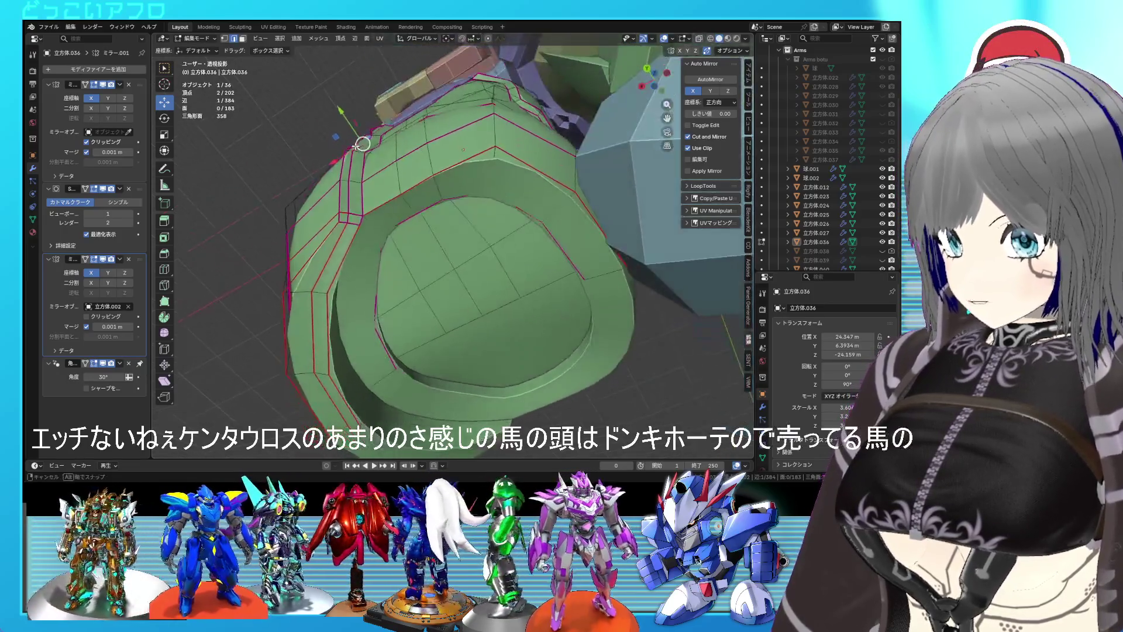
drag(351, 124, 342, 115)
key(Tab)
drag(342, 115, 551, 247)
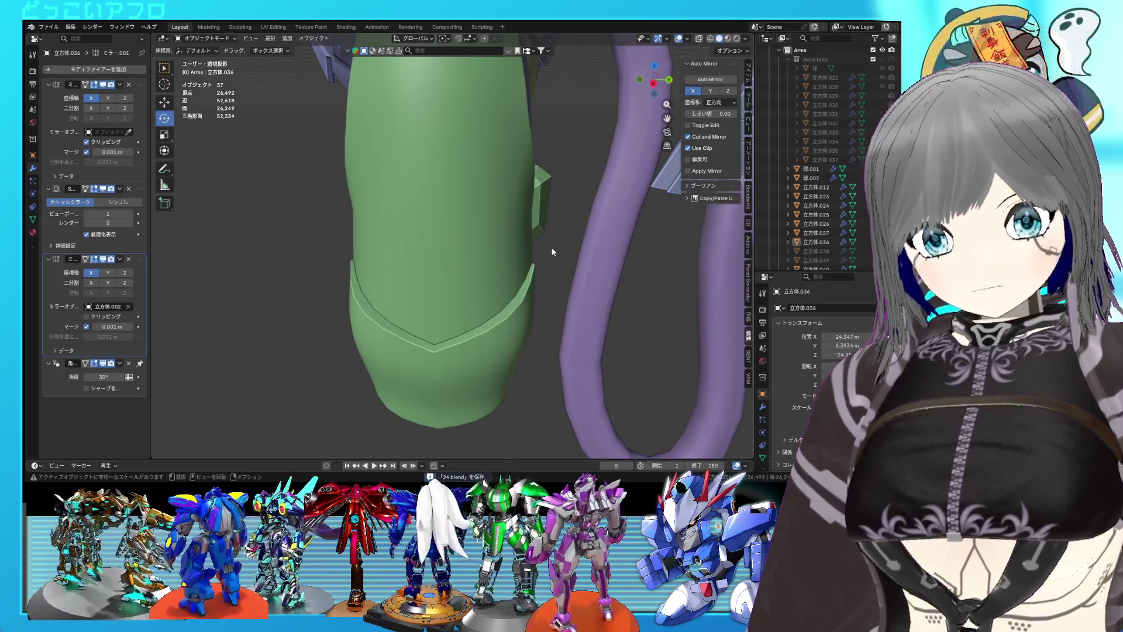
- Move the inner wrist face along Z in wireframe to reshape the opening's lip
drag(557, 240, 466, 245)
key(Tab)
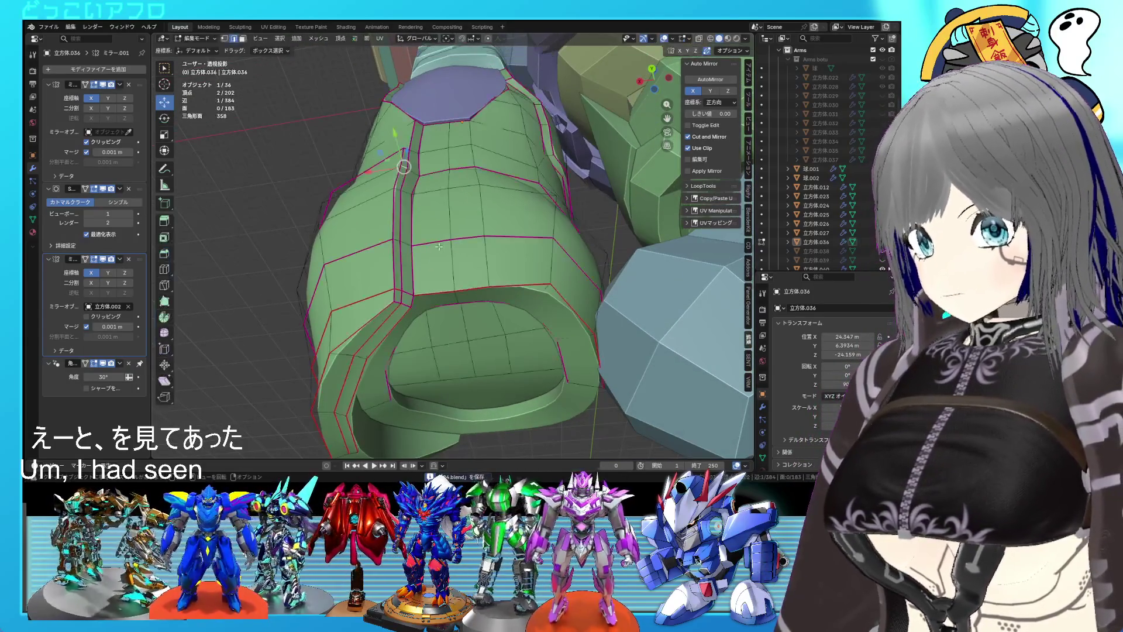
drag(356, 367, 367, 332)
drag(435, 310, 359, 331)
key(shift+z)
key(shift+z)
key(shift+z)
key(shift+z)
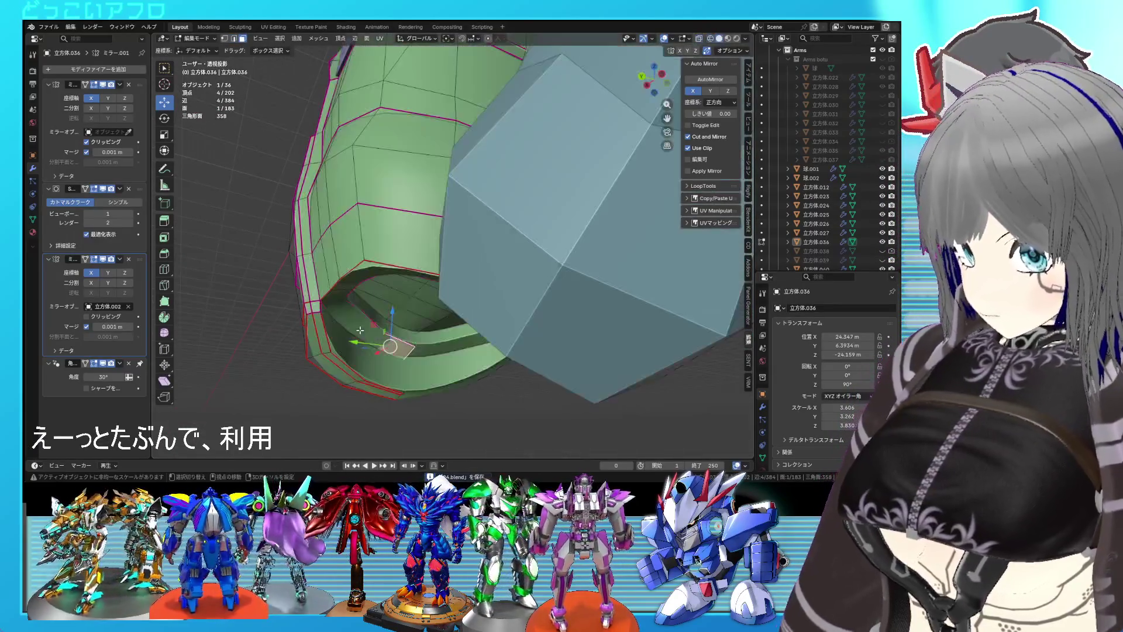
drag(376, 309, 377, 328)
key(Tab)
scroll(down, 3)
drag(377, 328, 448, 265)
- Add a vertex to the selection, save, and view the armor in object mode
key(Tab)
click(454, 271)
key(ctrl+s)
key(Tab)
scroll(up, 3)
key(Tab)
- Save, then clear the crease (-1) on the forearm edge loop and mark it sharp
key(ctrl+s)
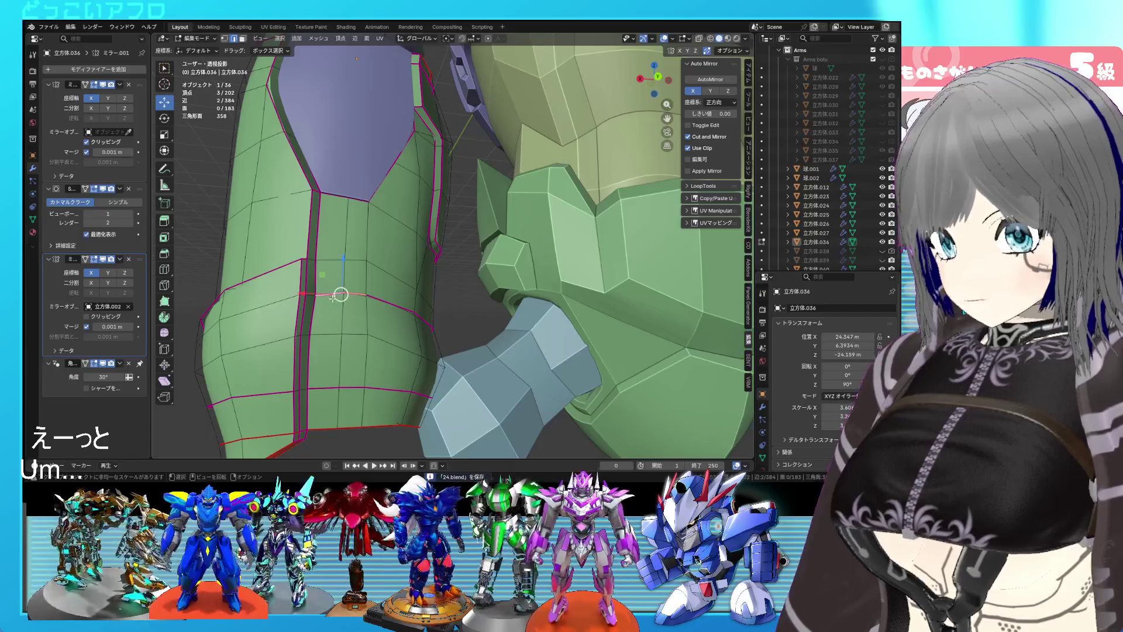
click(332, 298)
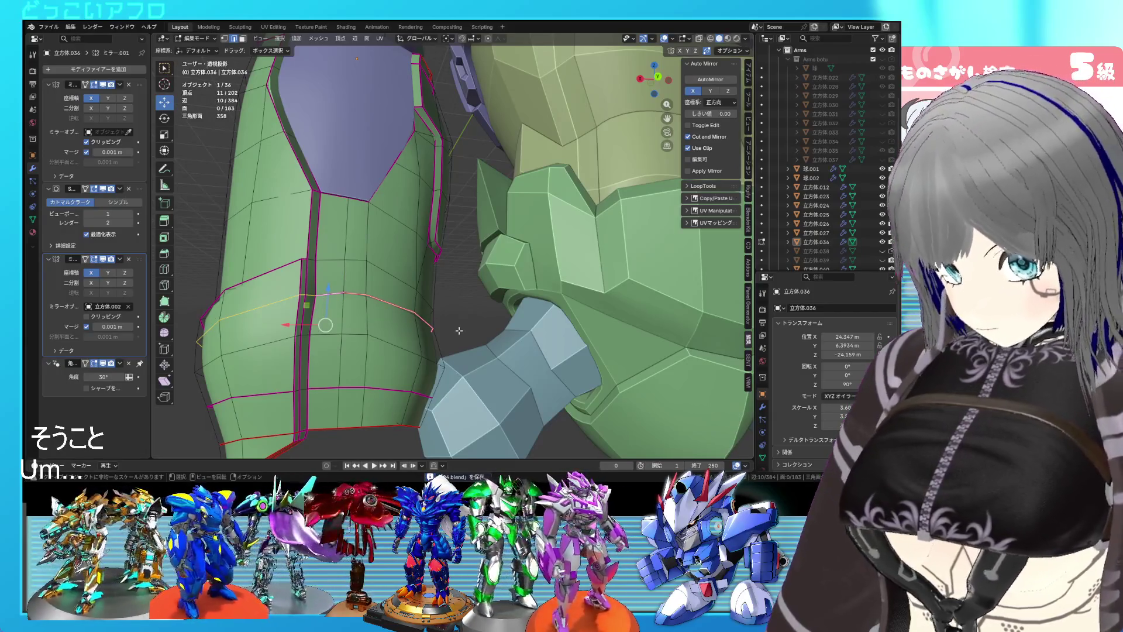
key(shift+e)
text(-1)
key(Return)
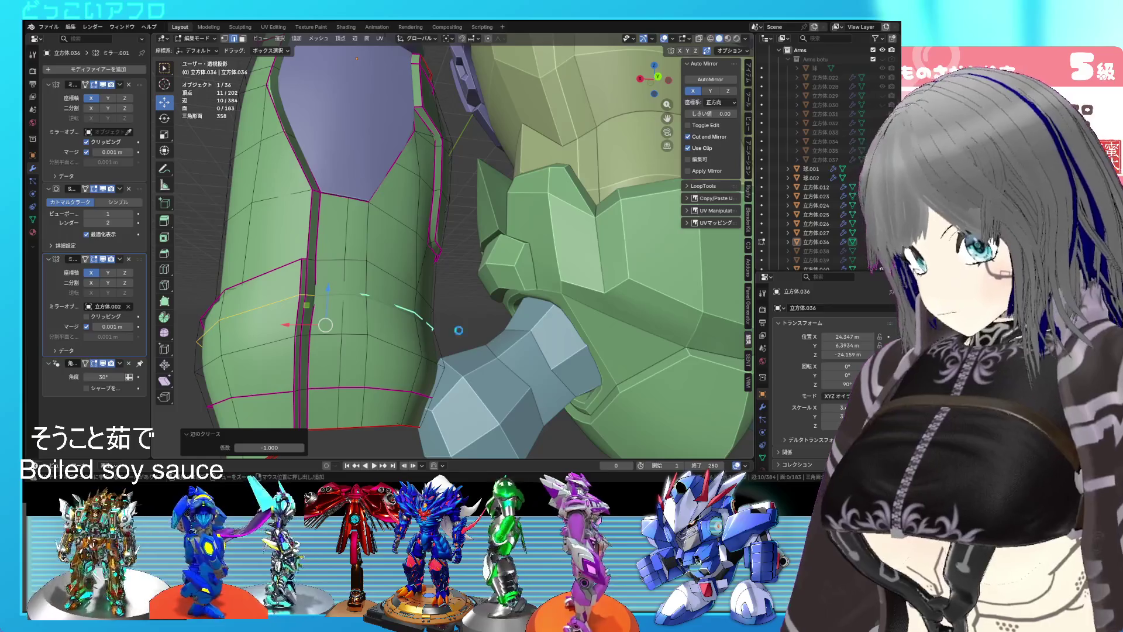
right_click(459, 330)
click(431, 332)
- Select a shortest path along the panel seam and shrink it inward by -0.12 m
click(427, 328)
drag(427, 328, 393, 344)
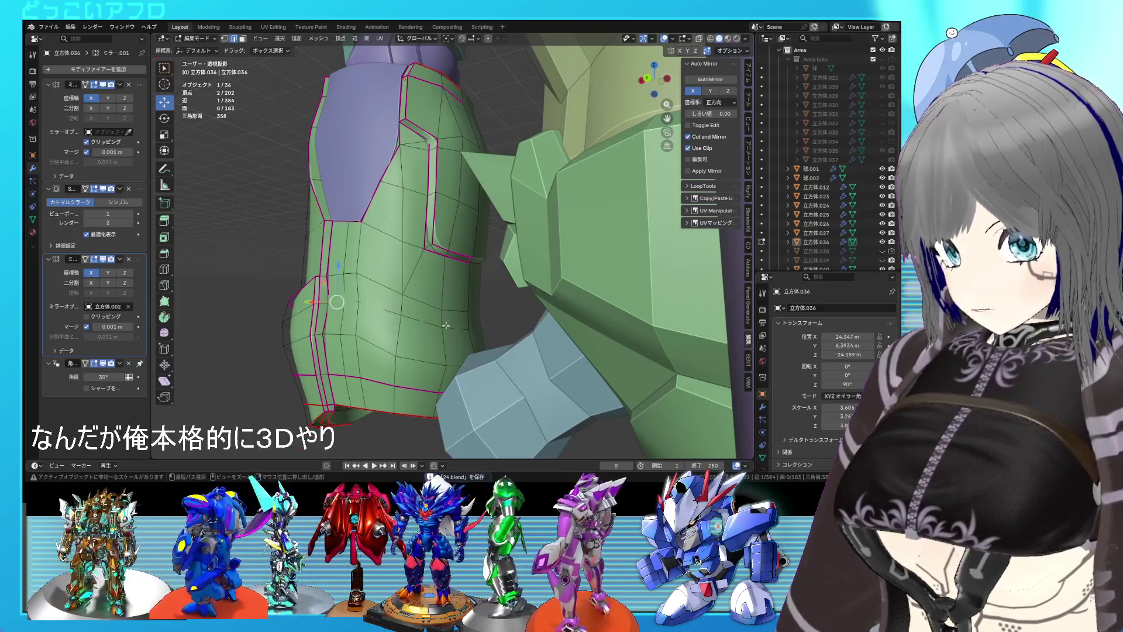
click(445, 326)
drag(445, 326, 486, 305)
key(alt+s)
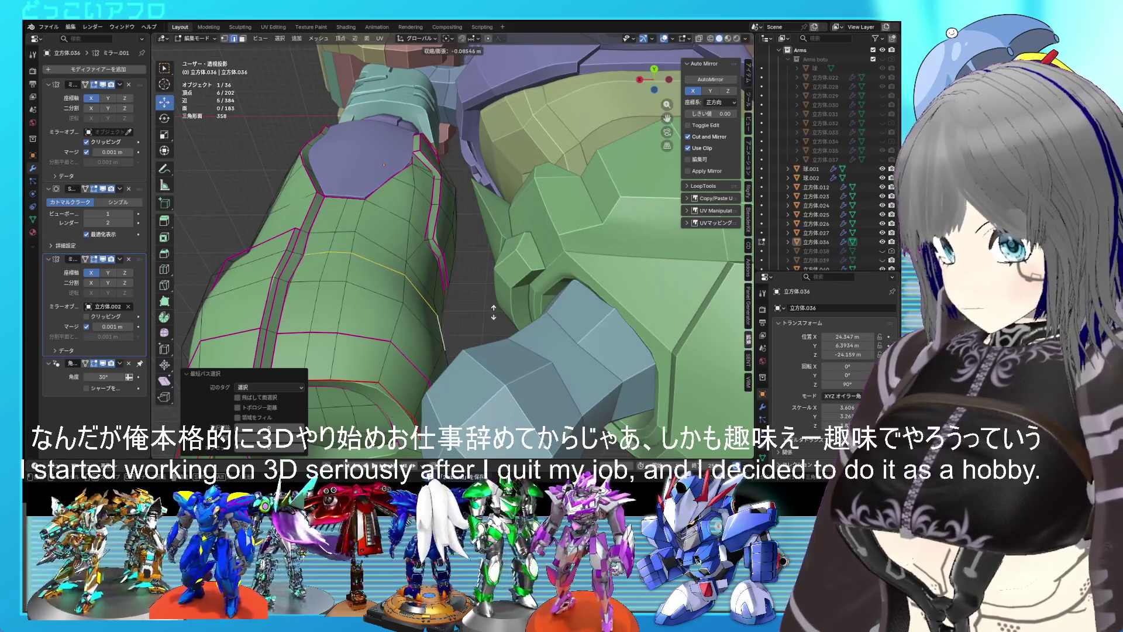
click(494, 315)
drag(494, 315, 443, 305)
key(ctrl+KP_1)
key(shift+z)
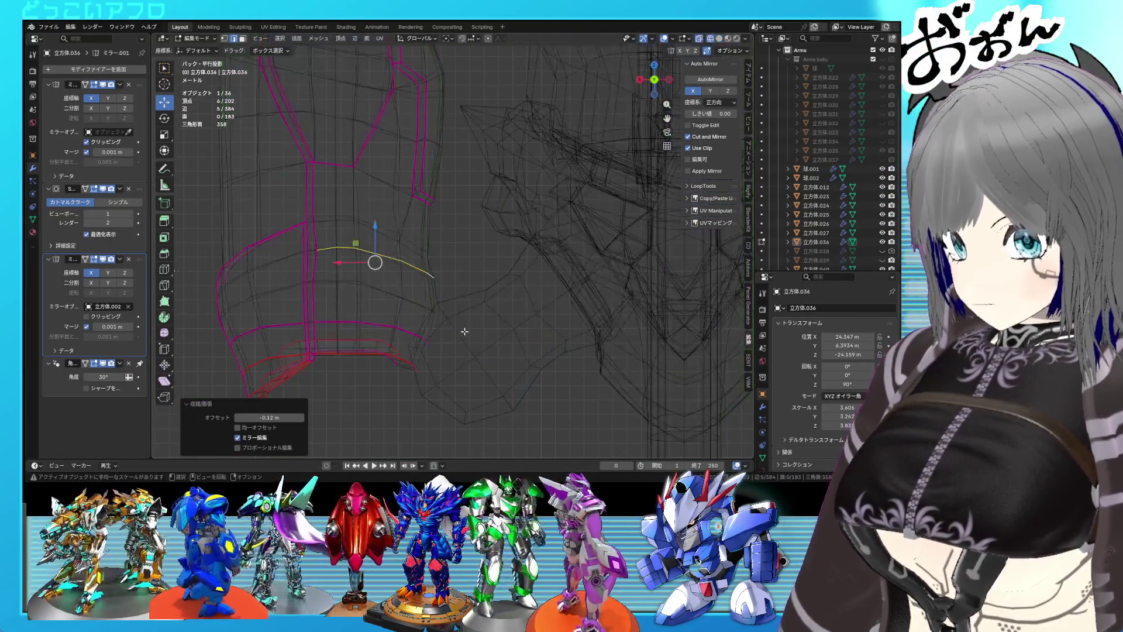
- In back wireframe view, move the two seam-edge vertices 0.1916 m along X
key(shift+z)
key(shift+z)
key(1)
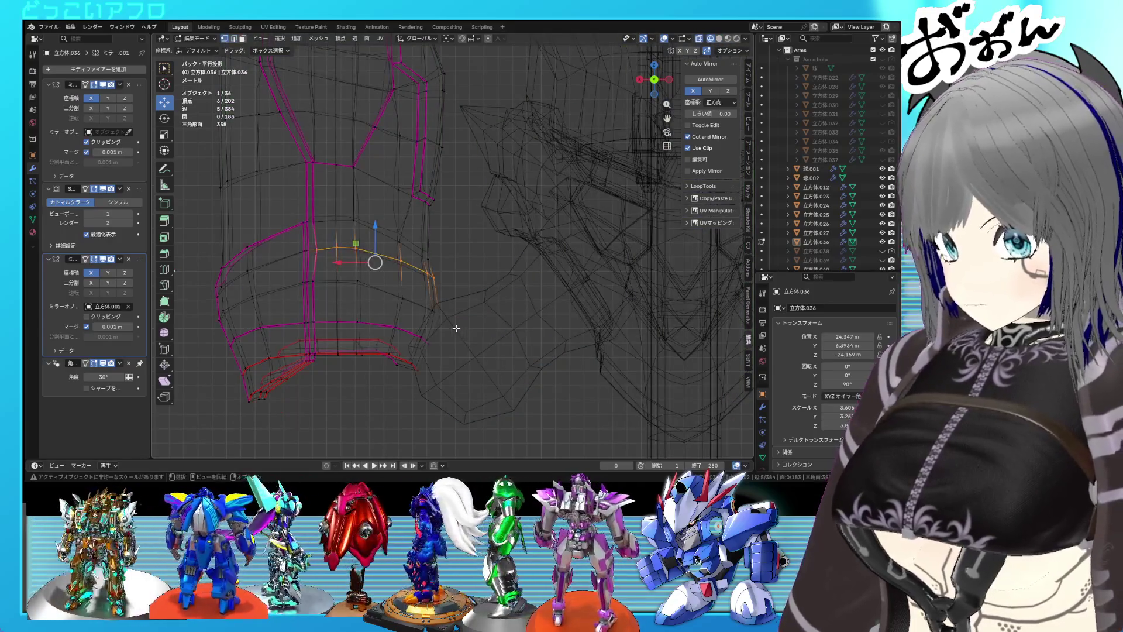
drag(427, 302, 433, 313)
key(g)
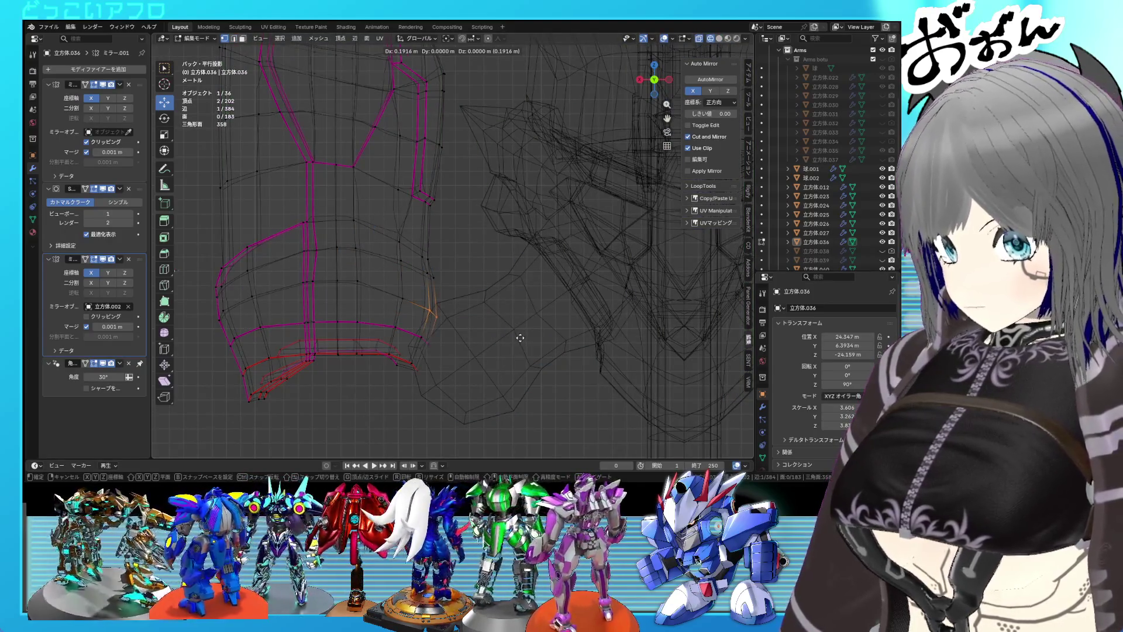
click(521, 337)
- Shift one more seam vertex along X, leave Edit Mode and save
key(shift+z)
click(457, 311)
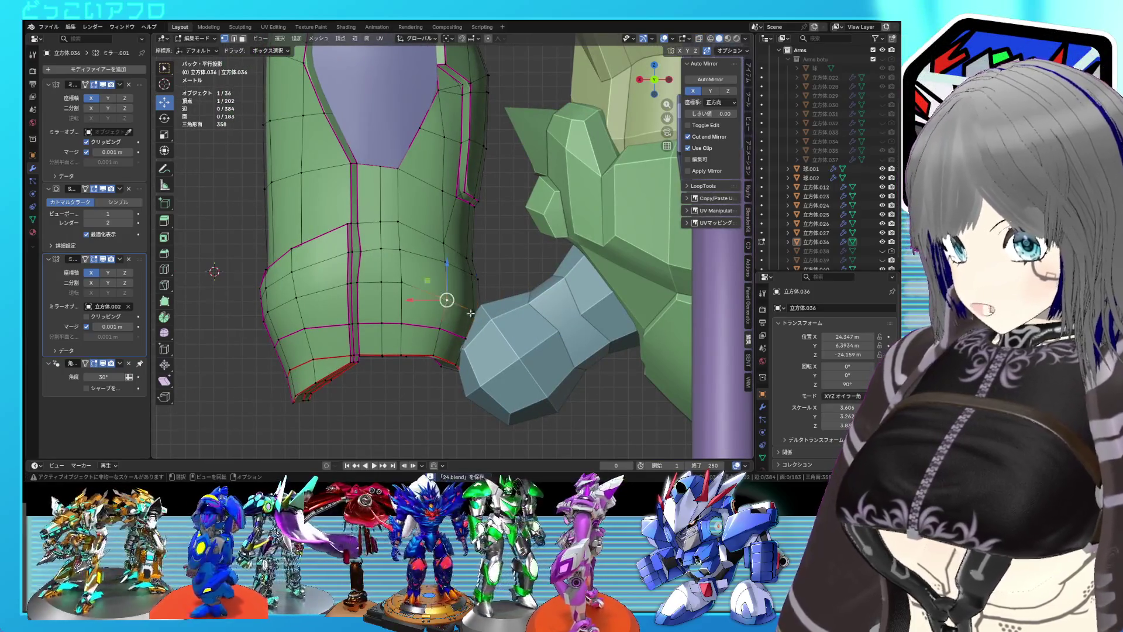
scroll(up, 3)
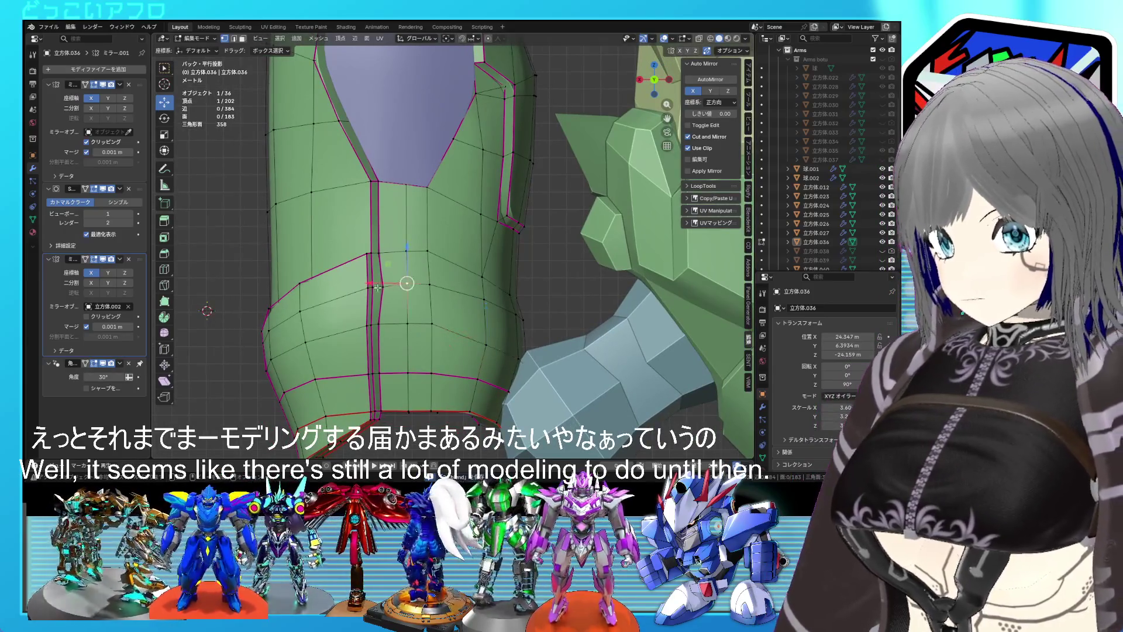
drag(367, 286, 361, 286)
key(Tab)
drag(361, 286, 478, 300)
key(ctrl+s)
scroll(up, 3)
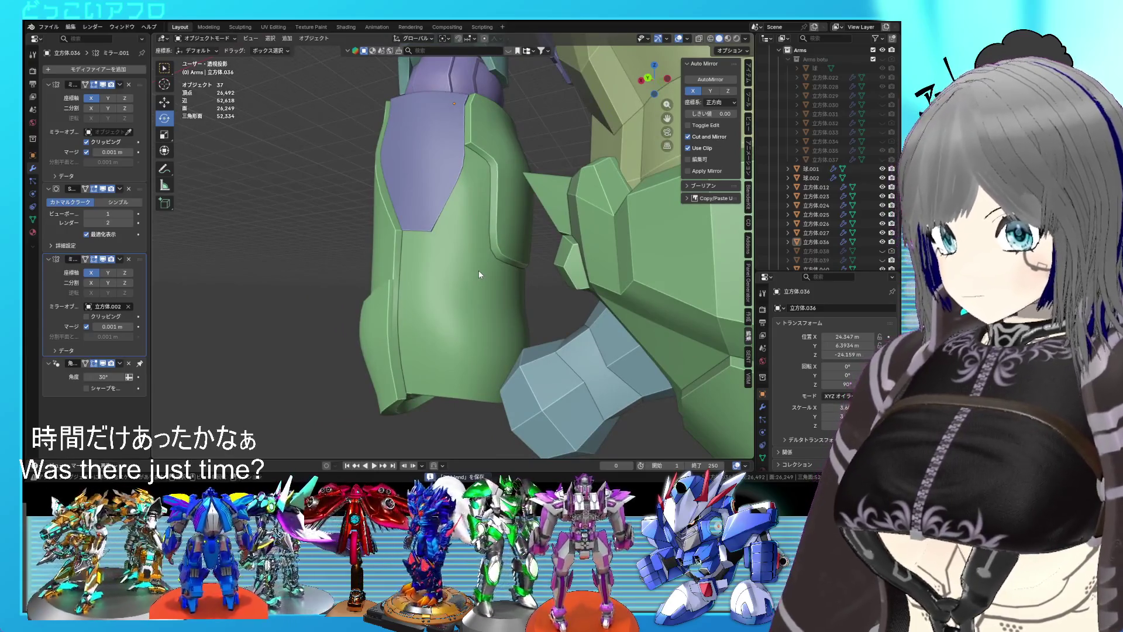
- Select the column of faces running down the upper forearm panel and save
key(Tab)
drag(487, 252, 479, 185)
key(alt+a)
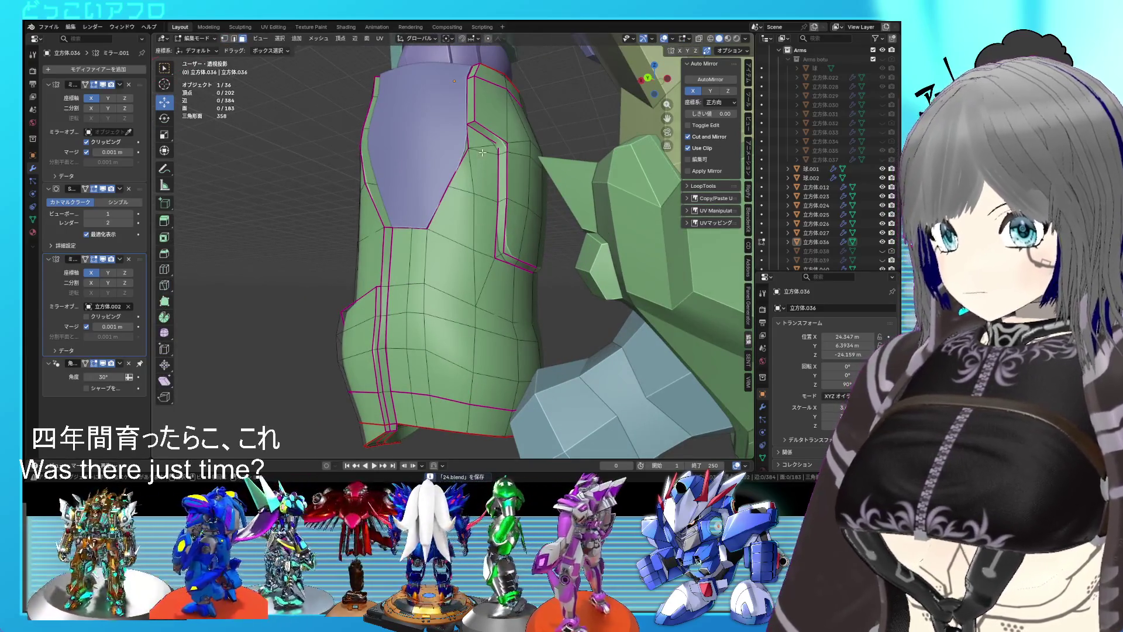
click(482, 154)
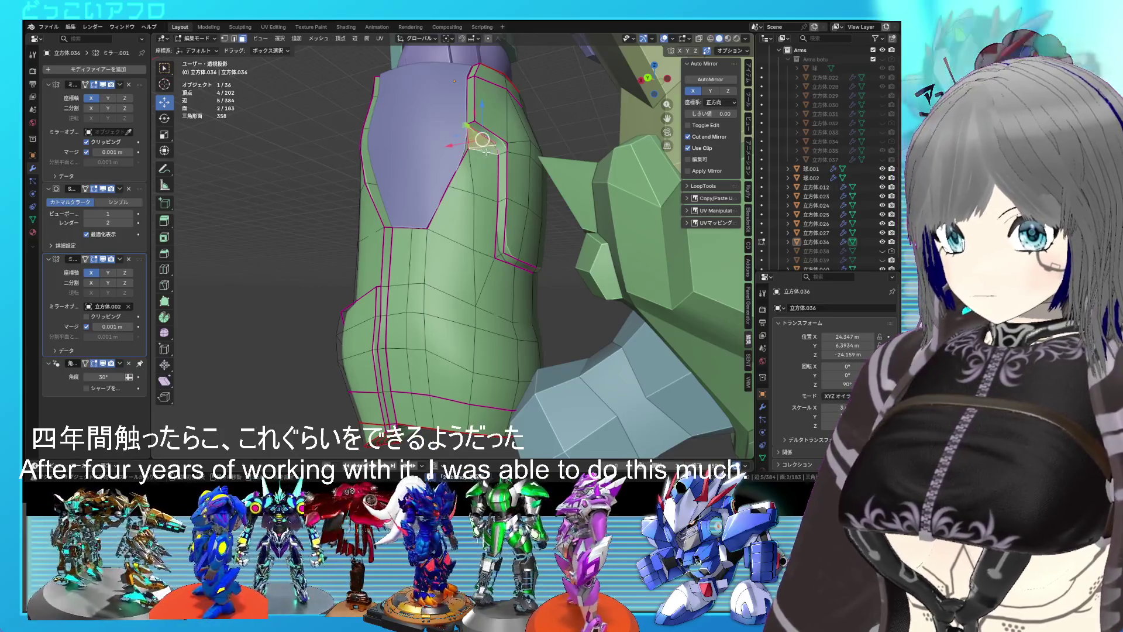
drag(482, 154, 508, 305)
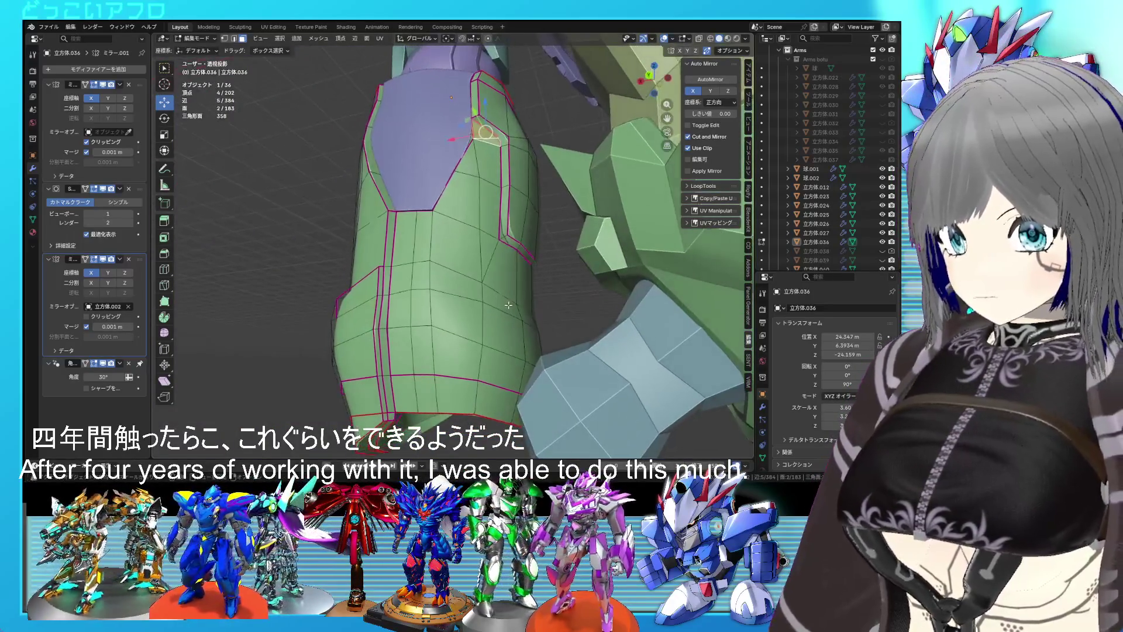
click(483, 170)
click(486, 222)
click(464, 204)
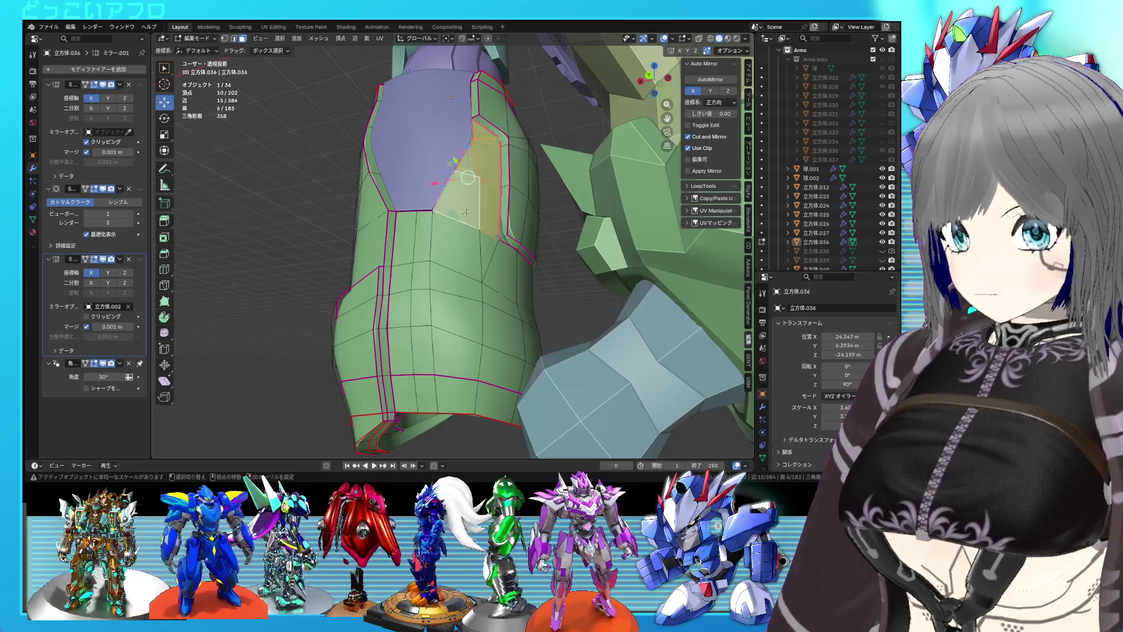
click(480, 262)
key(ctrl+s)
drag(482, 258, 500, 307)
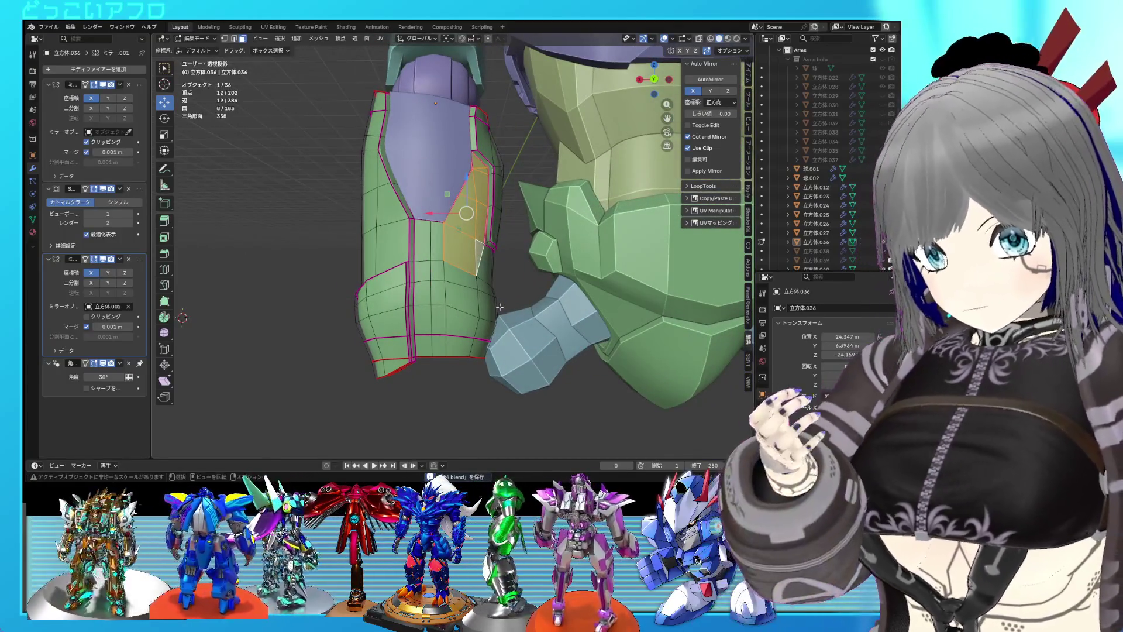
scroll(up, 3)
drag(495, 298, 507, 260)
- Preview and save the arm, then move one armor panel edge upward to a new position
key(Tab)
key(Tab)
scroll(up, 3)
key(ctrl+s)
click(395, 304)
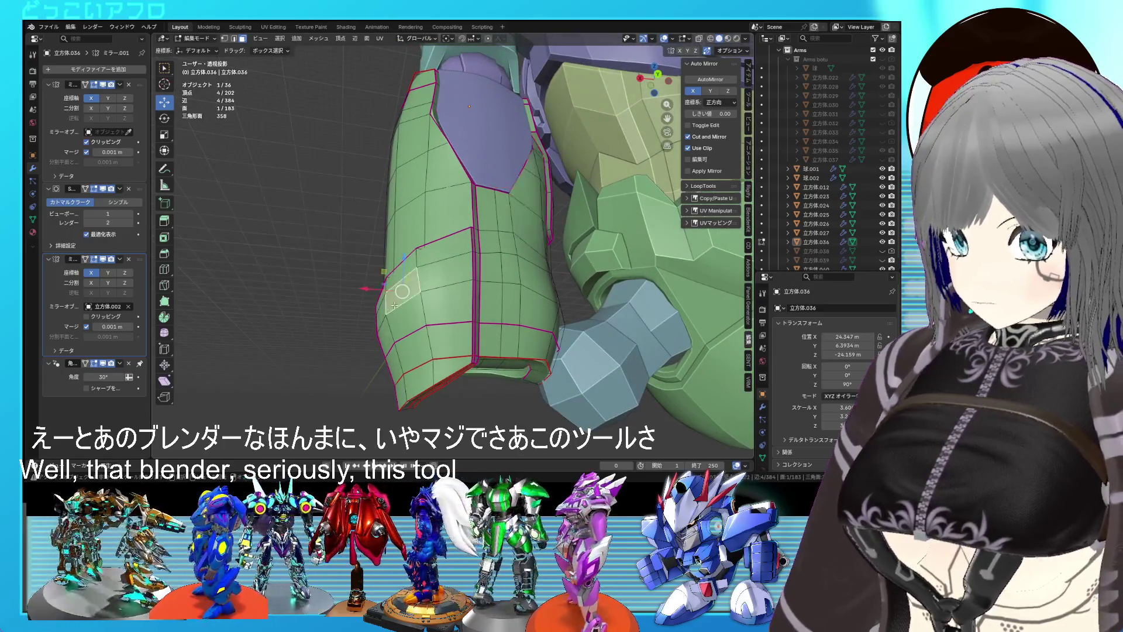
drag(399, 321, 450, 183)
key(2)
click(437, 221)
key(g)
click(439, 114)
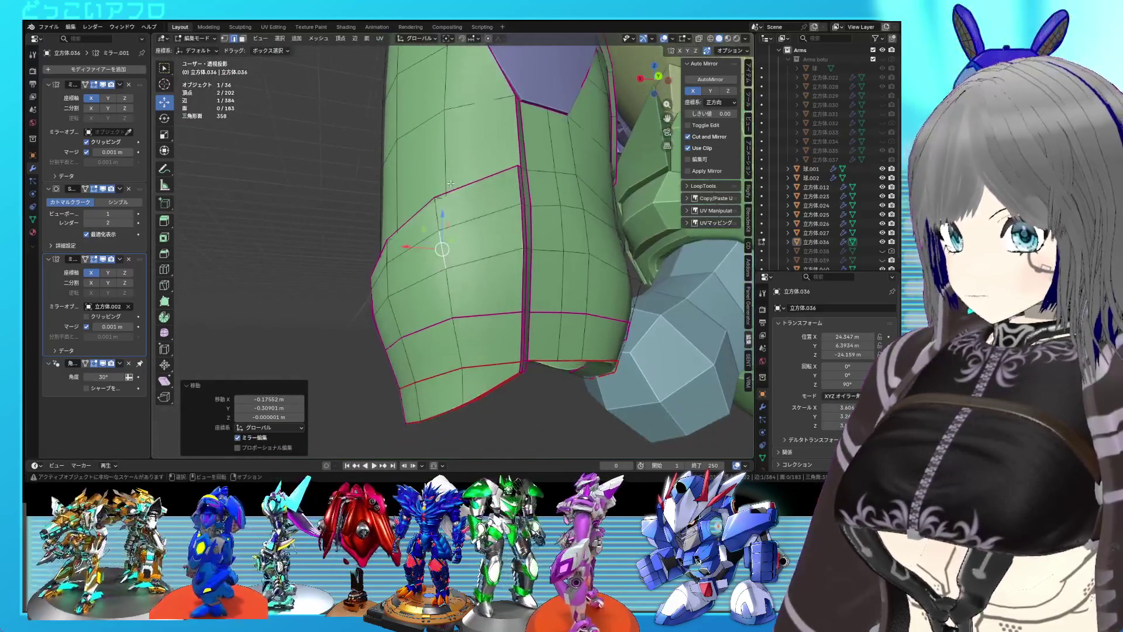
- Select another panel edge and a wrist rim vertex, save, and switch to the Scripting workspace
click(389, 307)
drag(389, 307, 445, 175)
click(383, 310)
drag(426, 143, 433, 153)
scroll(down, 3)
key(ctrl+s)
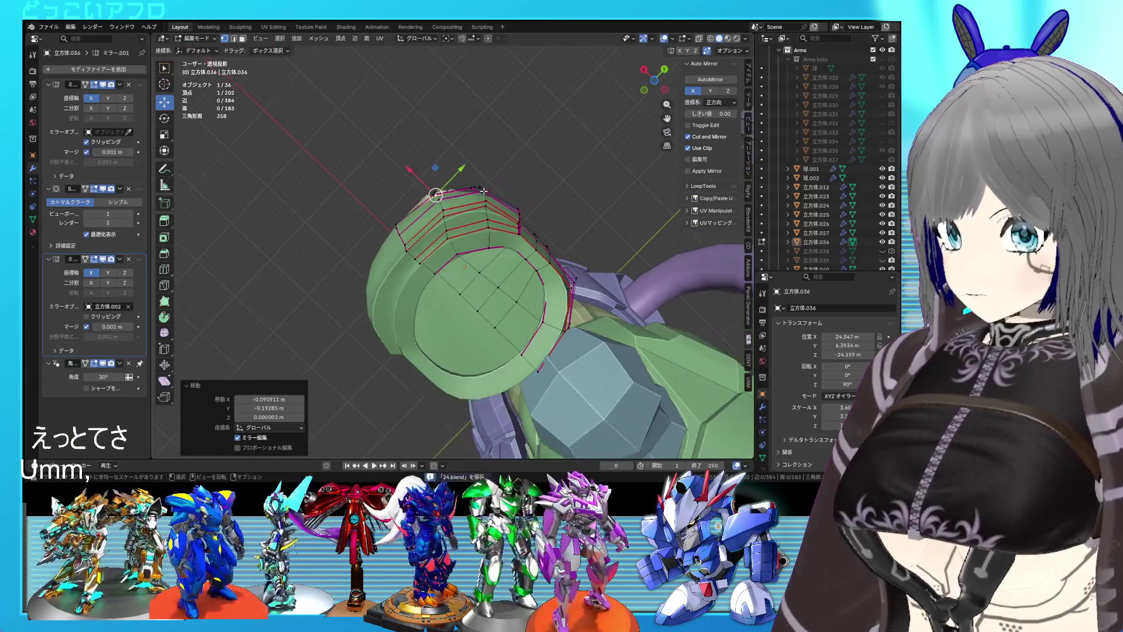
click(472, 27)
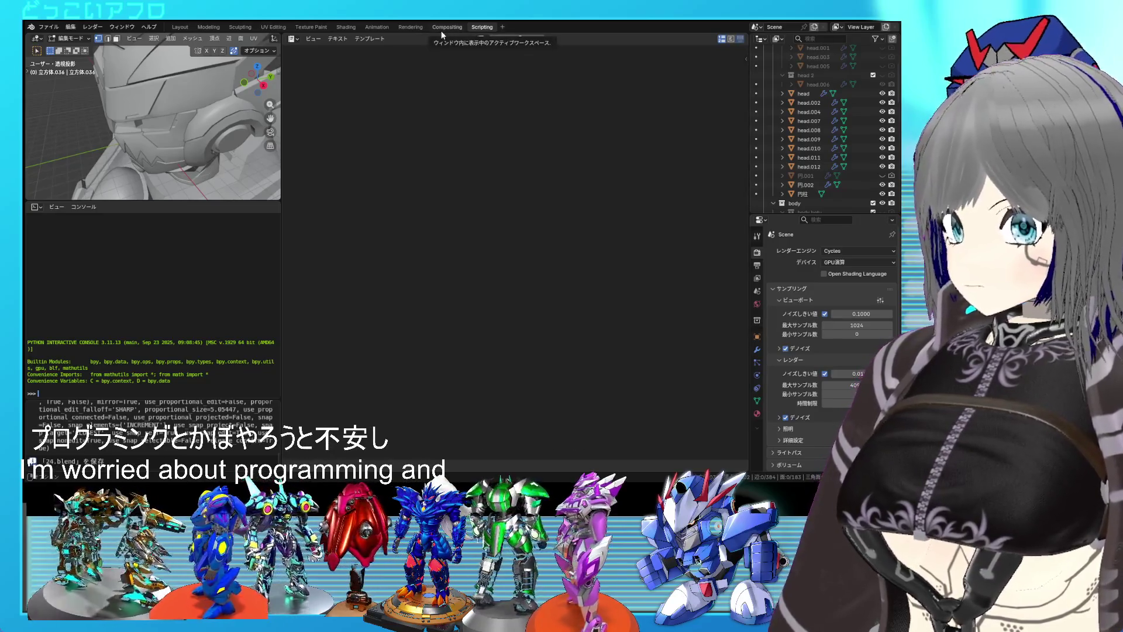
- Pass through Compositing back to Layout and show the green forearm armor in Object Mode
click(442, 34)
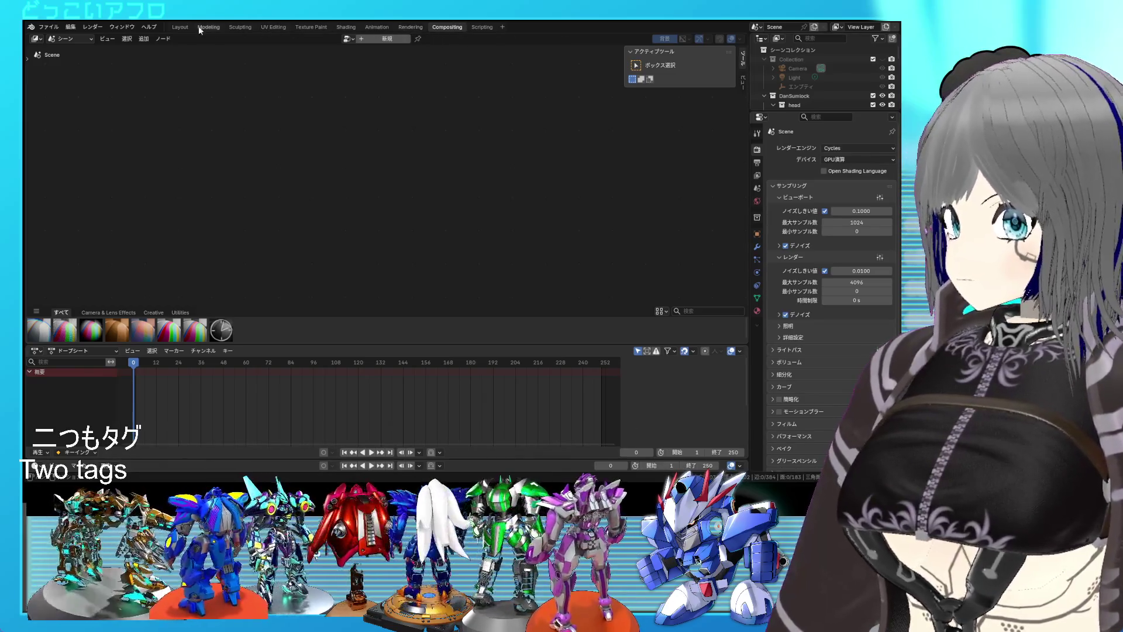
click(184, 25)
drag(490, 232, 474, 244)
scroll(up, 3)
scroll(up, 3)
key(Tab)
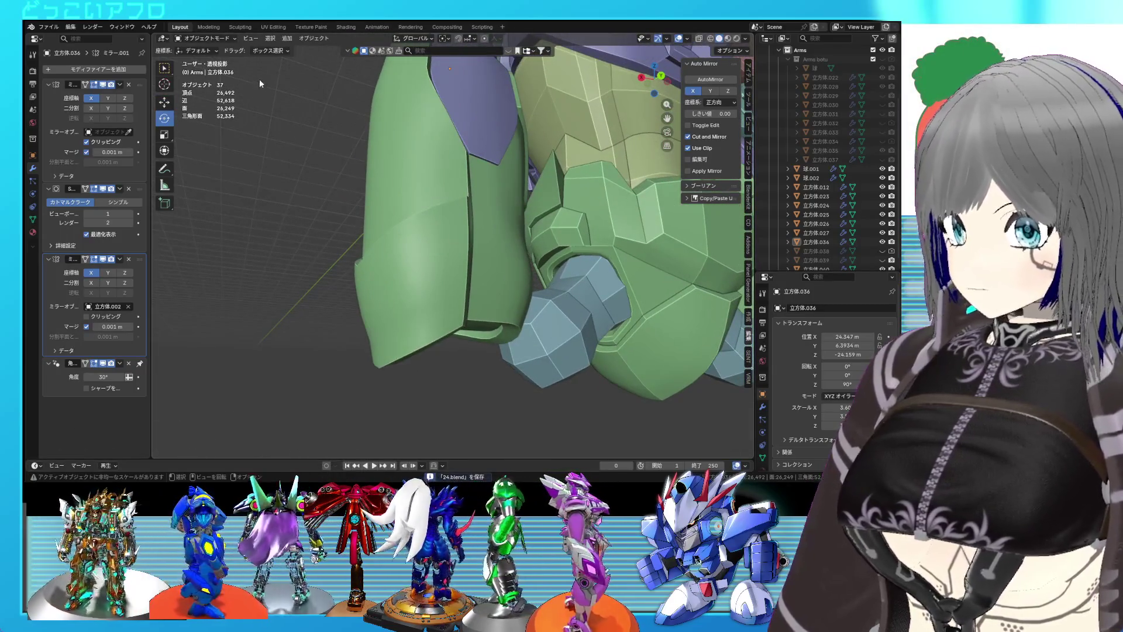
click(244, 28)
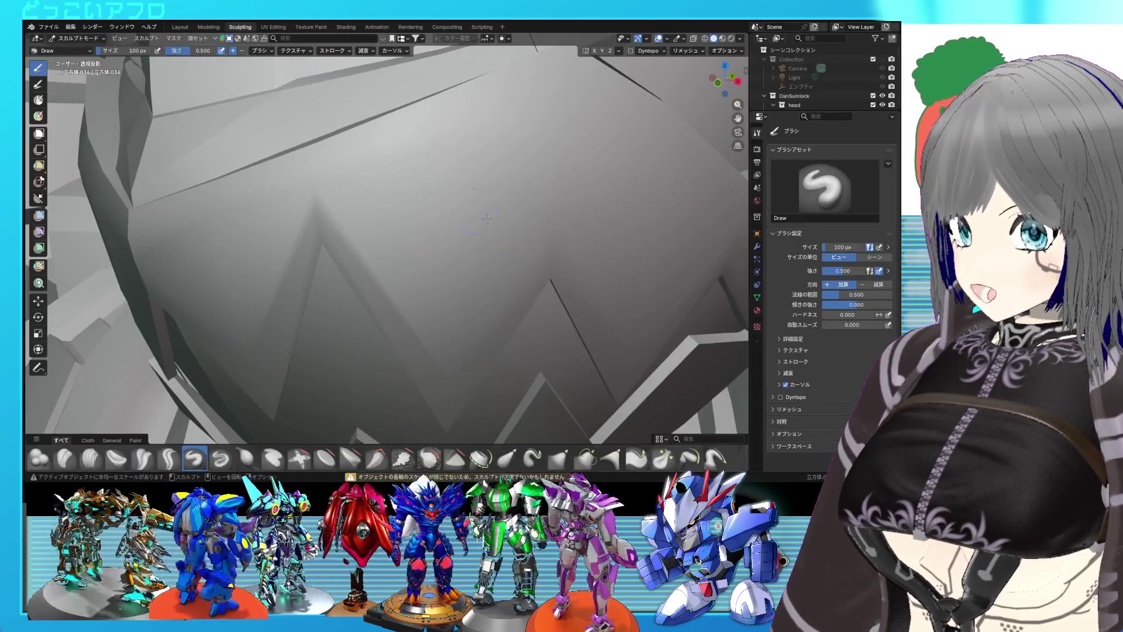
scroll(down, 3)
drag(518, 250, 538, 199)
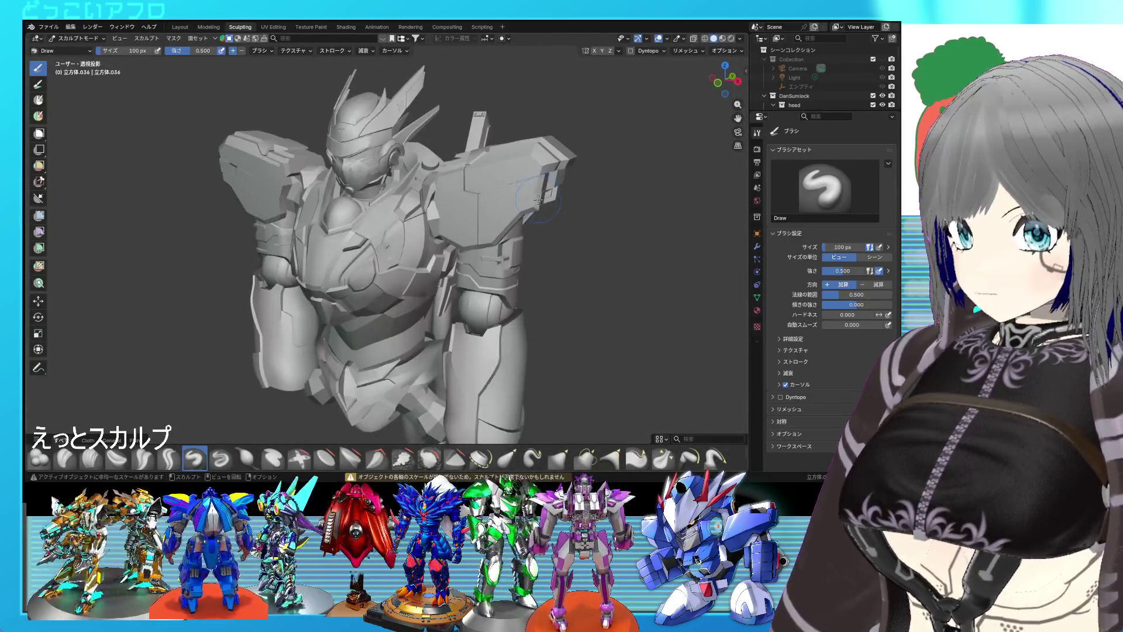
click(181, 28)
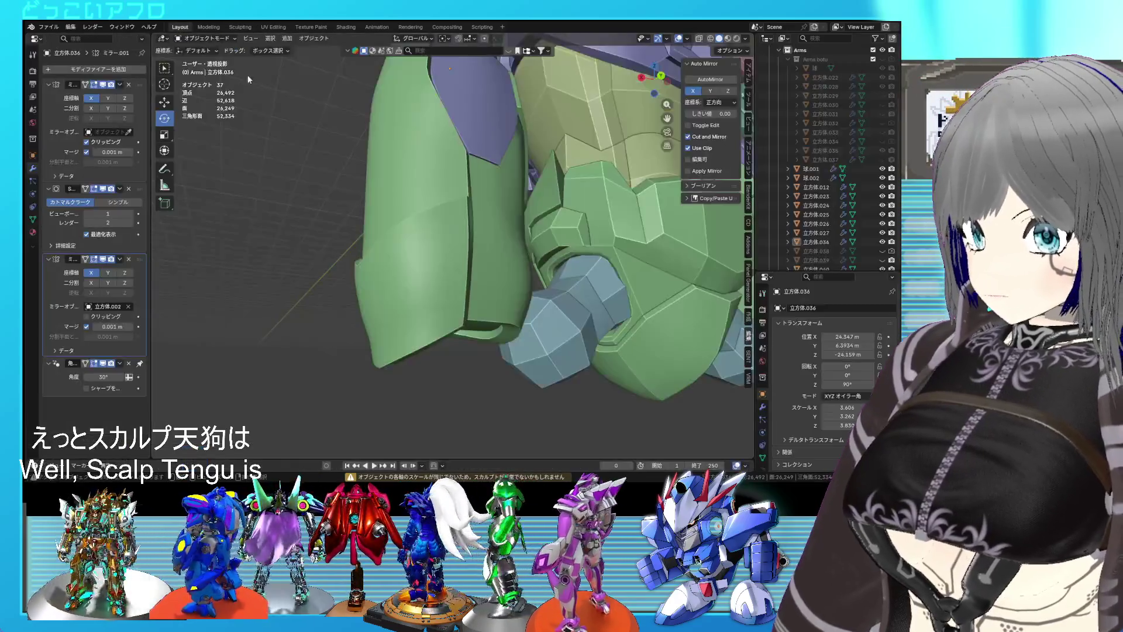
scroll(up, 3)
drag(468, 177, 450, 193)
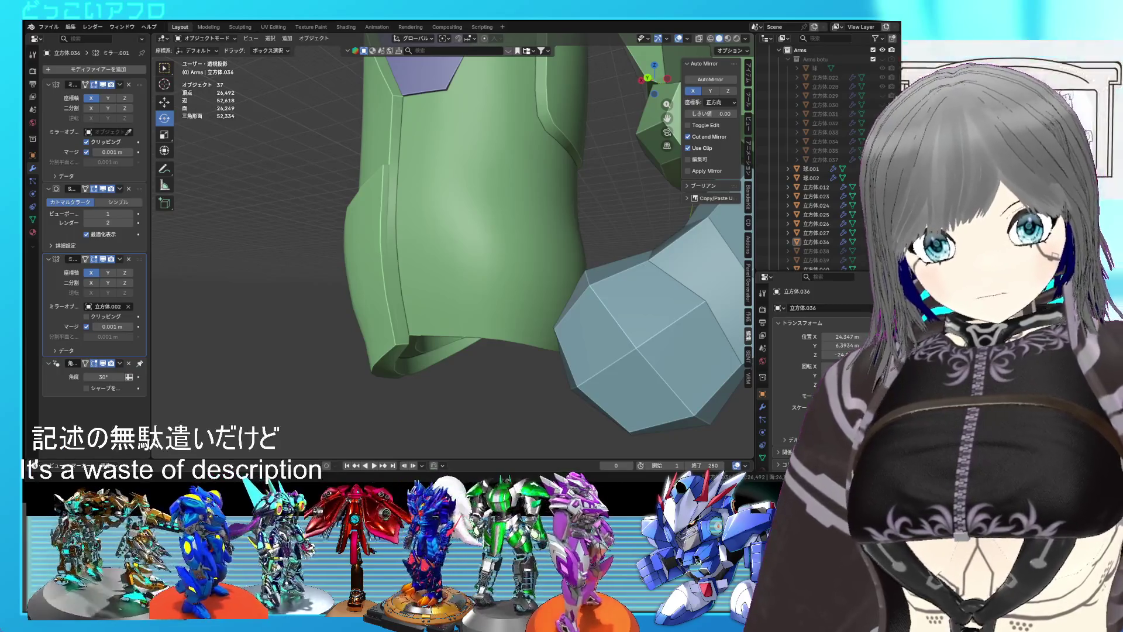
drag(456, 211, 444, 199)
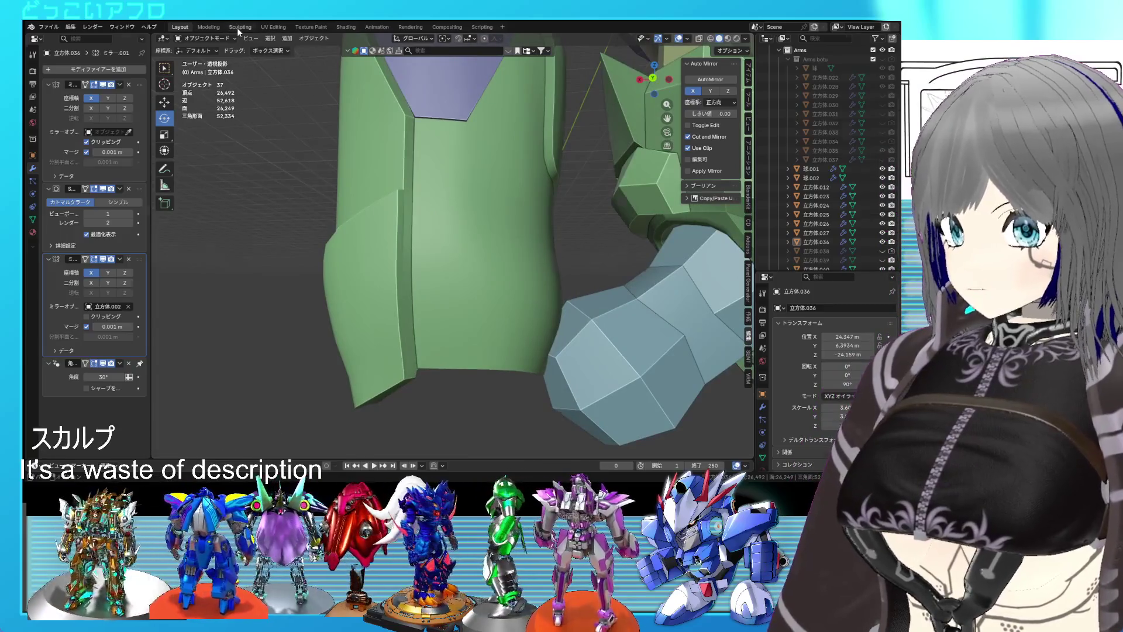
click(237, 27)
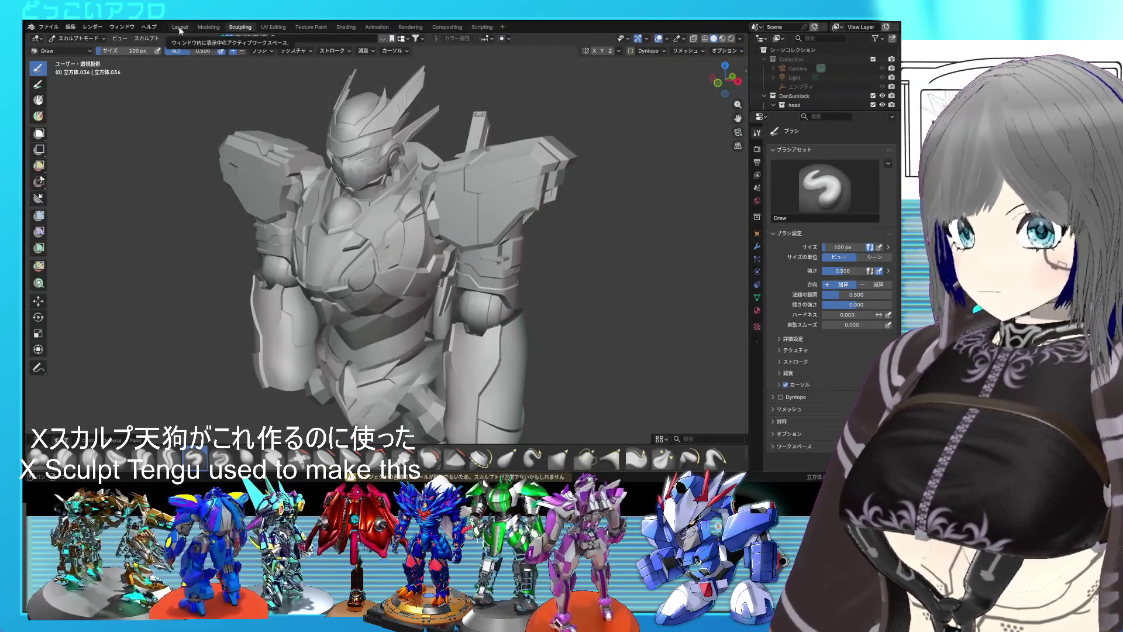
click(180, 27)
drag(381, 198, 405, 162)
- Edge-slide a forearm panel edge loop, redoing the slide to a better position
key(Tab)
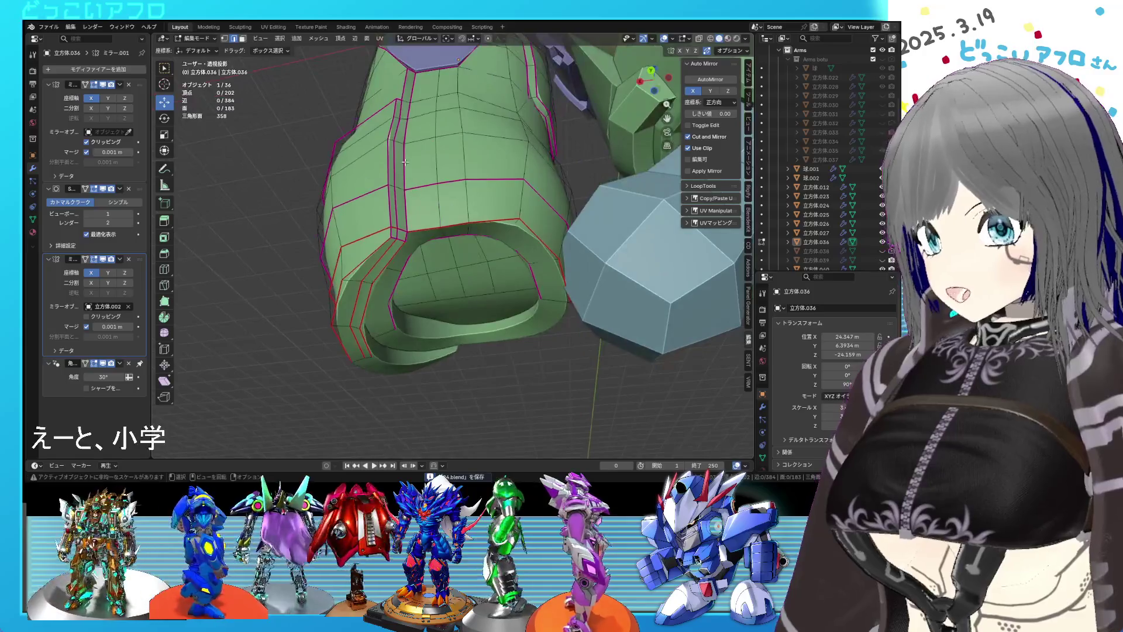
click(398, 134)
scroll(down, 3)
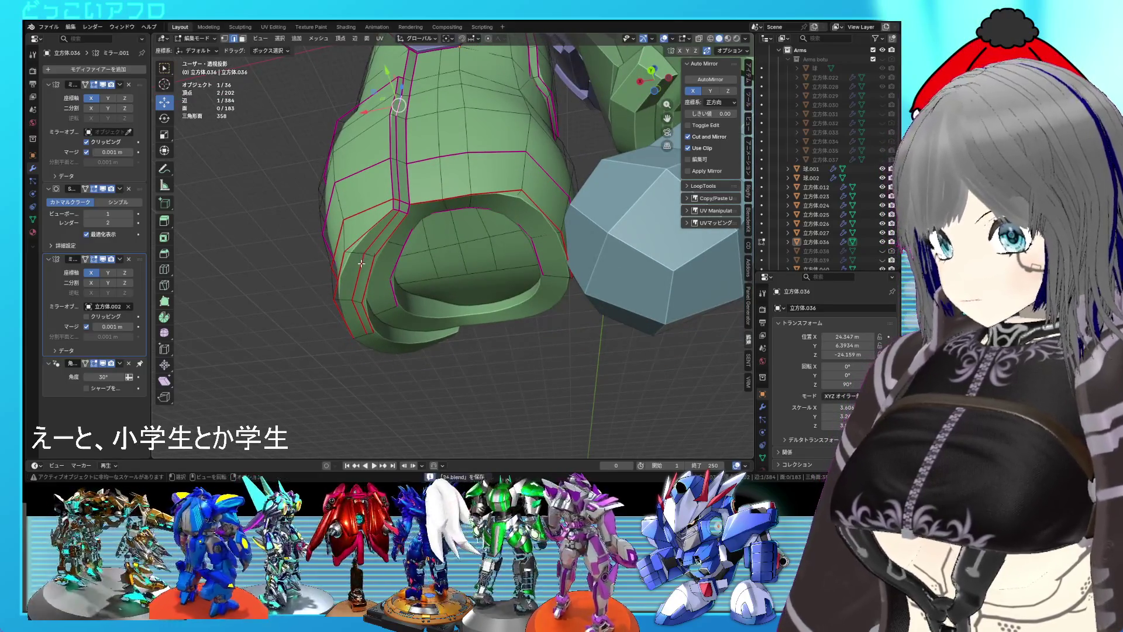
key(g)
key(g)
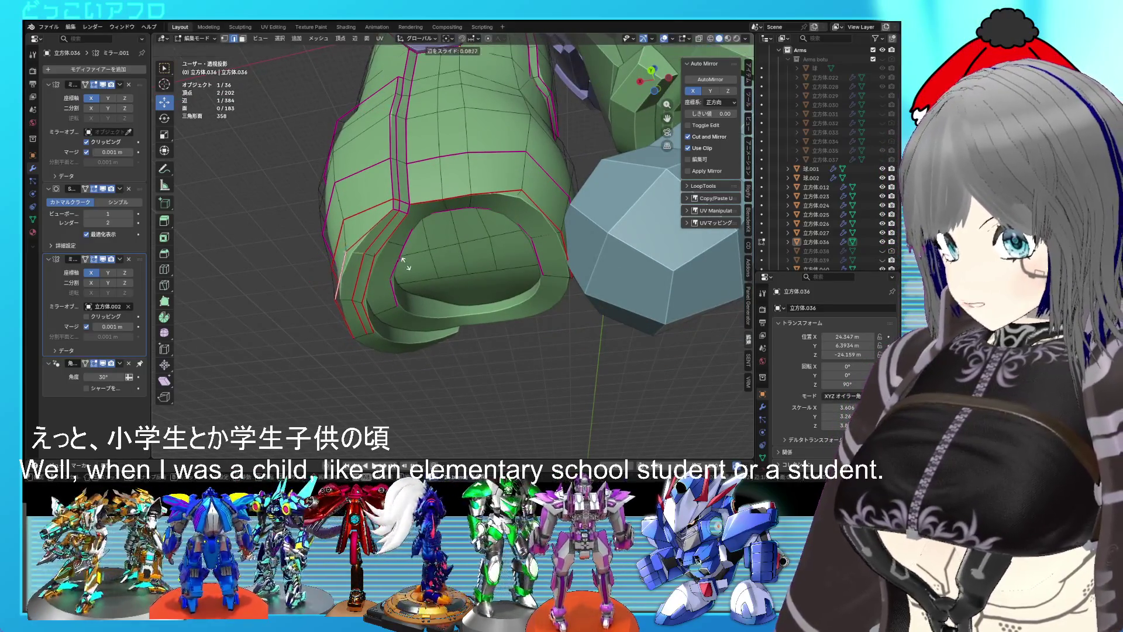
click(411, 266)
key(ctrl+z)
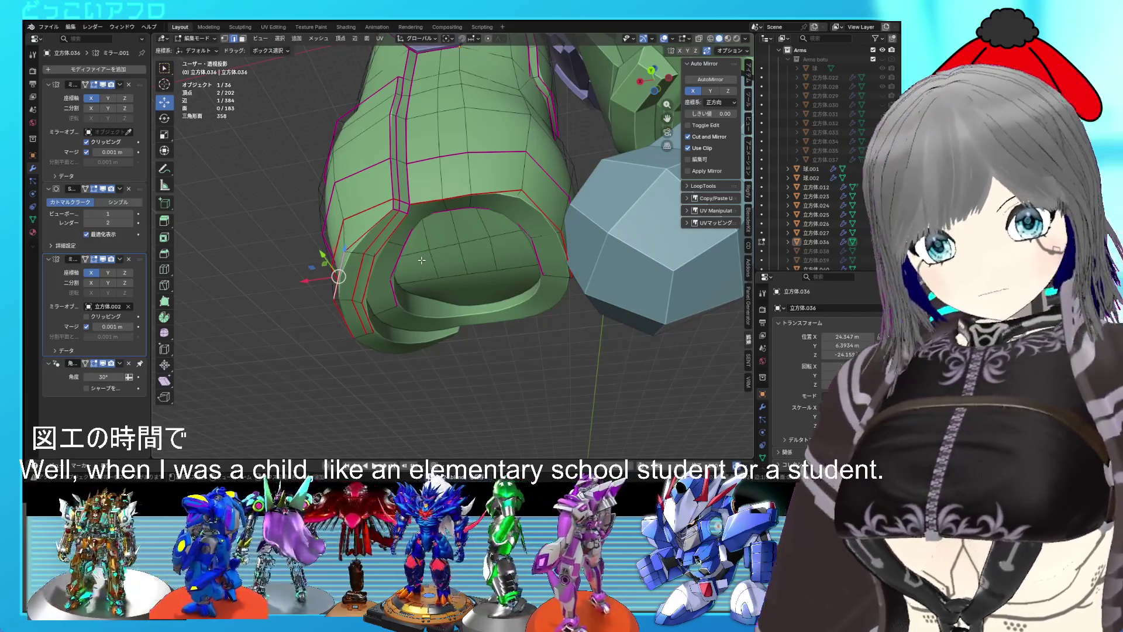
key(g)
key(g)
click(428, 263)
drag(428, 264, 437, 236)
- Extend the selection along a shortest edge path and check the armor shape in Object Mode
click(375, 301)
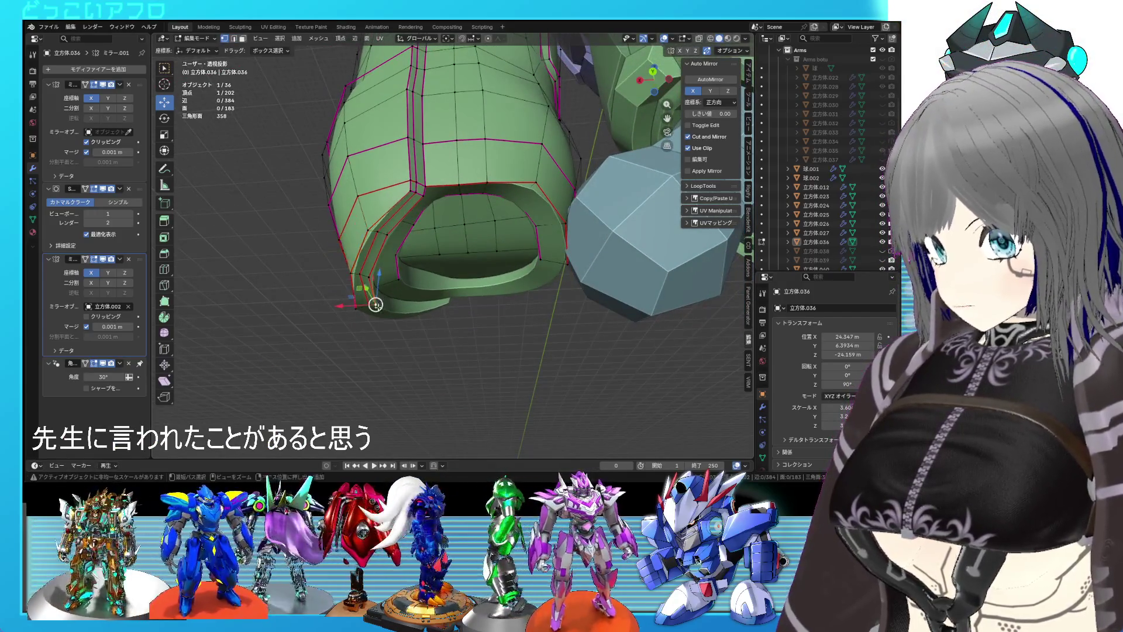
drag(375, 302, 426, 322)
key(alt+z)
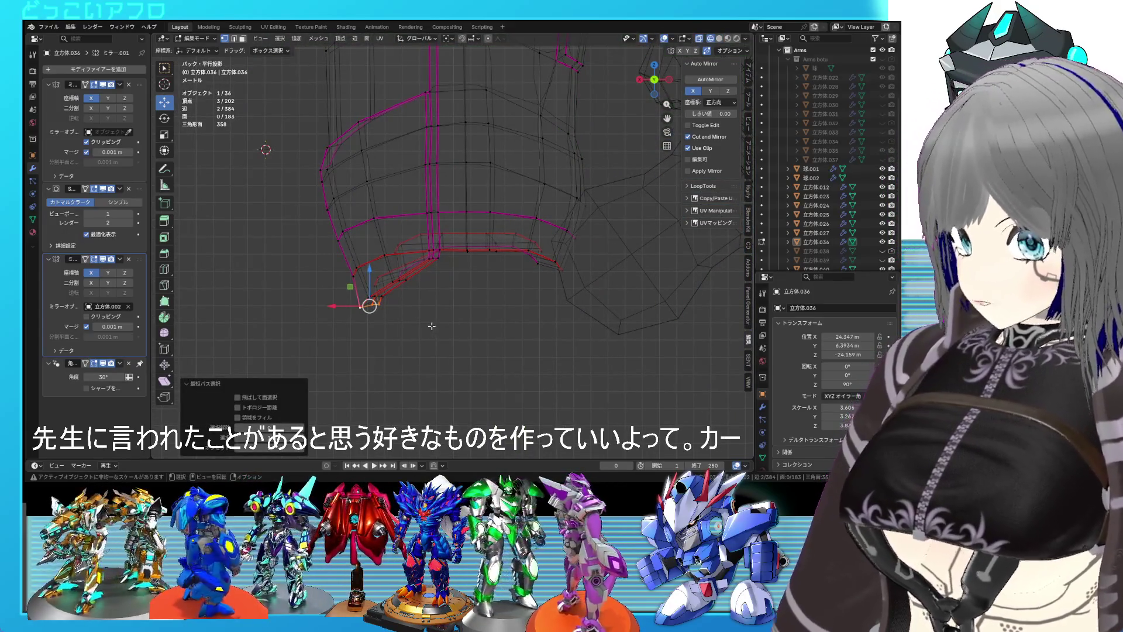
key(alt+z)
drag(446, 294, 584, 315)
key(Tab)
drag(499, 264, 424, 279)
key(Tab)
- Using X-ray, select the bottom edge loop by the wrist rim and slide it to factor -0.526
key(alt+z)
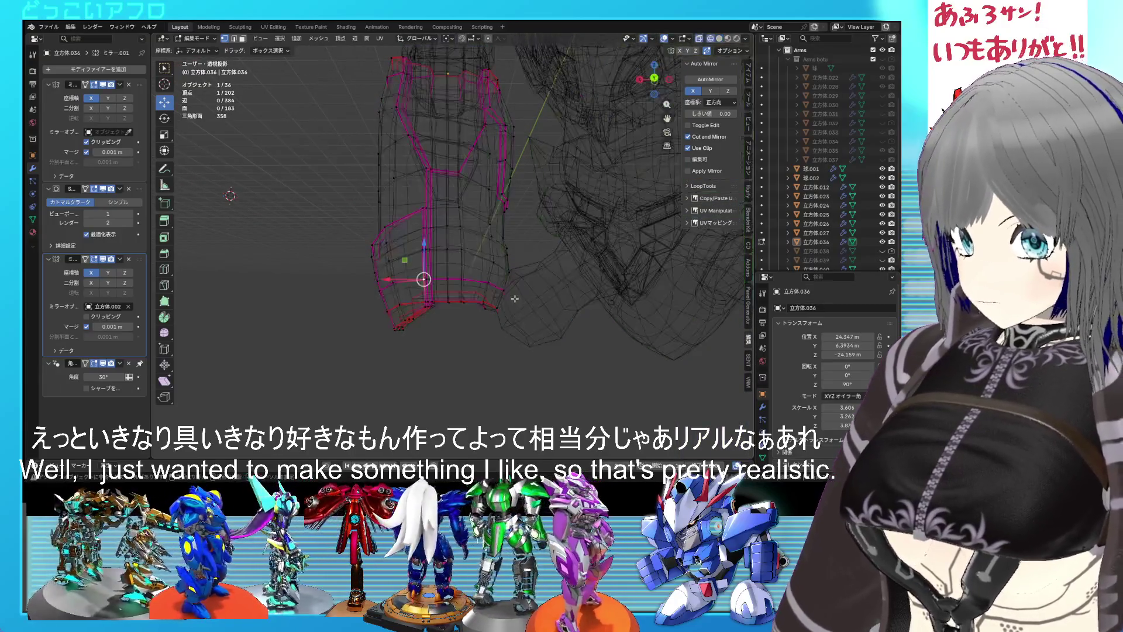
click(513, 300)
key(alt+z)
drag(512, 301, 547, 303)
key(g)
key(g)
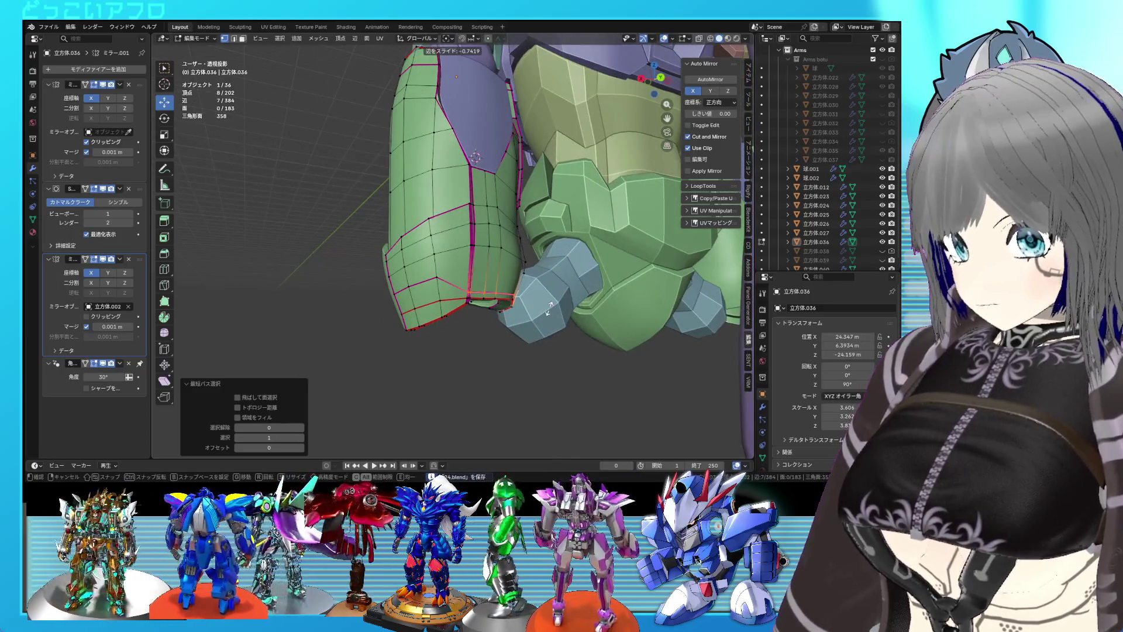
click(513, 304)
- Select a short edge path on the panel and edge-slide it along the armor
click(444, 280)
click(417, 295)
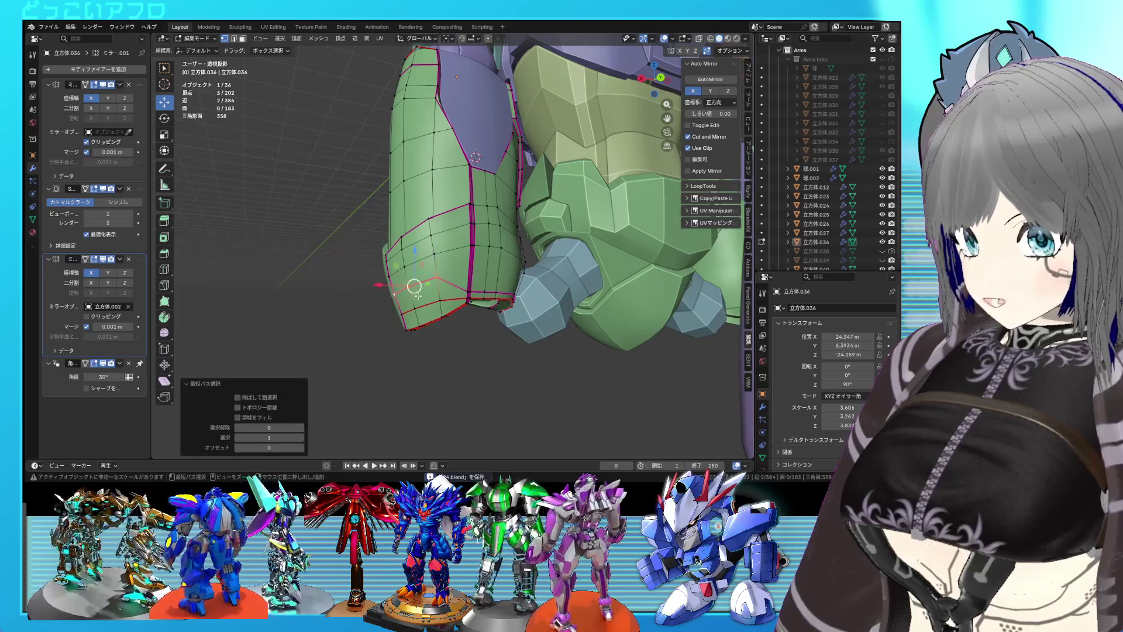
key(g)
key(g)
click(490, 316)
drag(490, 316, 509, 287)
scroll(up, 3)
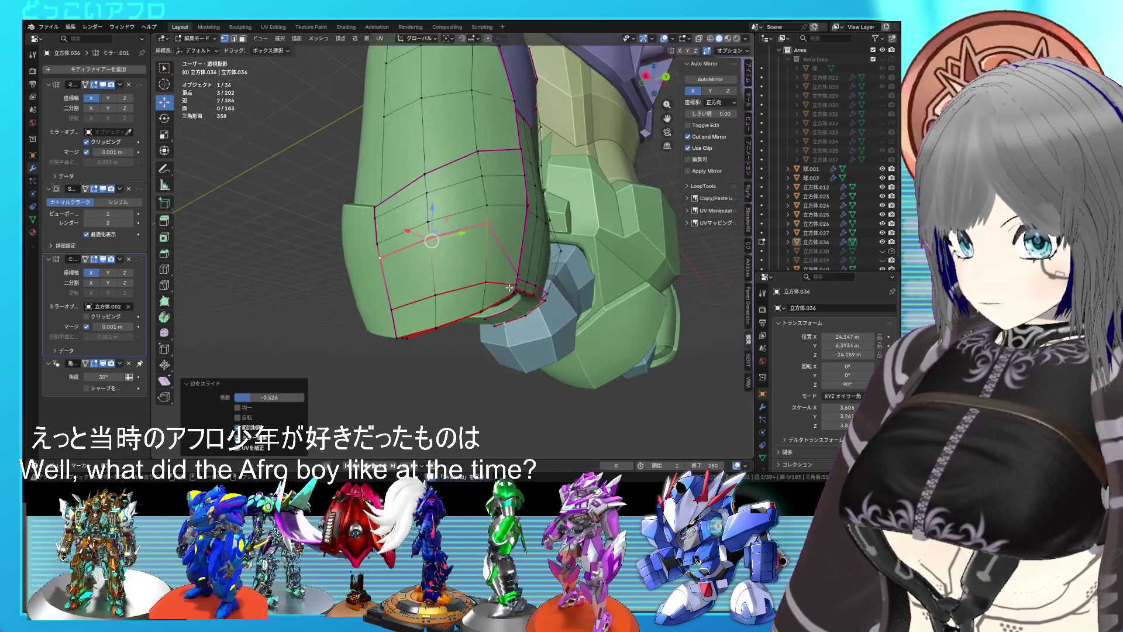
- Review the armor in Object Mode, then add the lower panel faces to the selection
key(Tab)
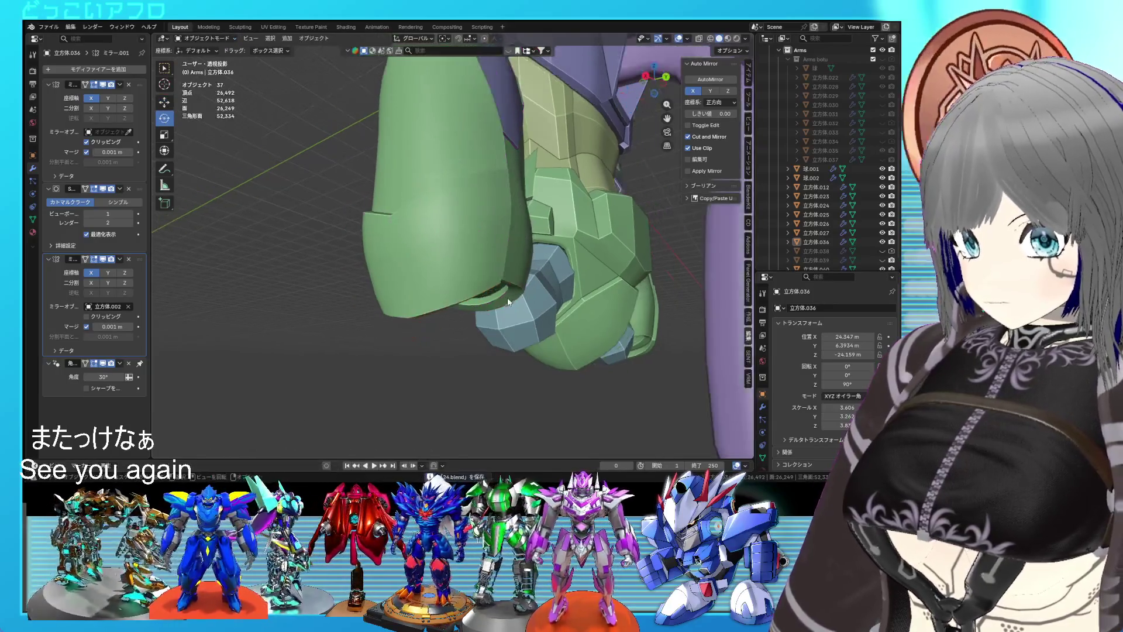
drag(508, 303, 511, 298)
key(Tab)
click(434, 272)
scroll(up, 3)
drag(462, 287, 485, 302)
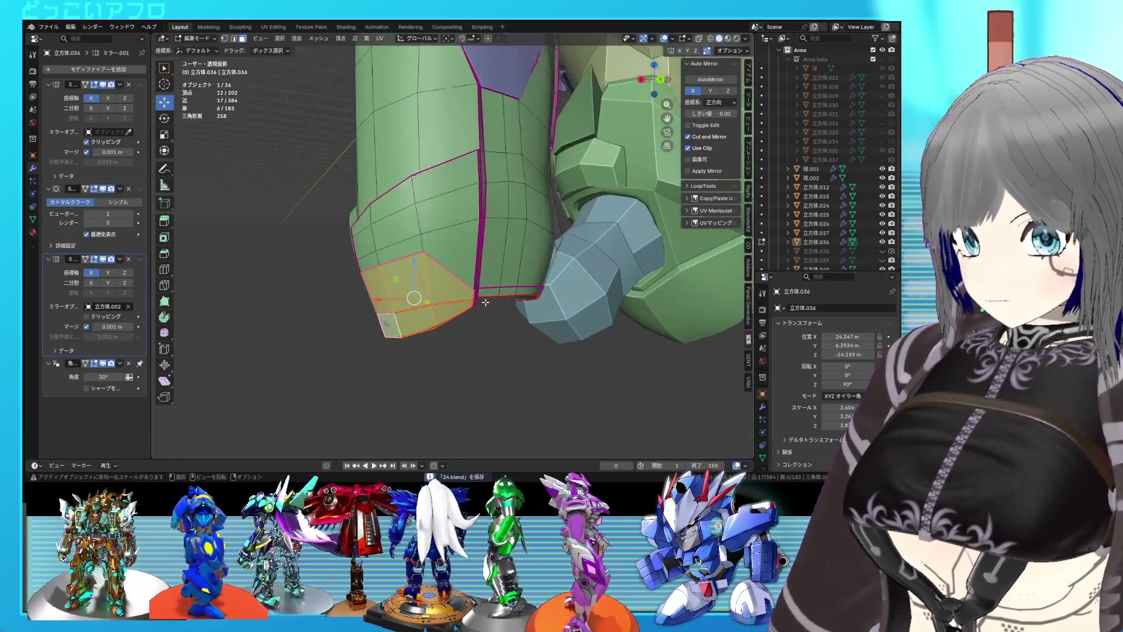
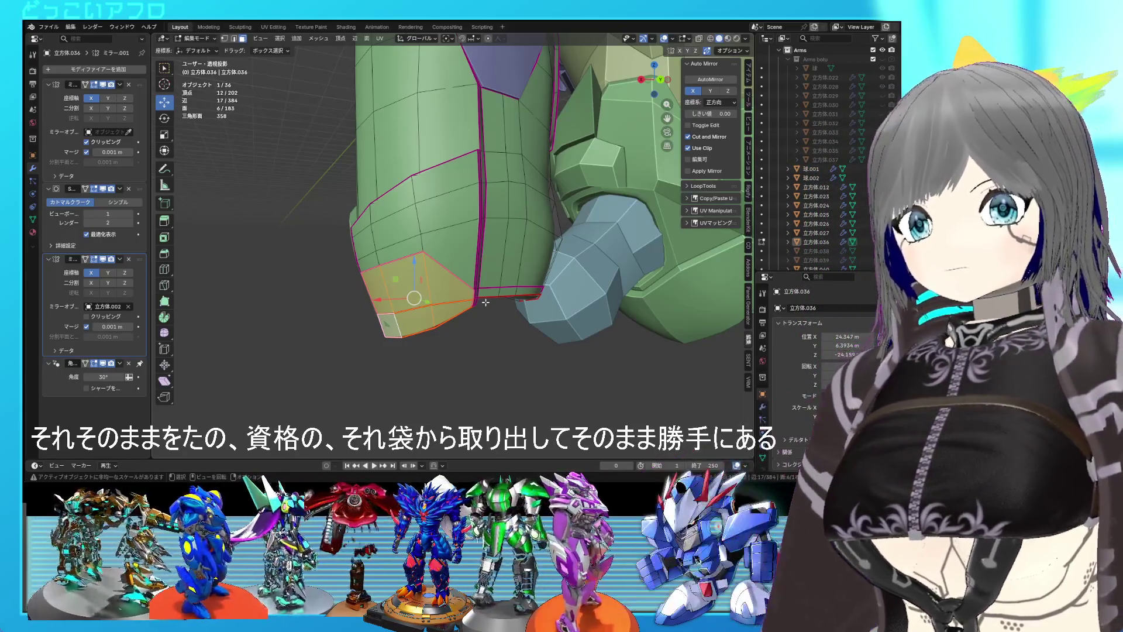
- Select the lower-edge face pair on the green armour and move it down 2.2459 m along Z
drag(493, 280, 441, 216)
key(2)
click(404, 195)
key(ctrl+s)
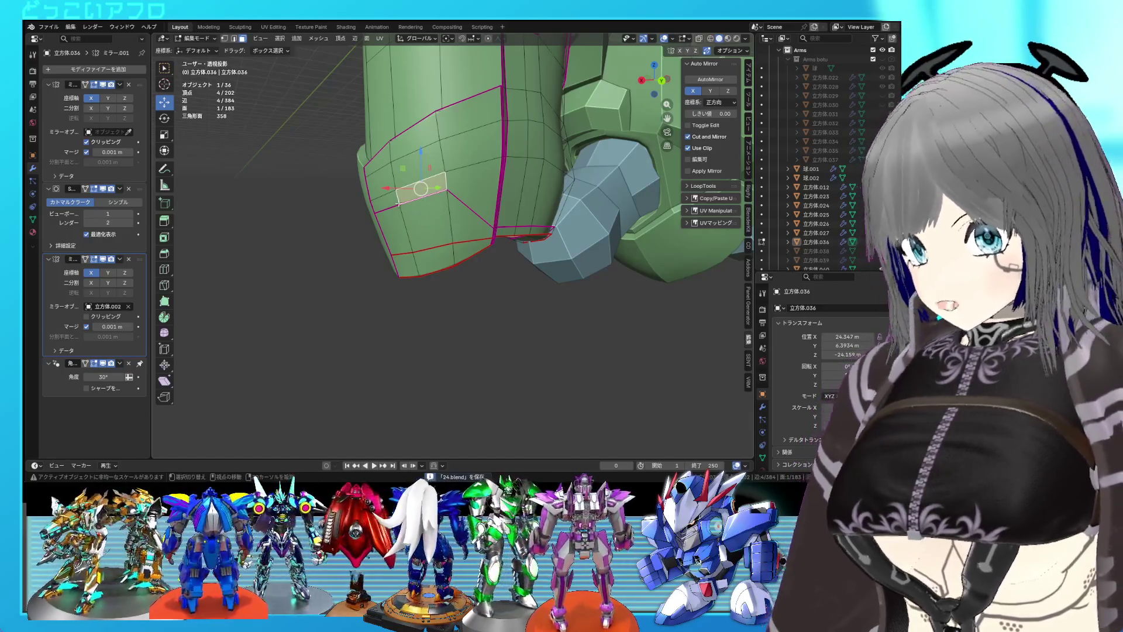
click(389, 198)
key(ctrl+KP_1)
key(g)
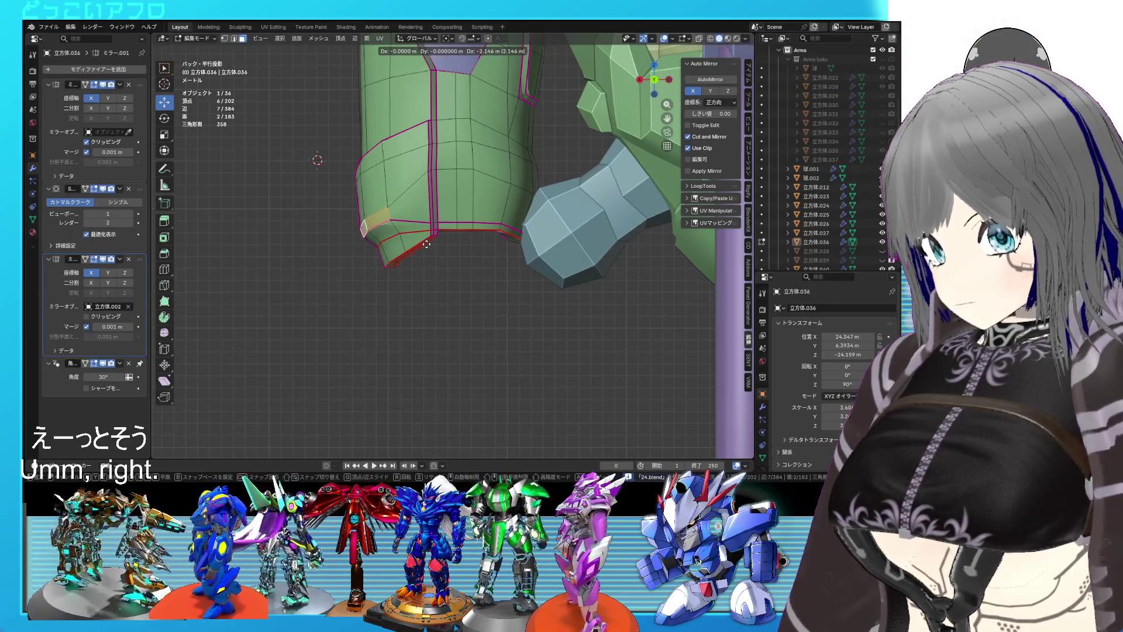
click(425, 246)
drag(426, 245, 472, 233)
drag(512, 220, 446, 236)
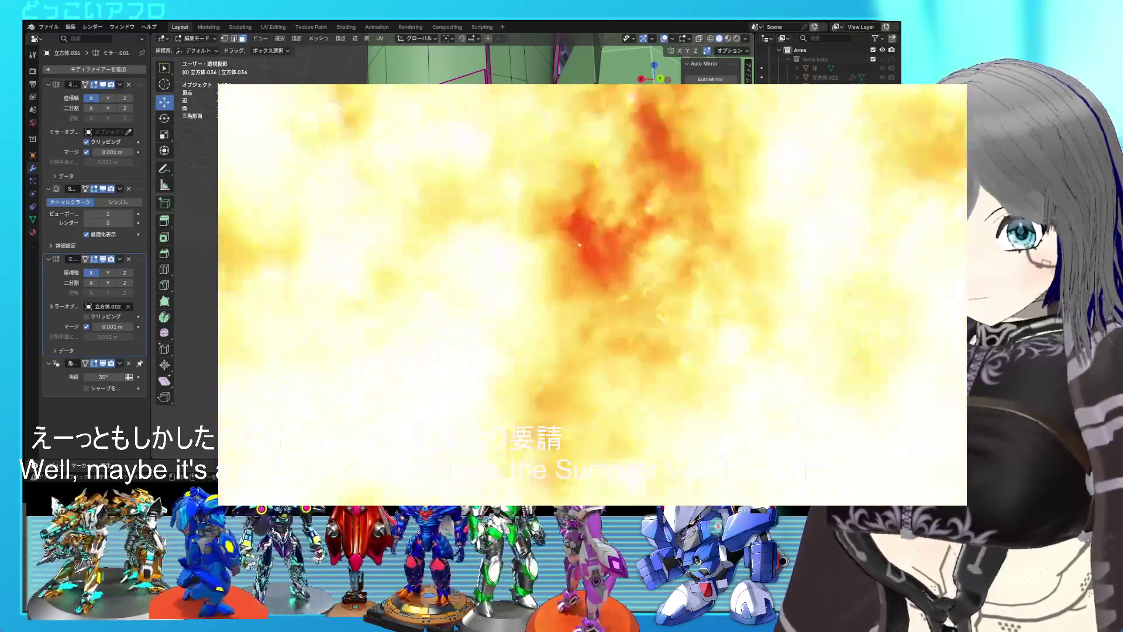
- Switch to Object Mode, then reselect the green armour piece and go back into Edit Mode
drag(488, 219, 413, 242)
key(Tab)
click(413, 242)
key(Tab)
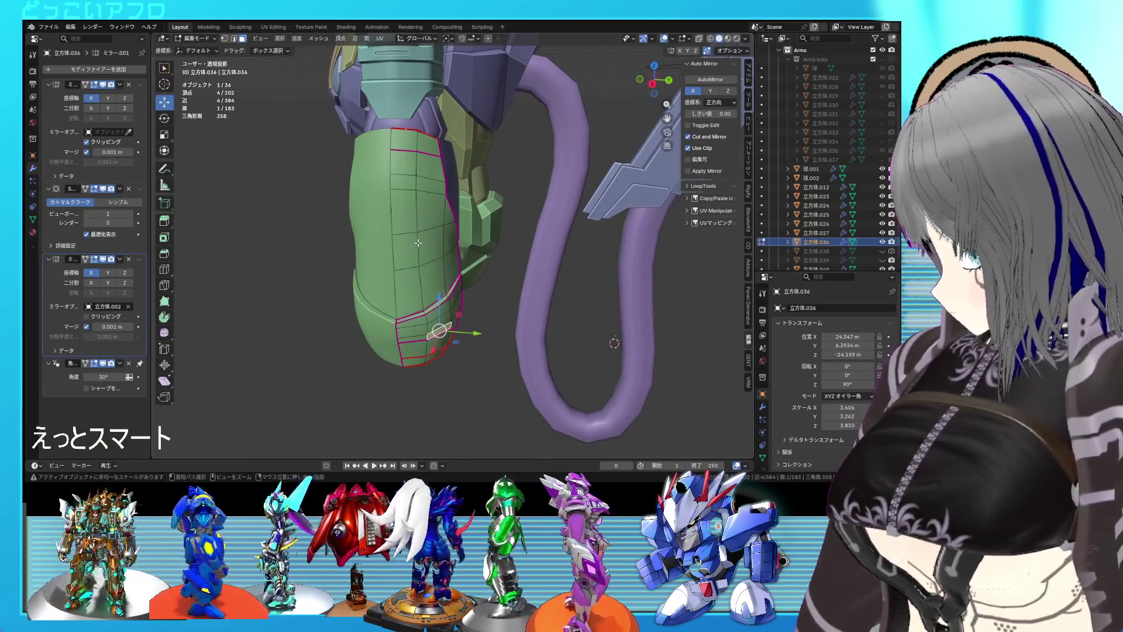
- Select 2x2 blocks and a column of faces on the green armour
drag(417, 242, 433, 235)
drag(378, 197, 413, 231)
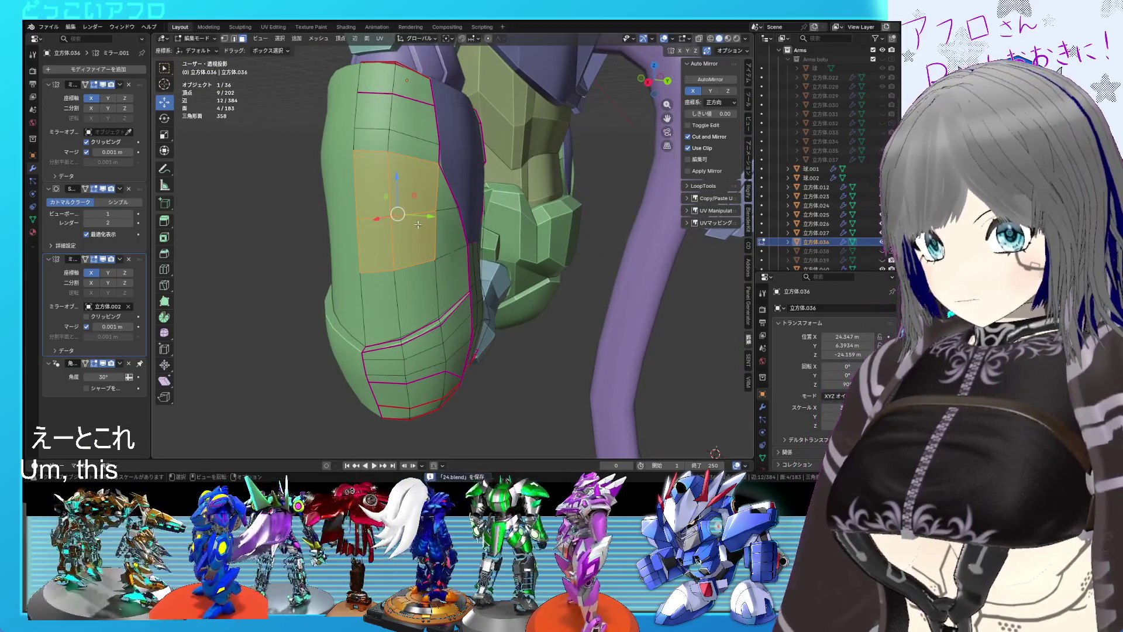
drag(409, 256, 455, 239)
click(406, 275)
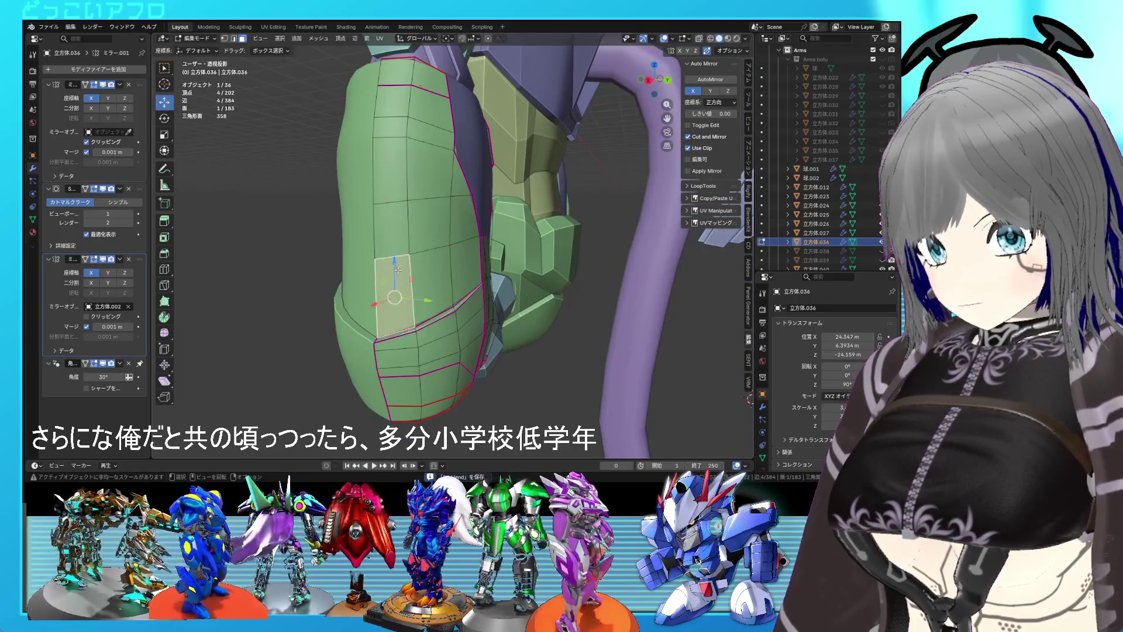
click(392, 231)
click(399, 181)
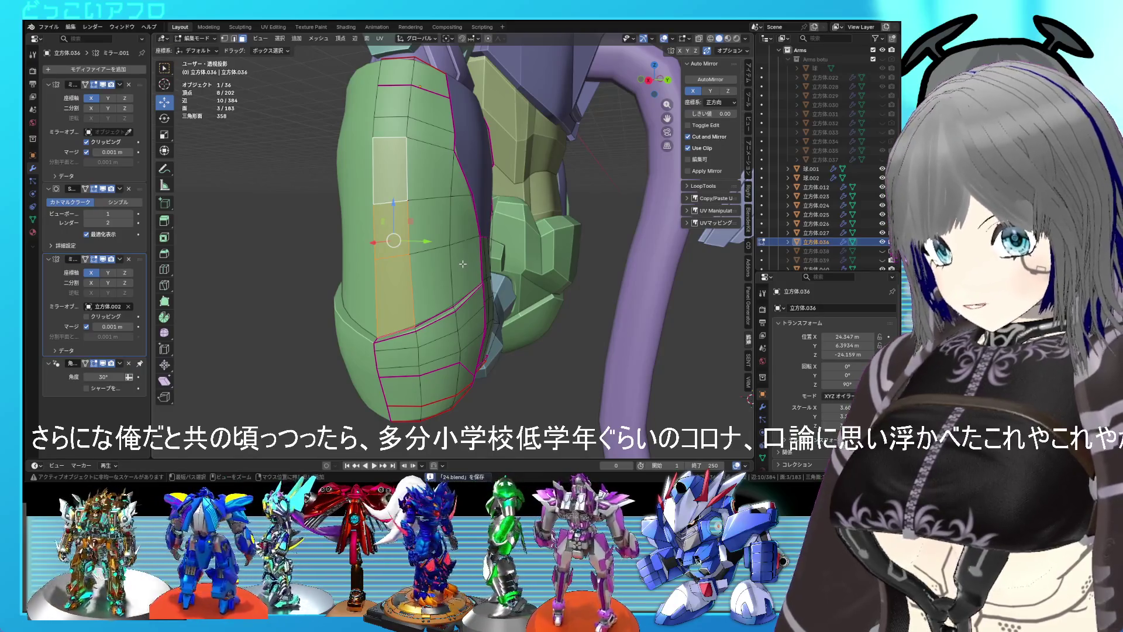
drag(463, 264, 482, 245)
click(459, 250)
drag(459, 250, 501, 175)
drag(500, 176, 446, 239)
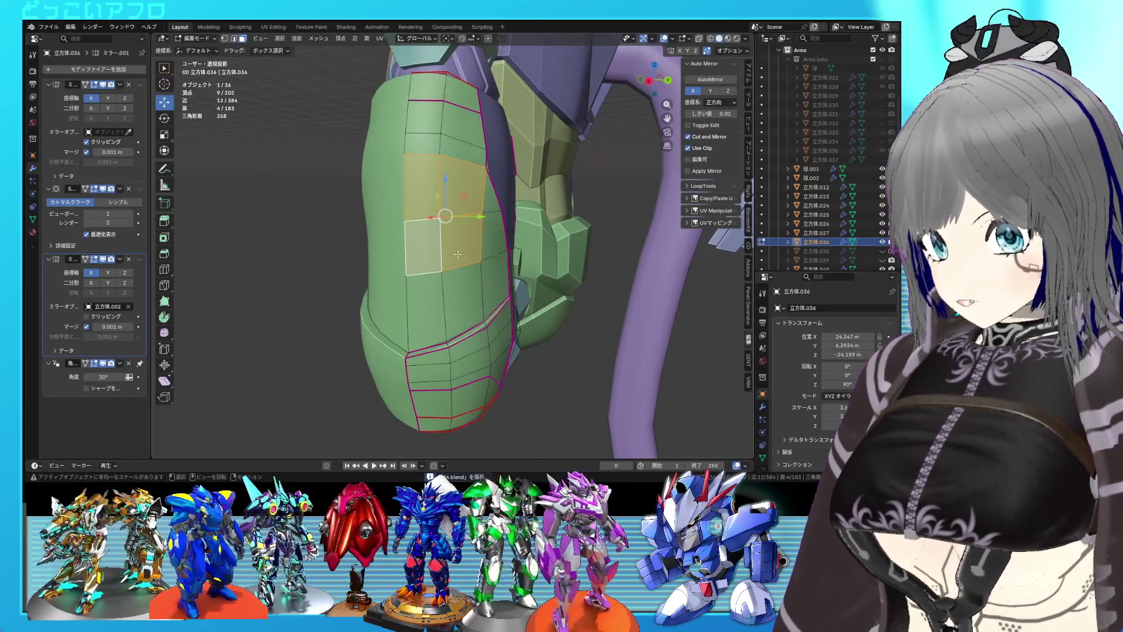
- Add a vertical edge loop across the armour and clear the selection
key(ctrl+r)
click(461, 265)
click(457, 261)
key(alt+a)
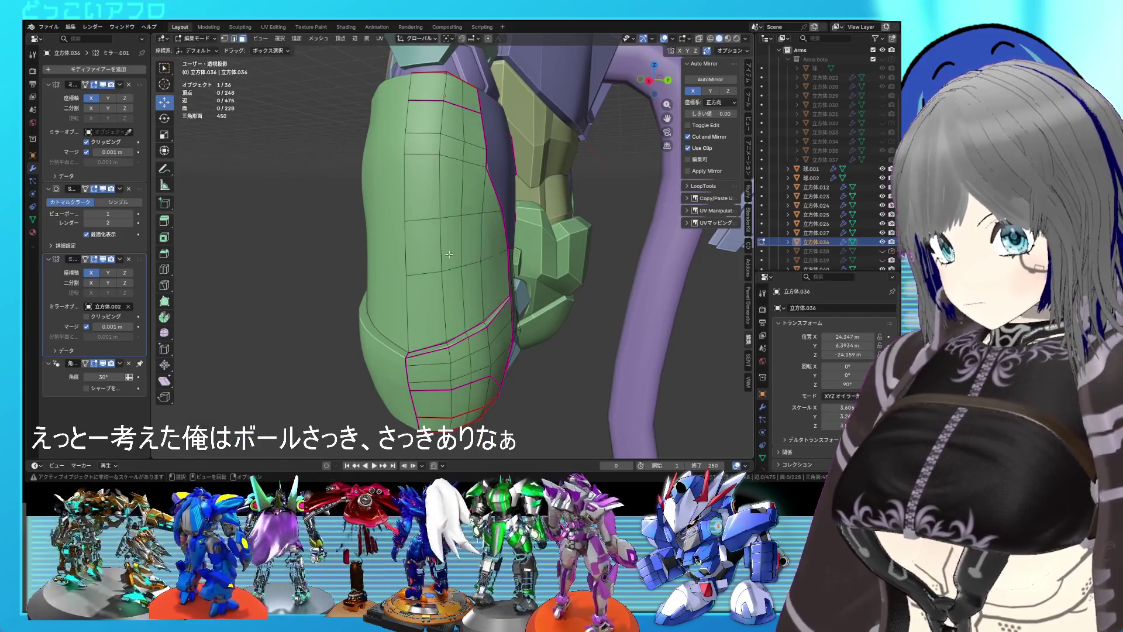
key(Tab)
drag(424, 214, 492, 293)
key(Tab)
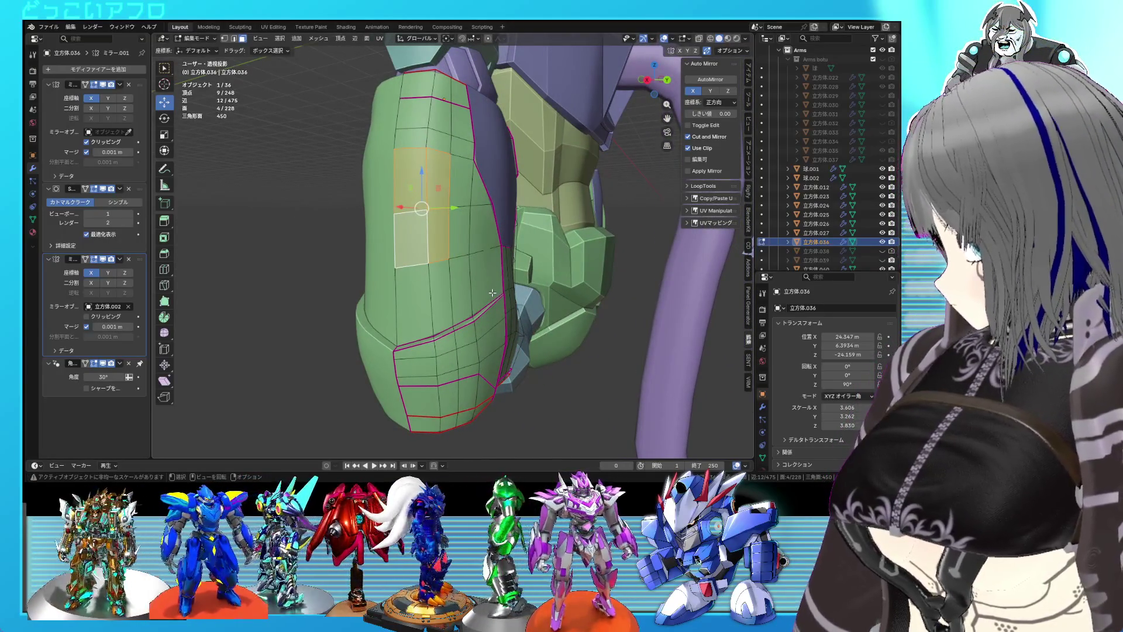
- Undo the added edge loop and show the armour's side view in wireframe
drag(549, 303, 557, 311)
key(ctrl+z)
key(ctrl+z)
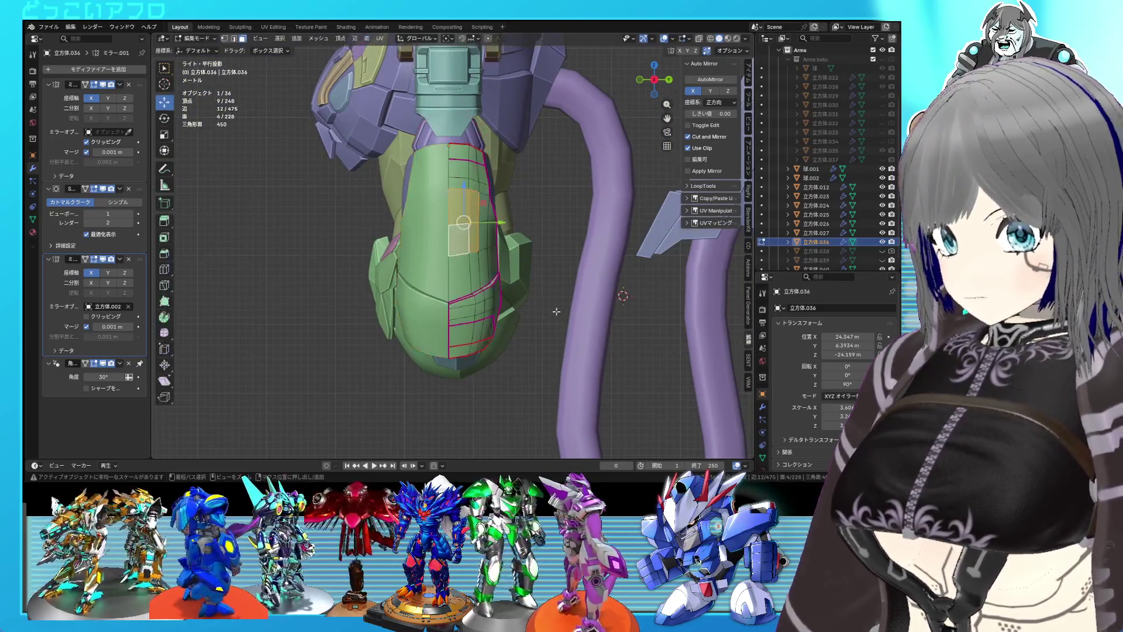
drag(547, 315, 532, 330)
key(KP_3)
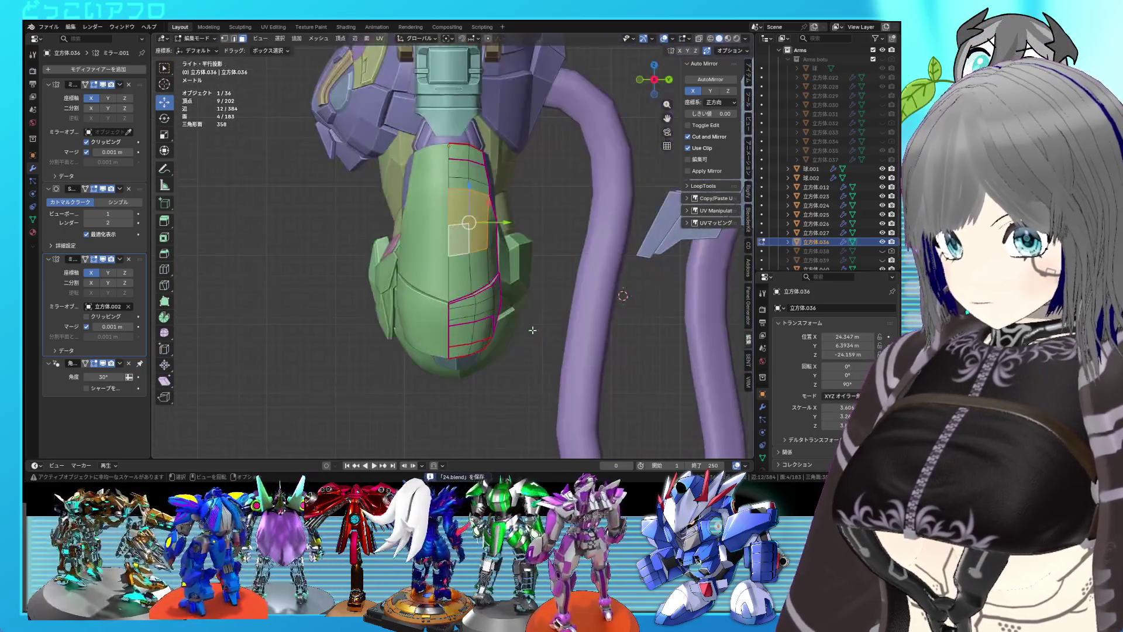
key(shift+z)
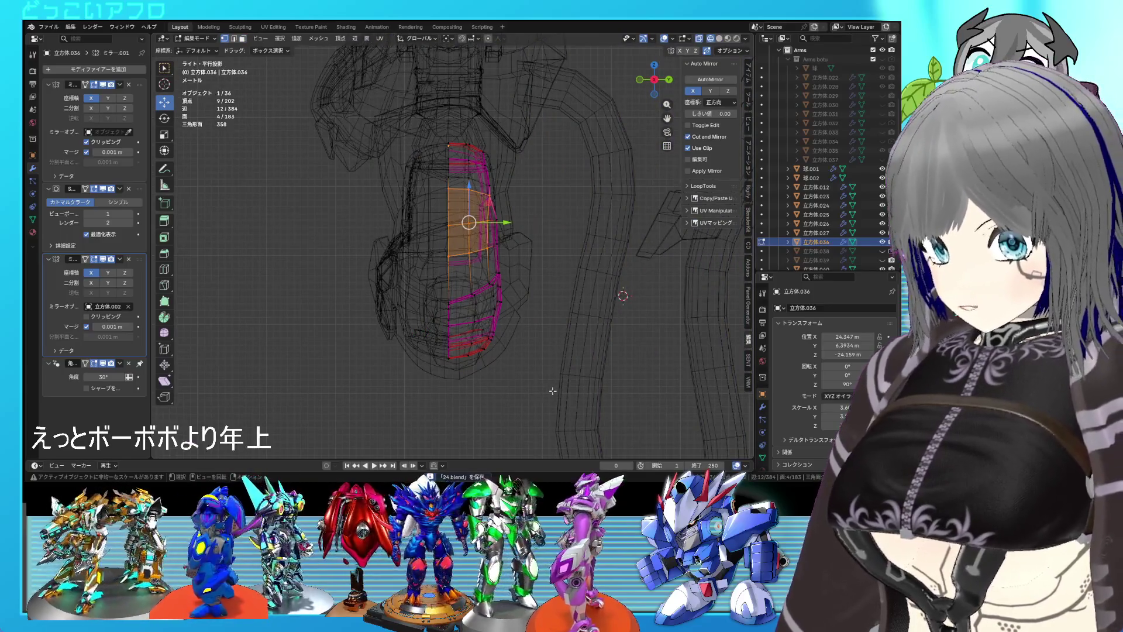
- Box-select the vertices of the armour's lower band and return to solid display
drag(553, 391, 503, 312)
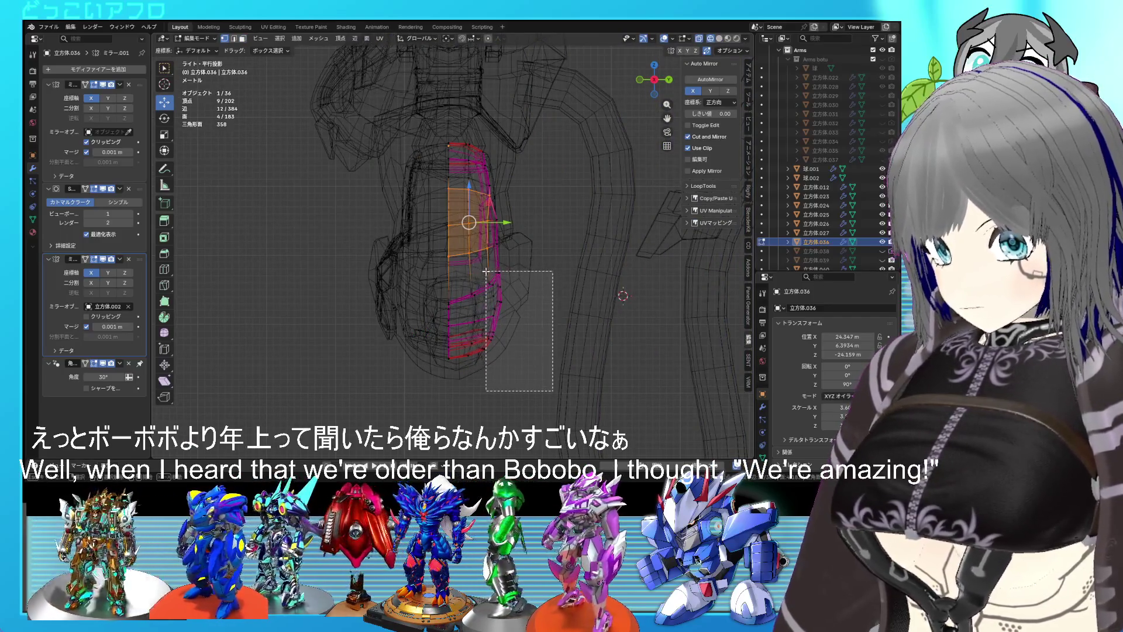
drag(485, 270, 486, 271)
drag(528, 391, 462, 274)
drag(462, 275, 487, 377)
key(shift+z)
key(shift+z)
key(shift+z)
drag(579, 389, 514, 313)
- Scale the lower band to 0.735 along Y
key(s)
key(x)
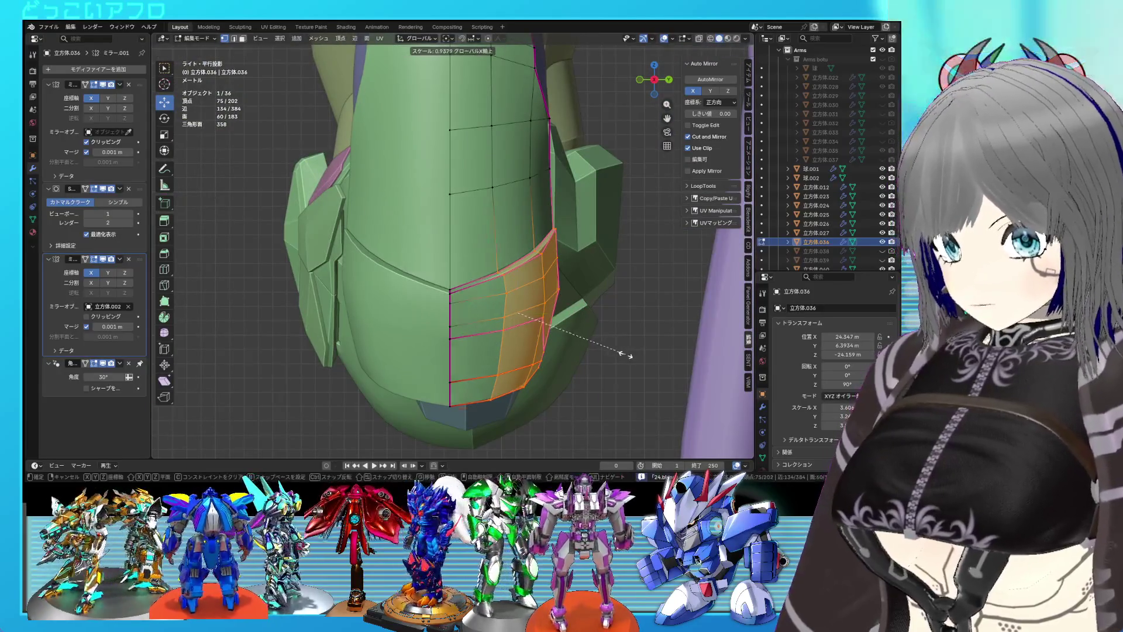
drag(625, 355, 612, 387)
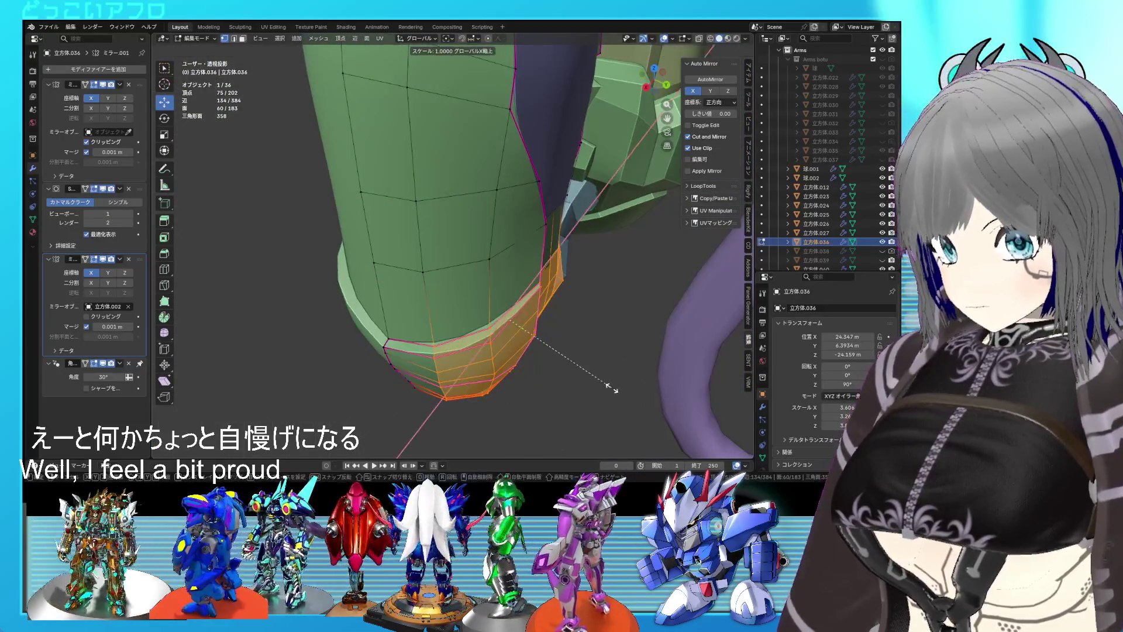
key(y)
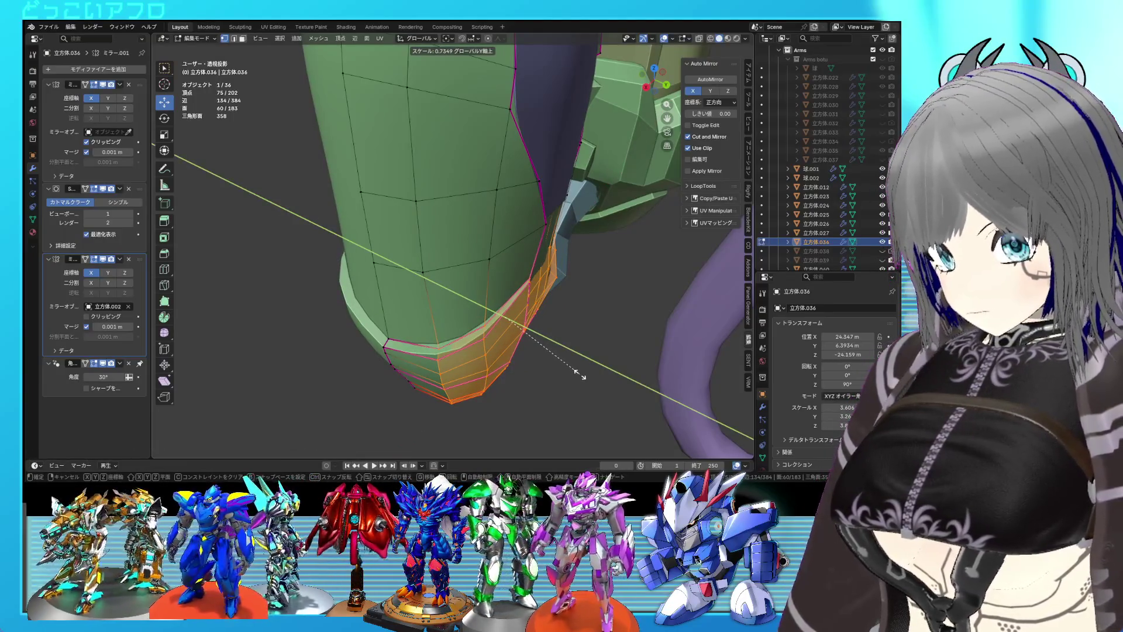
click(579, 374)
drag(579, 374, 548, 330)
- Shift the lower band -0.508 m along Y, then select five side-panel vertices
key(g)
key(y)
click(561, 328)
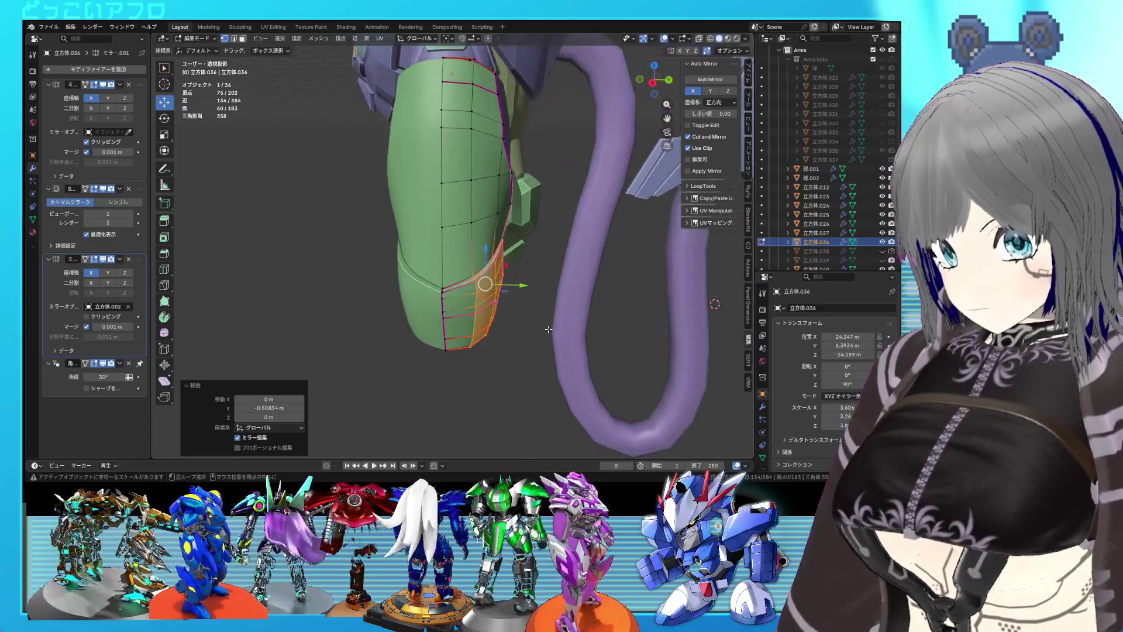
key(KP_3)
scroll(up, 3)
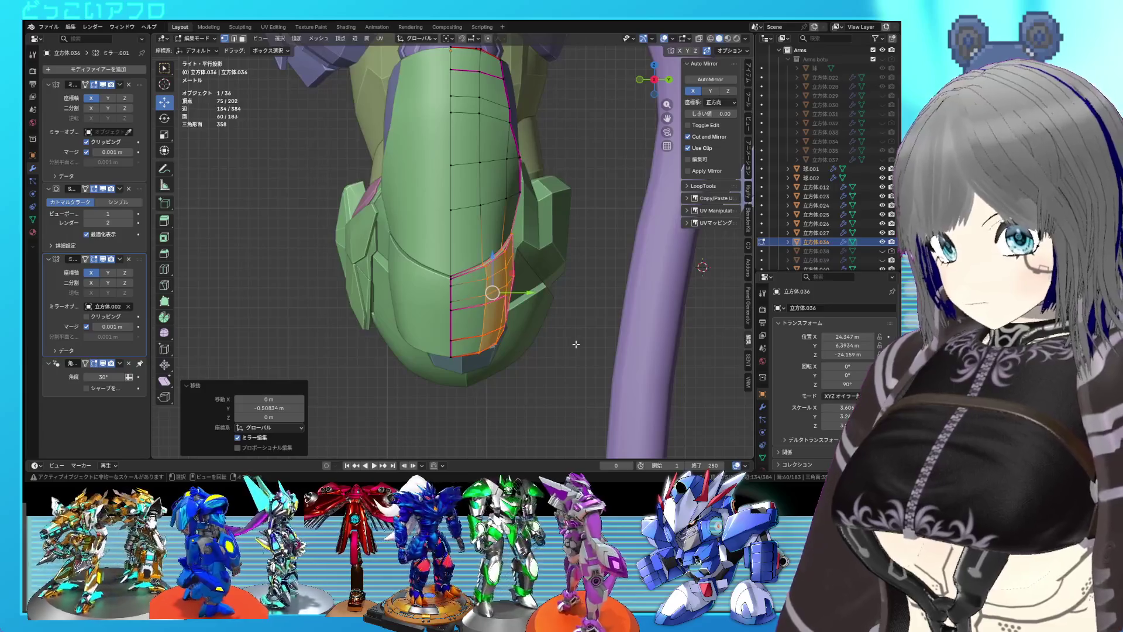
drag(576, 345, 481, 234)
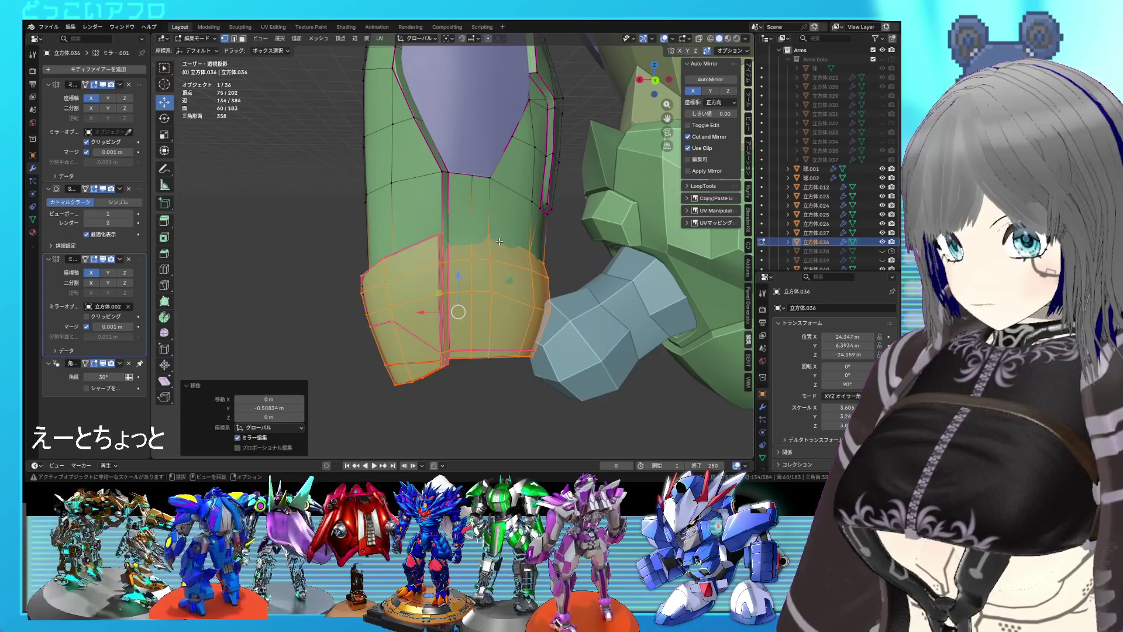
drag(425, 228, 424, 229)
drag(425, 229, 525, 239)
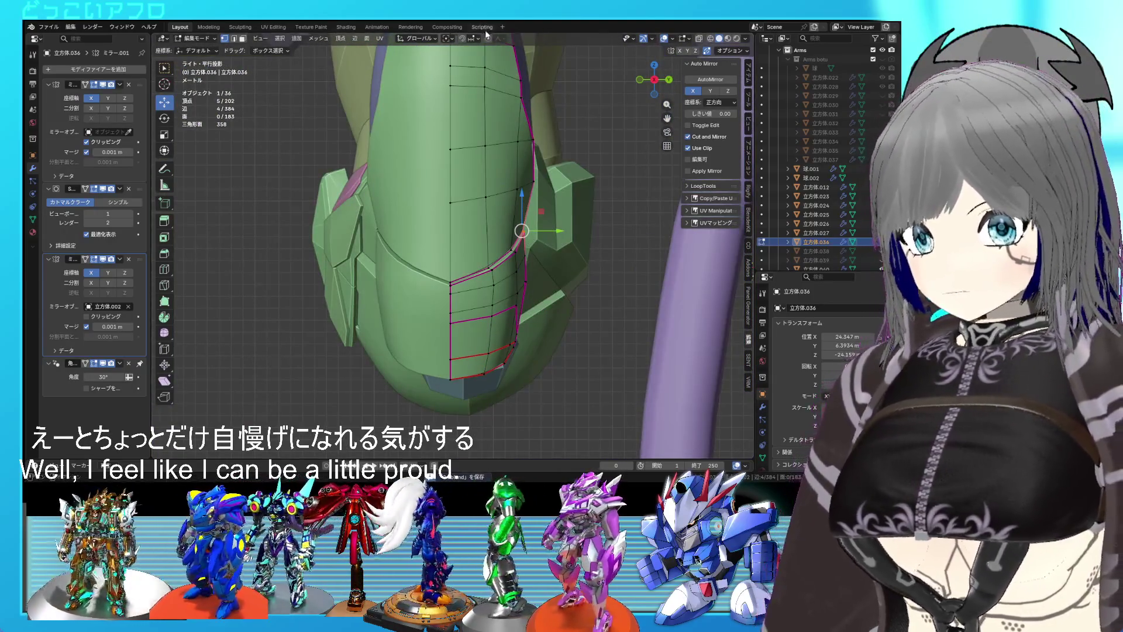
- Set proportional editing falloff to Smooth and softly move the side-panel vertices along Y
click(498, 38)
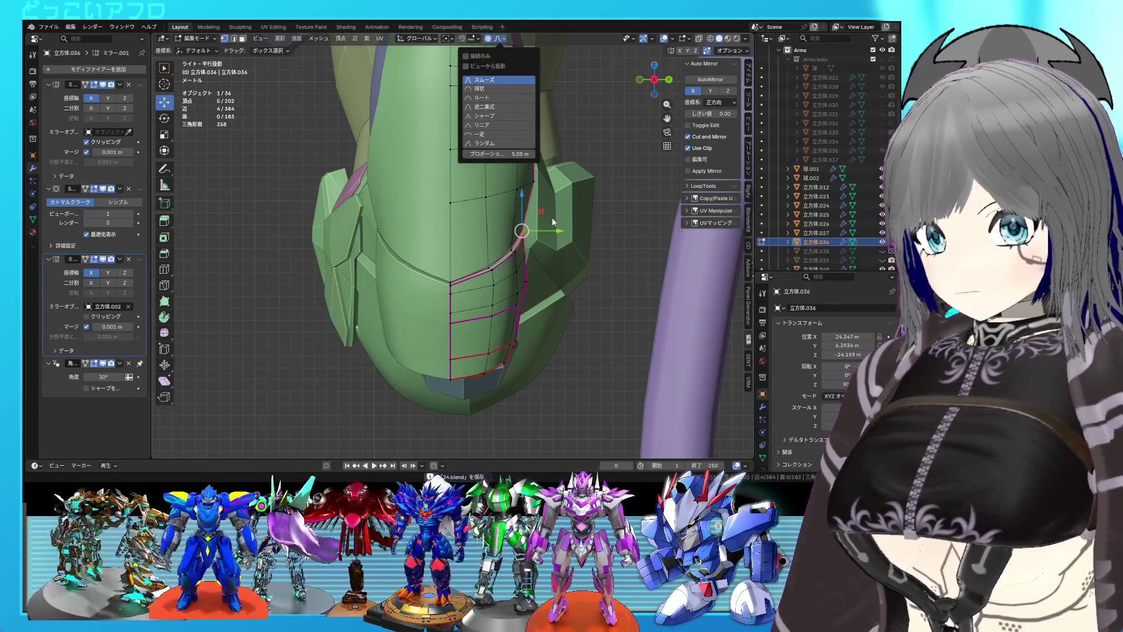
drag(550, 230, 555, 230)
key(ctrl+s)
drag(555, 230, 543, 268)
- Select a vertex path on the side panel and softly move it in back view
click(484, 222)
click(543, 268)
key(ctrl+KP_1)
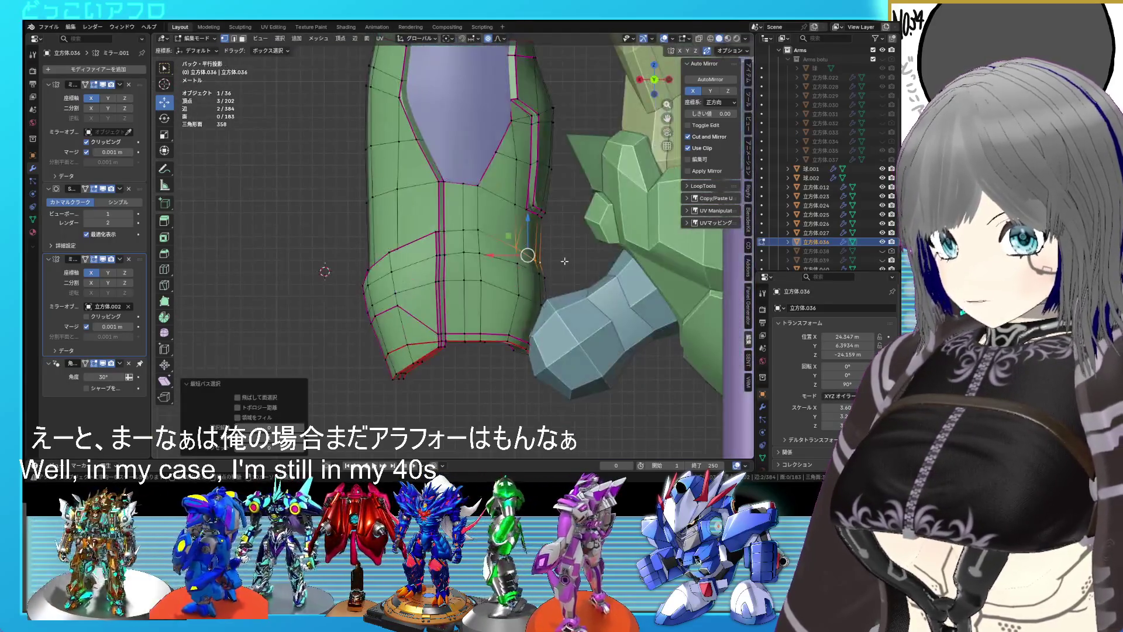
key(shift+z)
key(g)
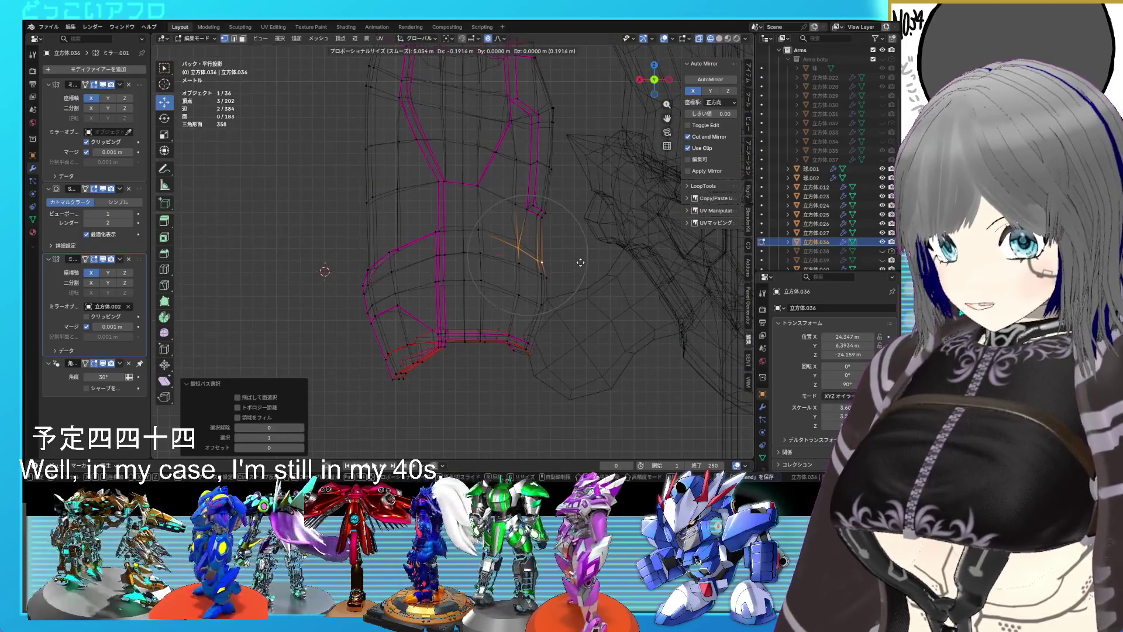
click(580, 263)
key(g)
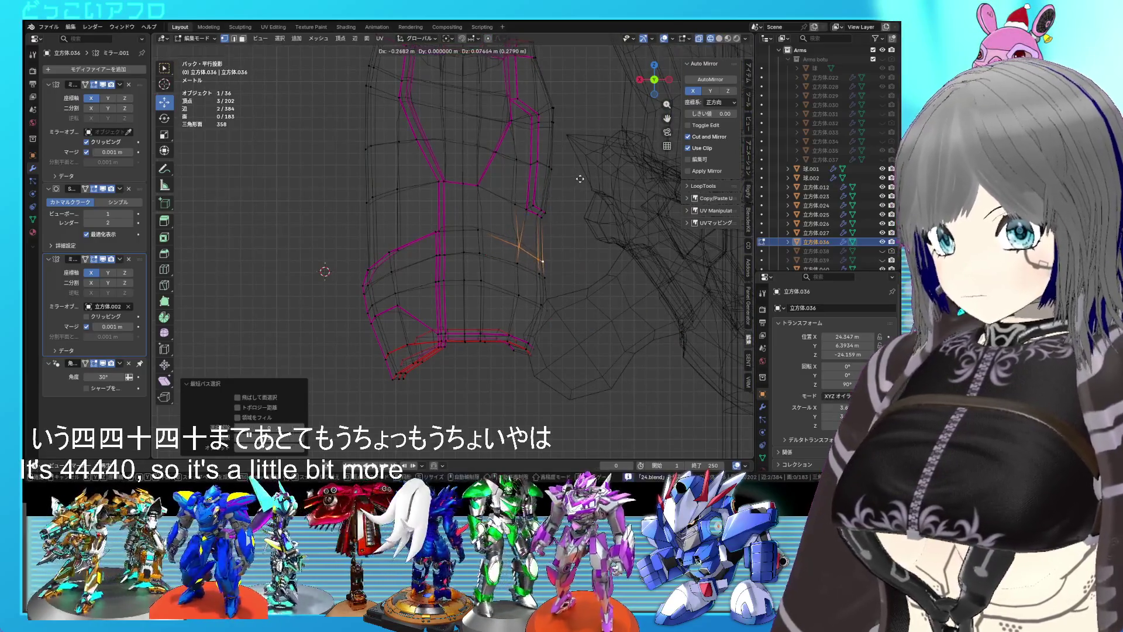
click(562, 141)
key(shift+z)
drag(561, 140, 556, 278)
- Return to Object Mode and view the reshaped armour from the side
key(Tab)
key(Tab)
key(KP_3)
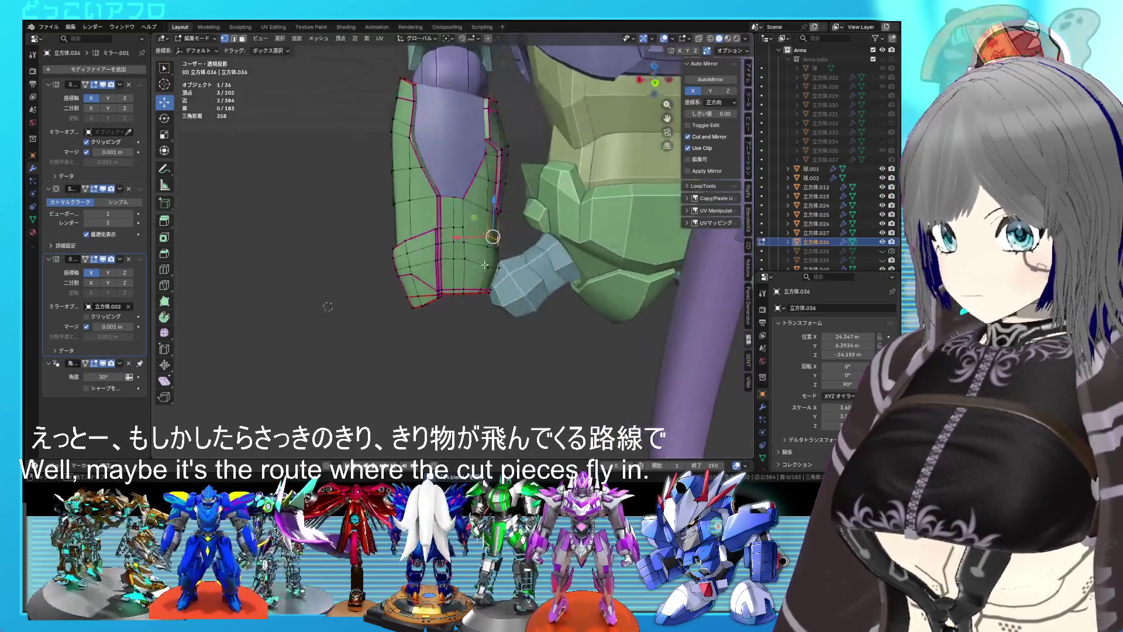
key(Tab)
drag(605, 248, 497, 240)
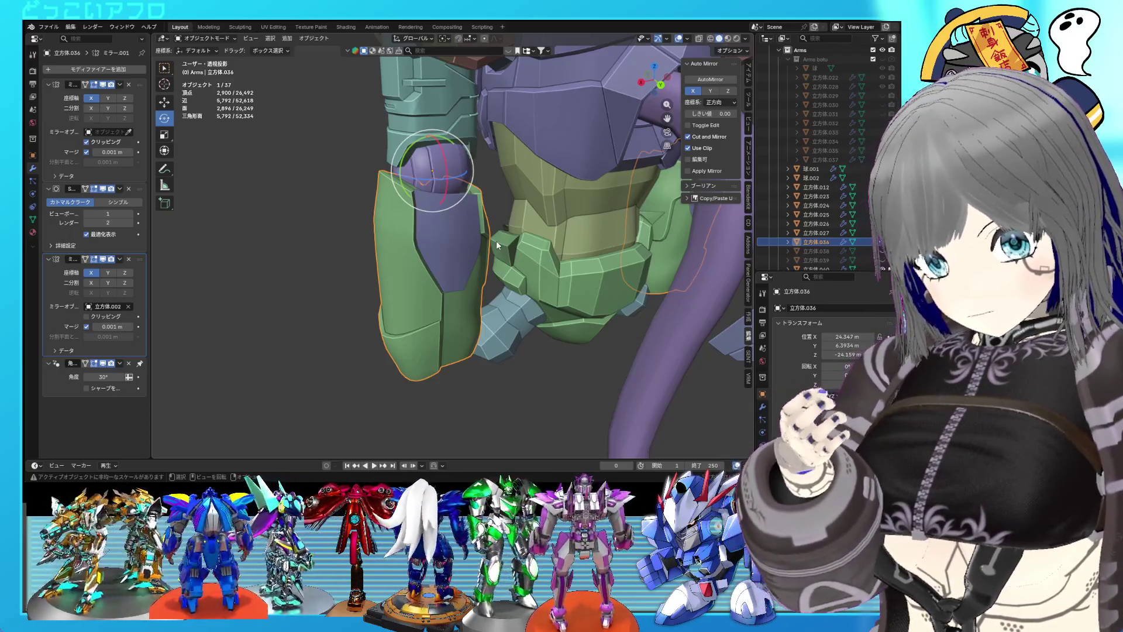
- Box-select the armour's bottom rim vertices and scale them to 0.923 along X
drag(496, 241, 429, 285)
key(Tab)
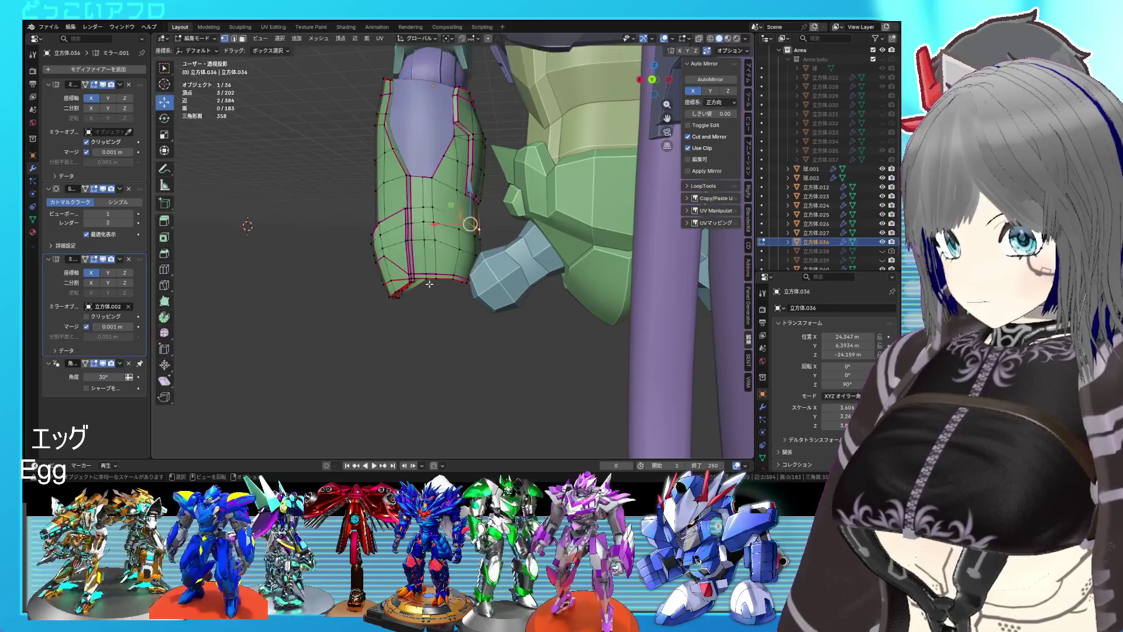
key(ctrl+KP_1)
key(shift+z)
drag(459, 314, 376, 266)
drag(509, 328, 403, 260)
key(s)
key(x)
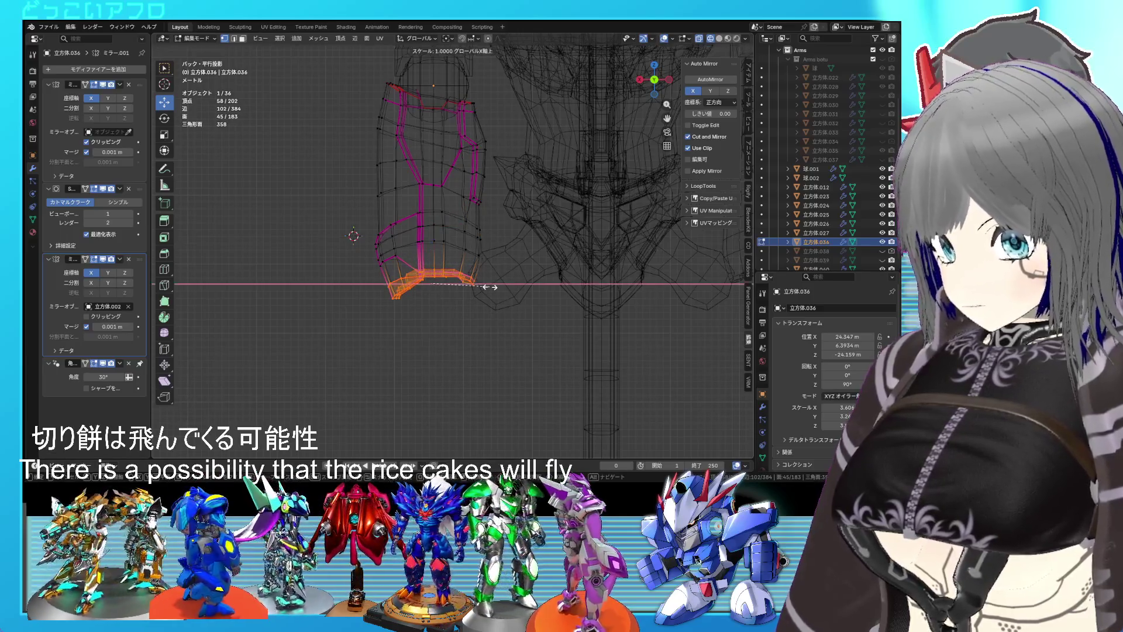
click(485, 288)
drag(469, 278, 501, 313)
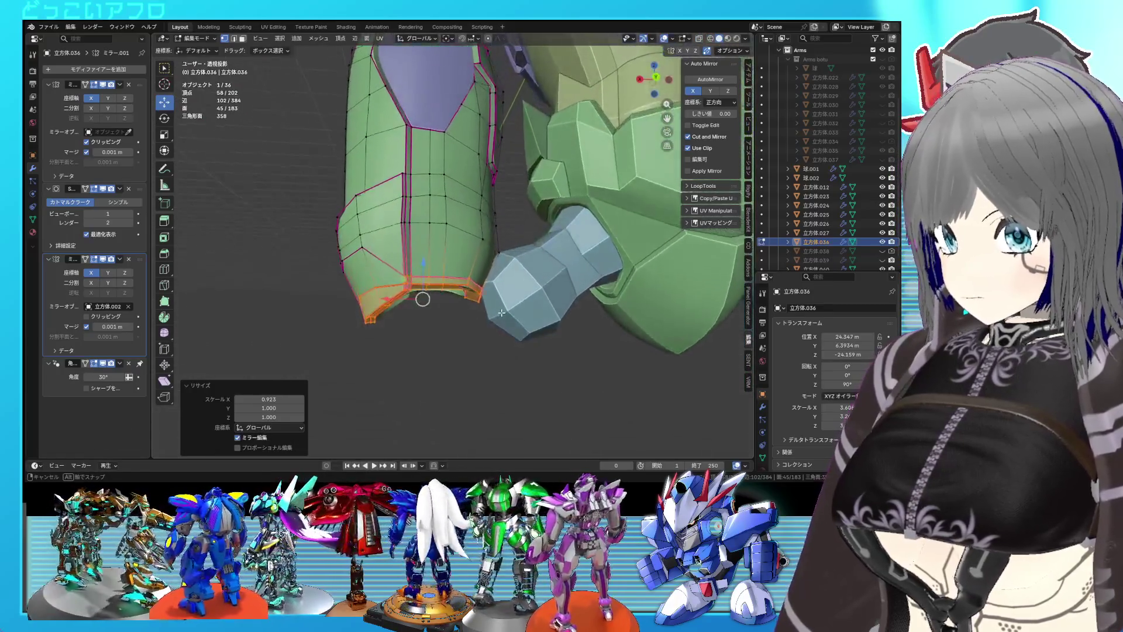
- Select a shortest path of panel-rim vertices and move it with smooth falloff
click(369, 260)
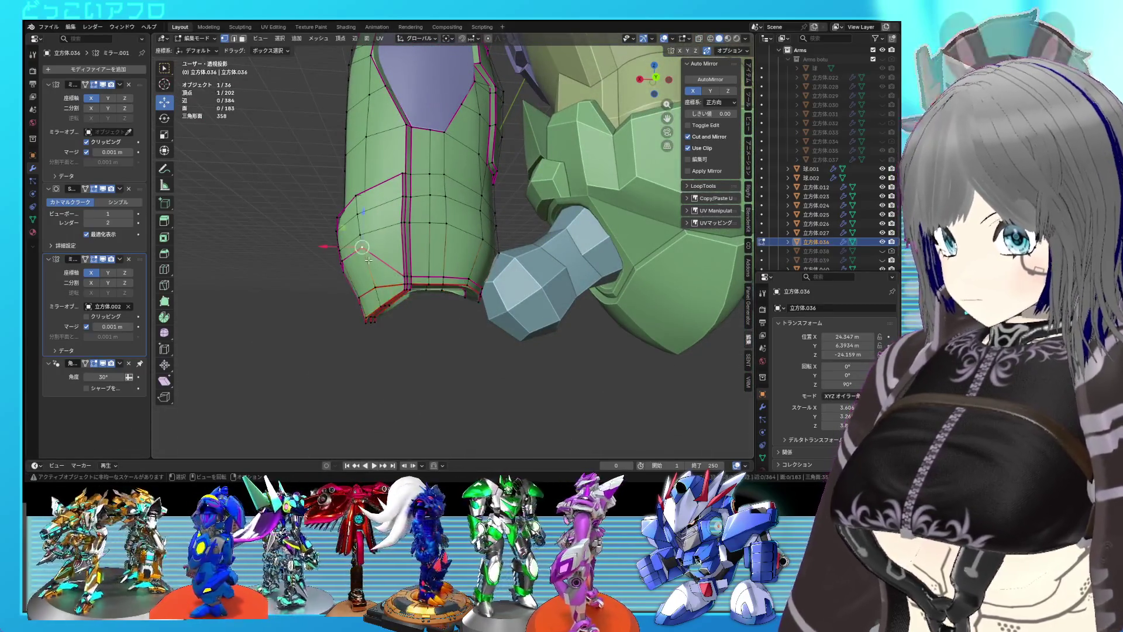
drag(368, 259, 372, 278)
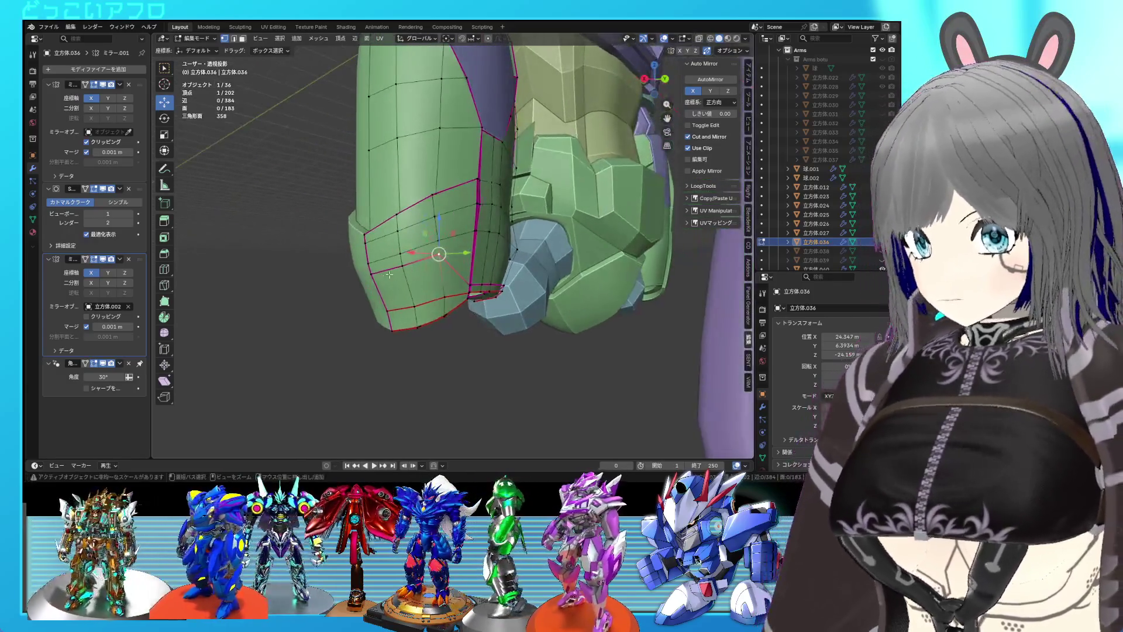
click(372, 281)
key(KP_5)
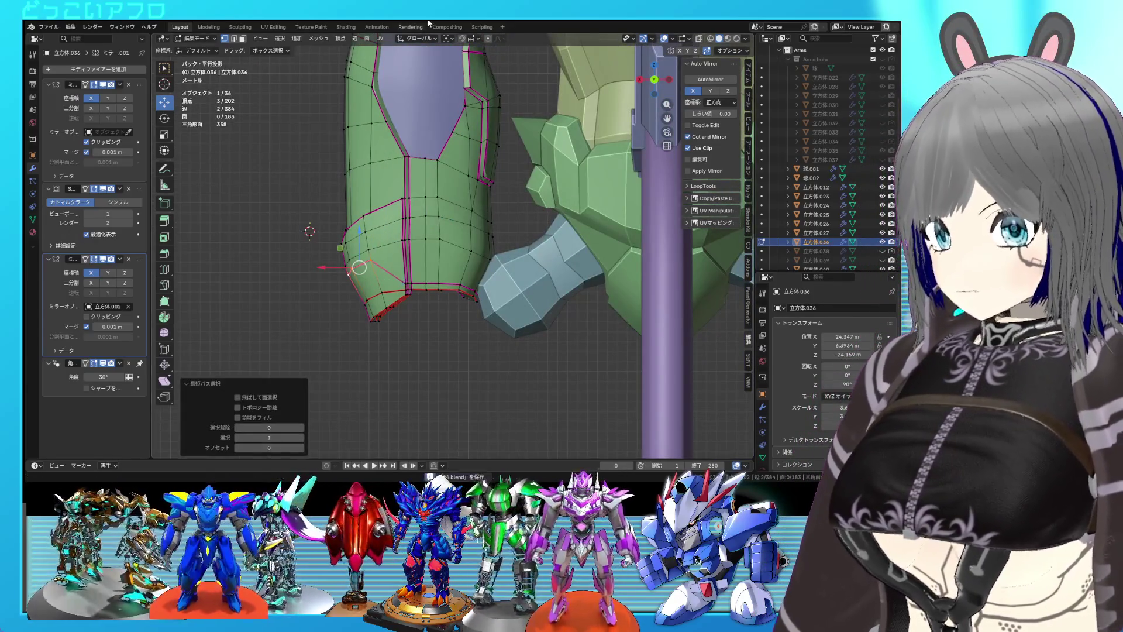
key(g)
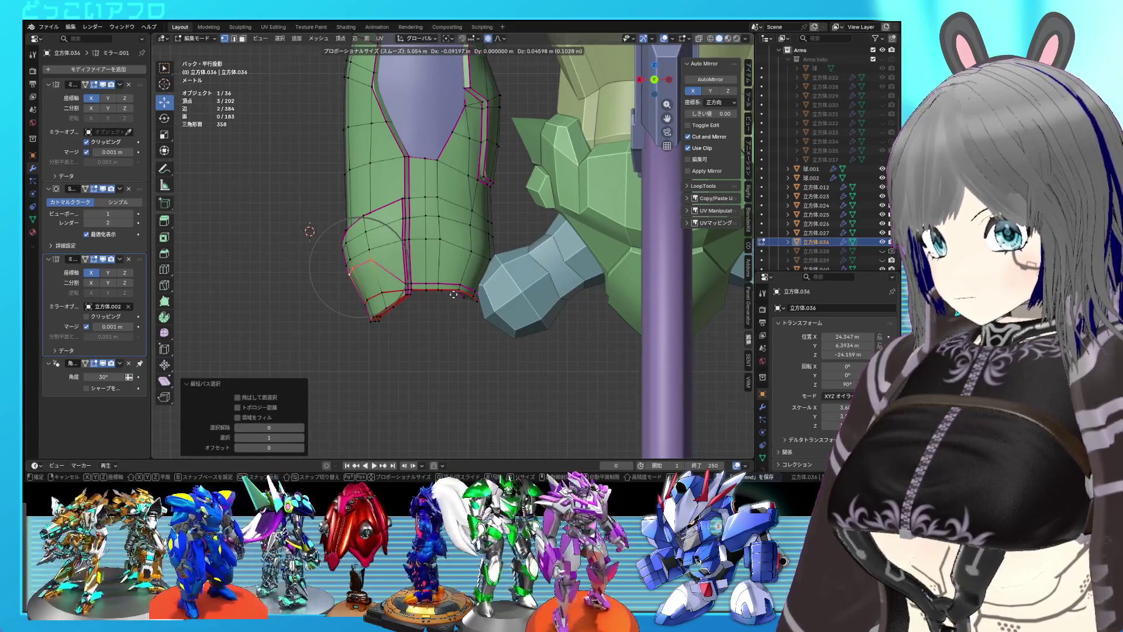
click(457, 294)
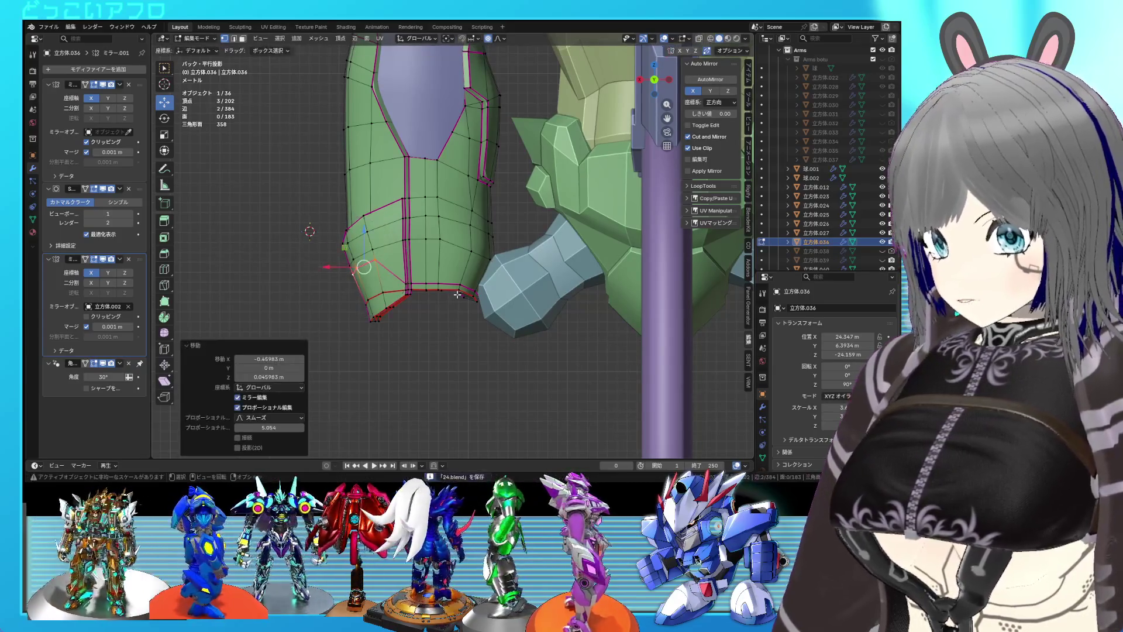
key(Tab)
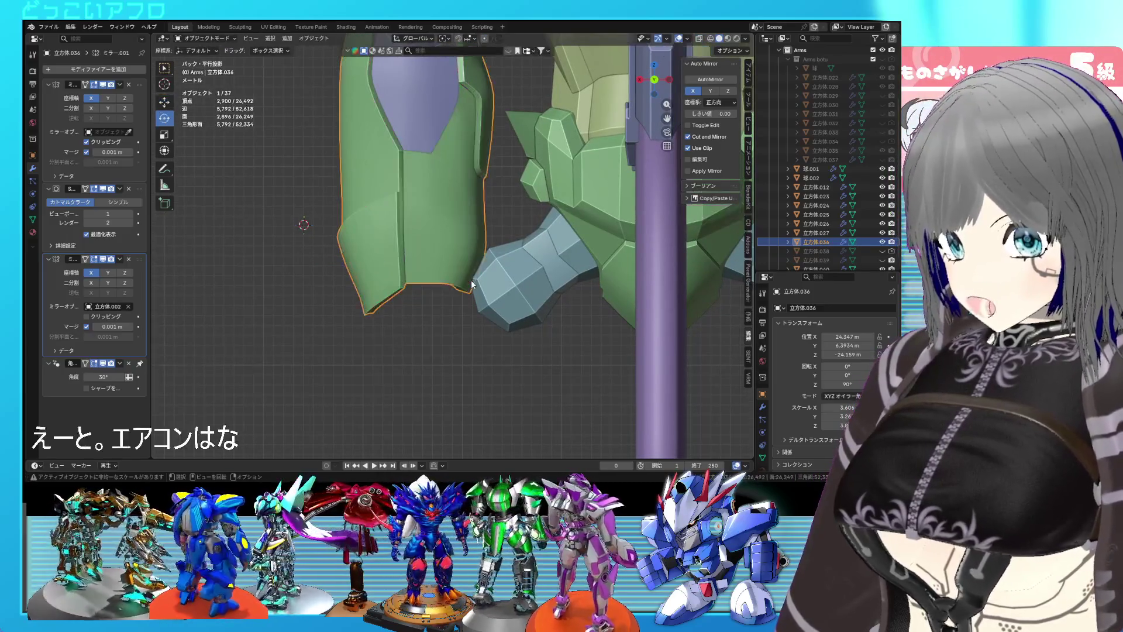
- Save the file and zoom around the forearm armour
drag(472, 280, 482, 230)
key(ctrl+s)
scroll(down, 3)
scroll(up, 3)
scroll(up, 3)
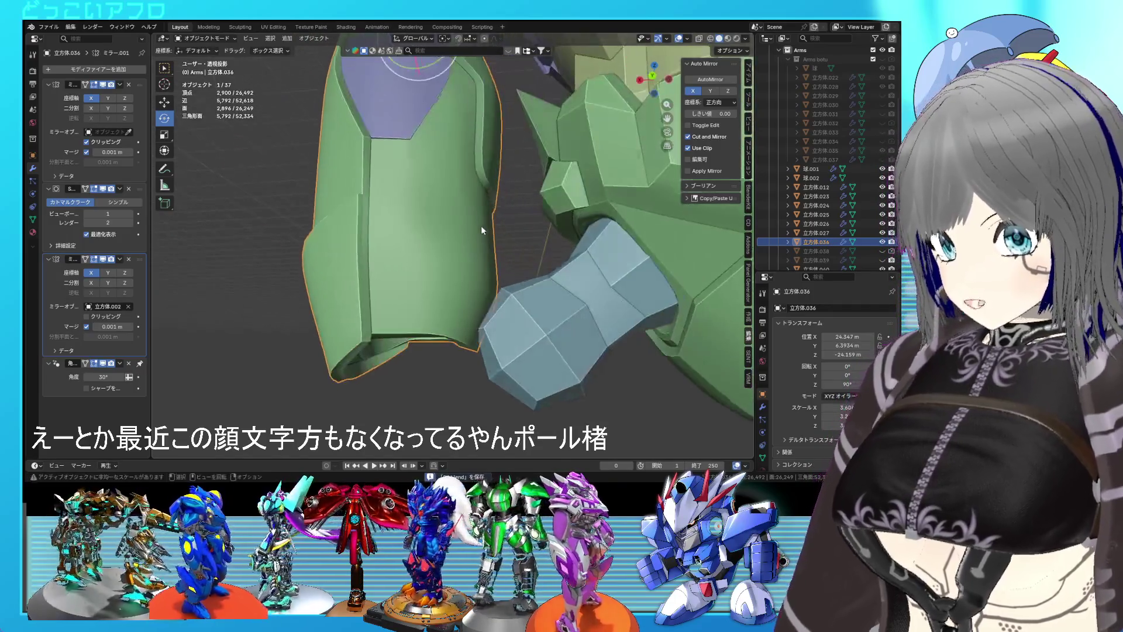
scroll(down, 3)
- Select a face on the armour and frame its bottom opening, previewing in Object Mode
key(Tab)
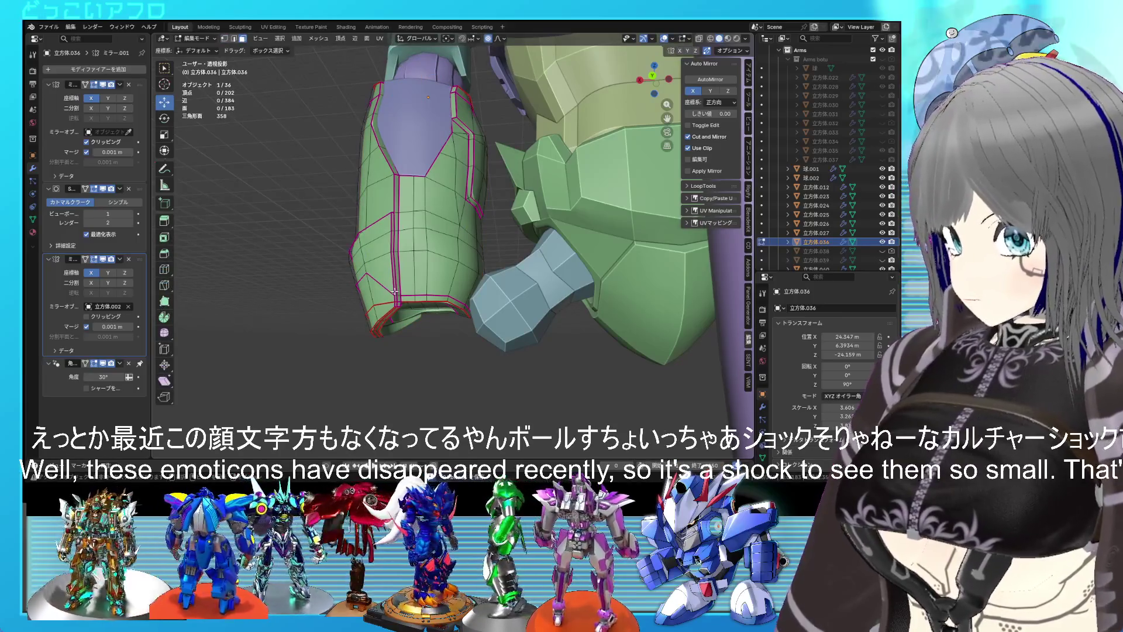
click(395, 294)
scroll(up, 3)
drag(419, 280, 423, 248)
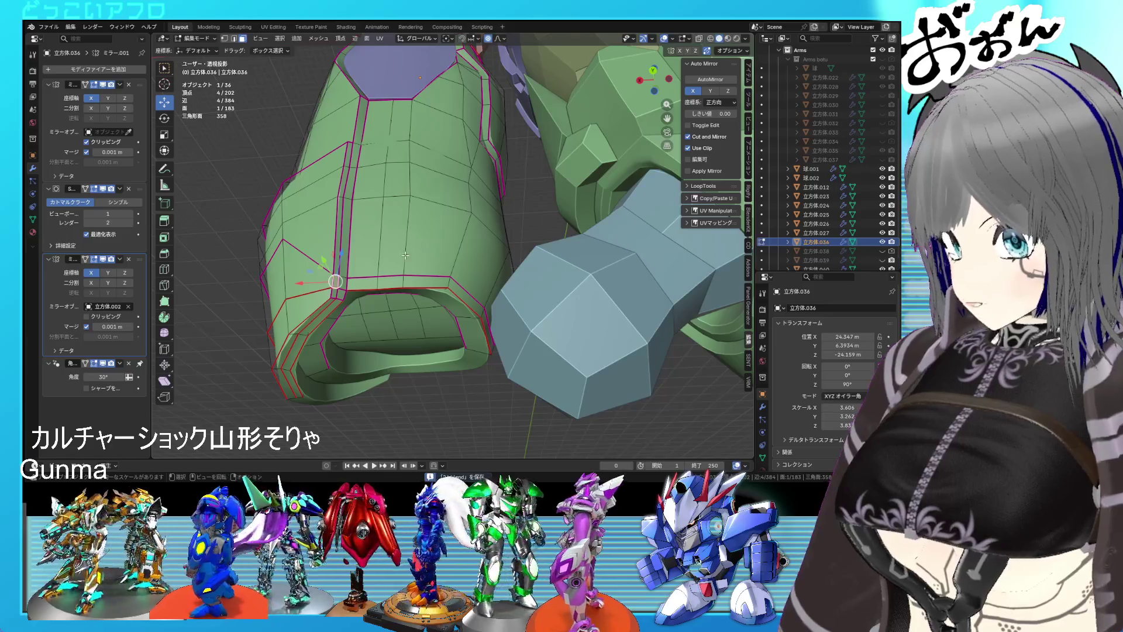
drag(338, 297, 360, 270)
key(Tab)
scroll(down, 3)
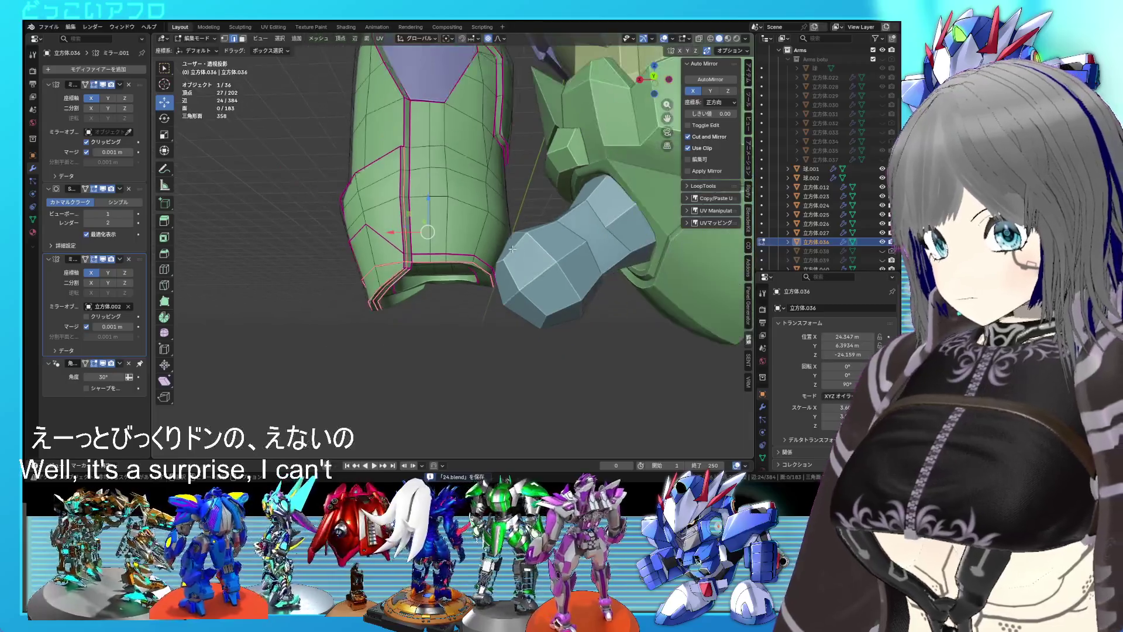
key(Tab)
scroll(up, 3)
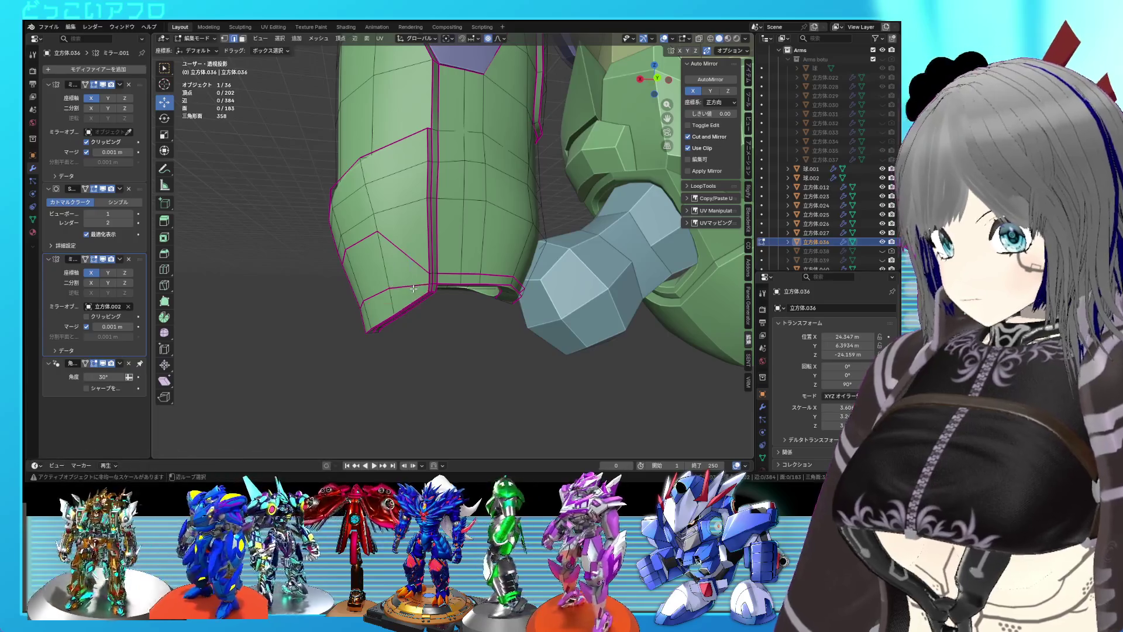
- Select the armour's bottom edge loop and give it a partial crease
click(413, 289)
drag(413, 288, 432, 259)
click(639, 290)
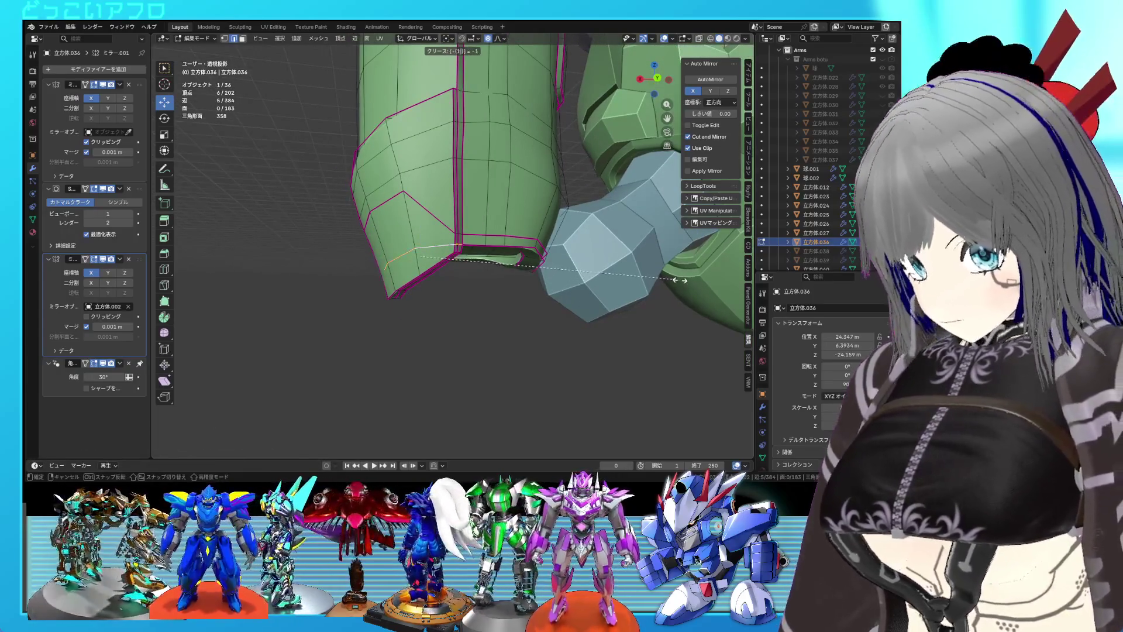
key(Tab)
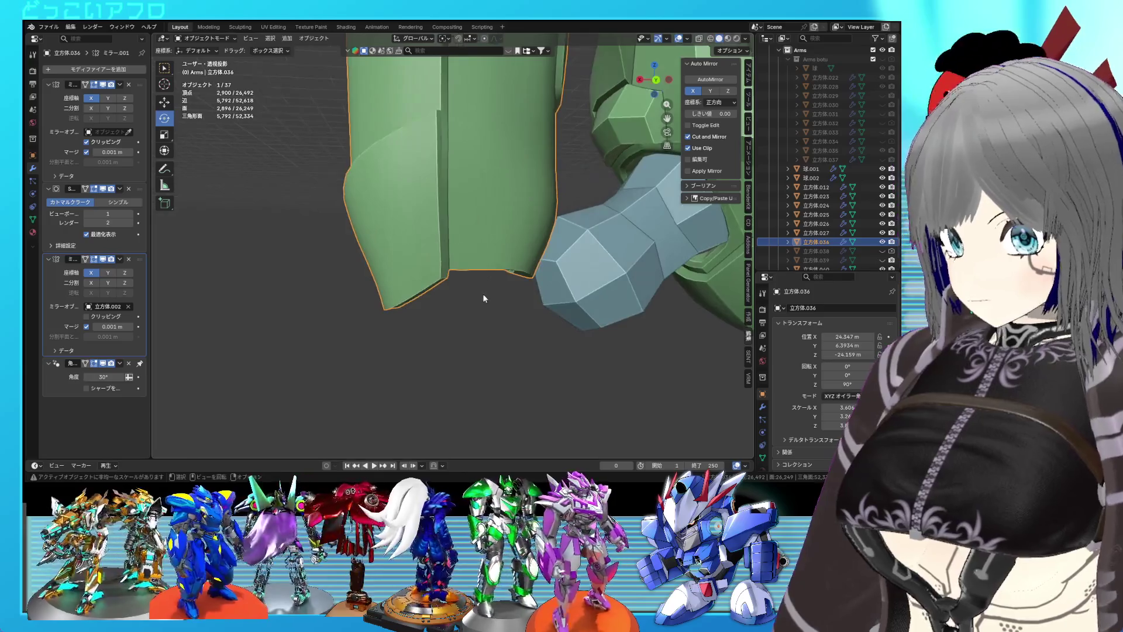
key(ctrl+KP_1)
key(Tab)
scroll(up, 3)
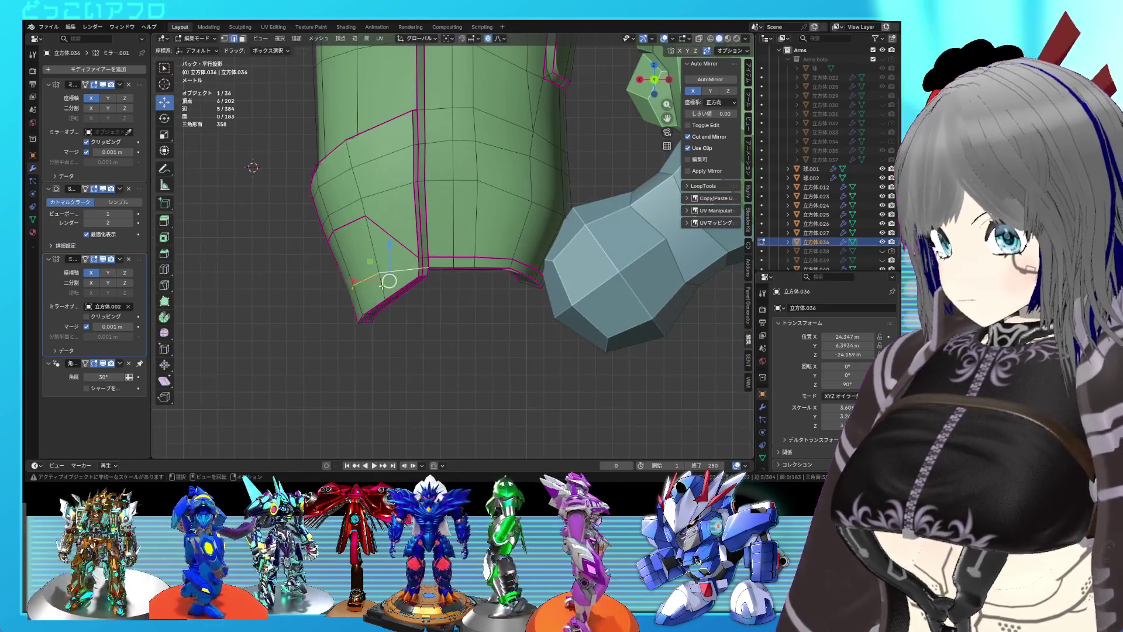
key(shift+z)
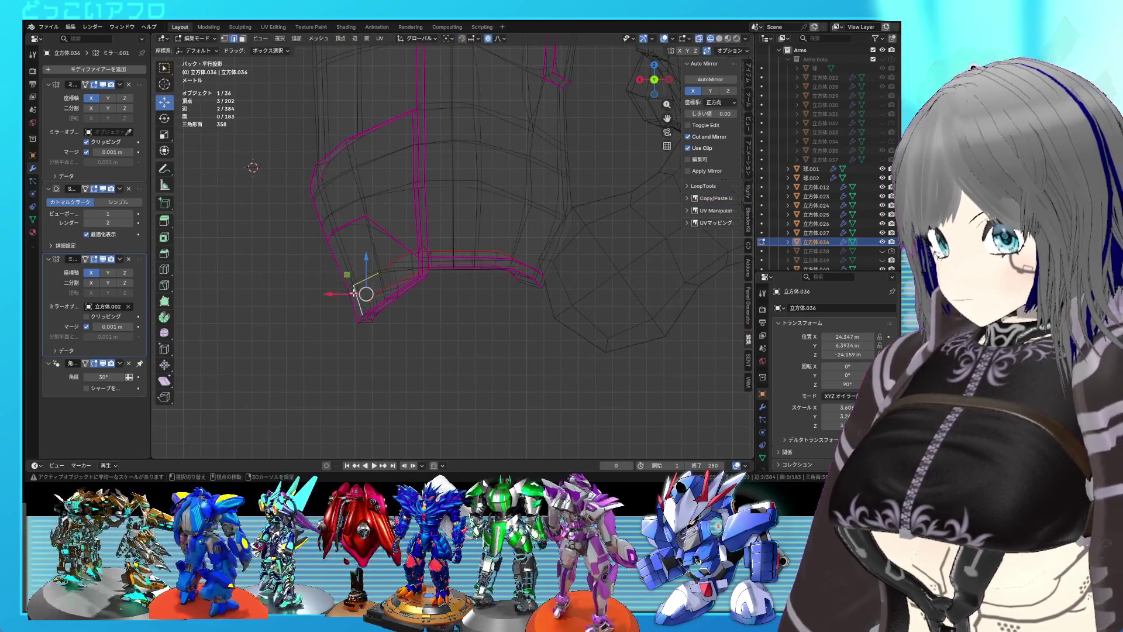
drag(358, 310, 355, 306)
key(shift+z)
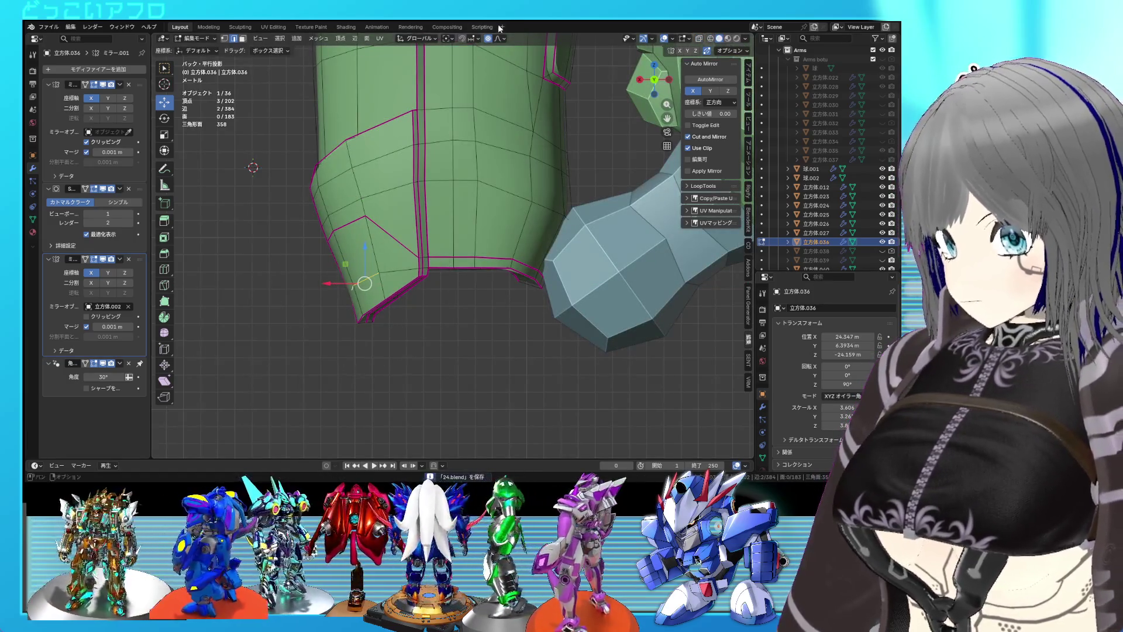
drag(393, 326, 442, 326)
- Slide a panel edge loop up the arm and save the file
key(Tab)
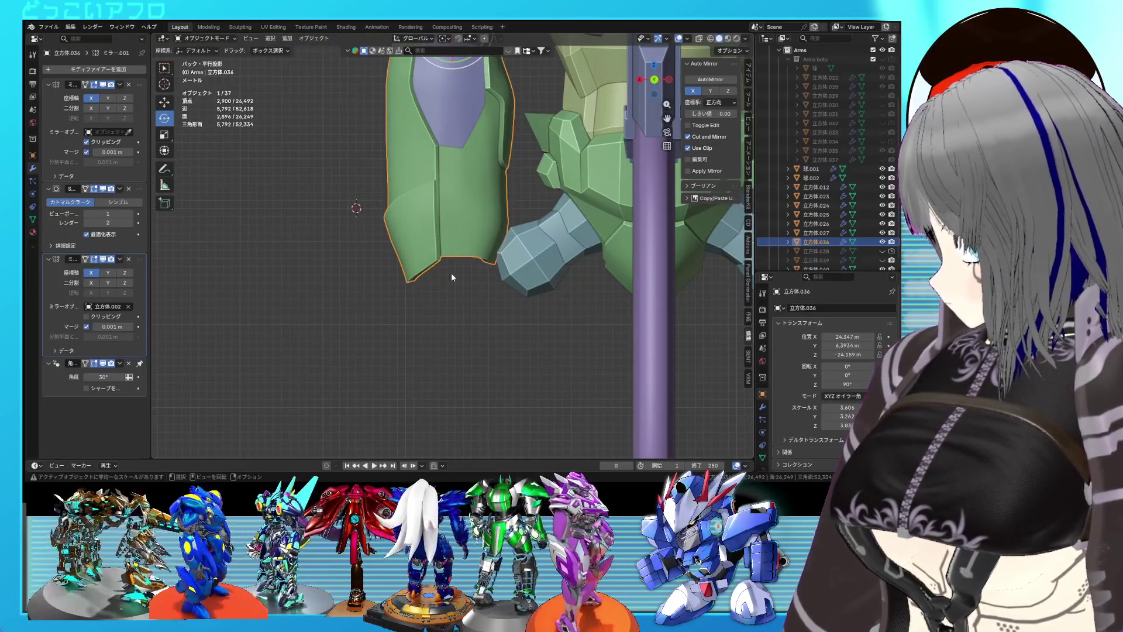
drag(469, 266, 402, 266)
key(Tab)
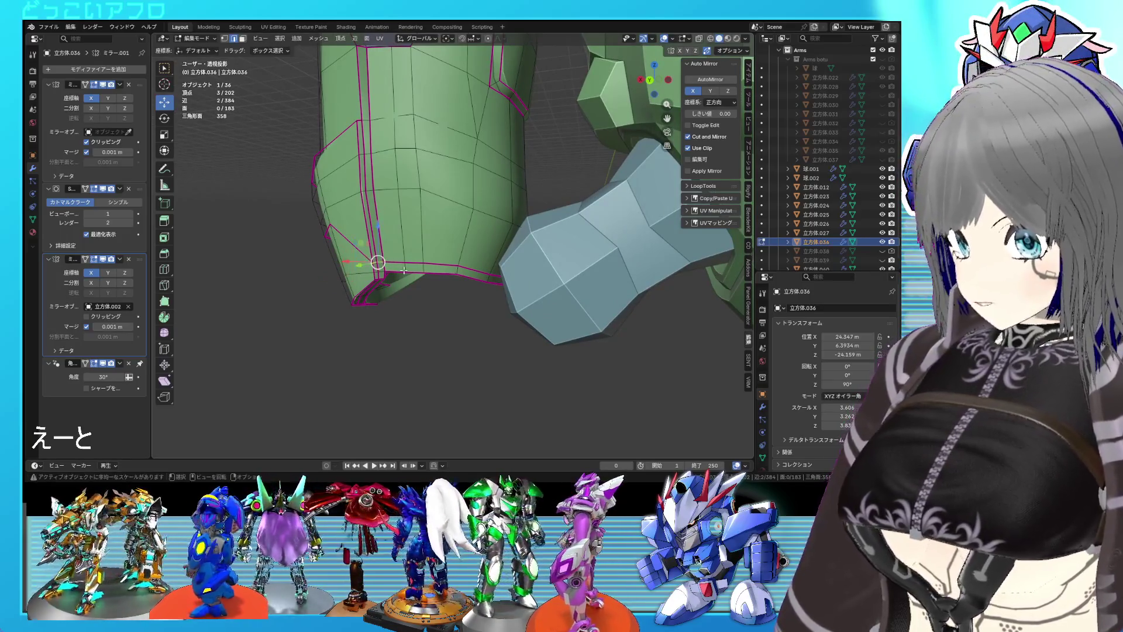
key(g)
key(g)
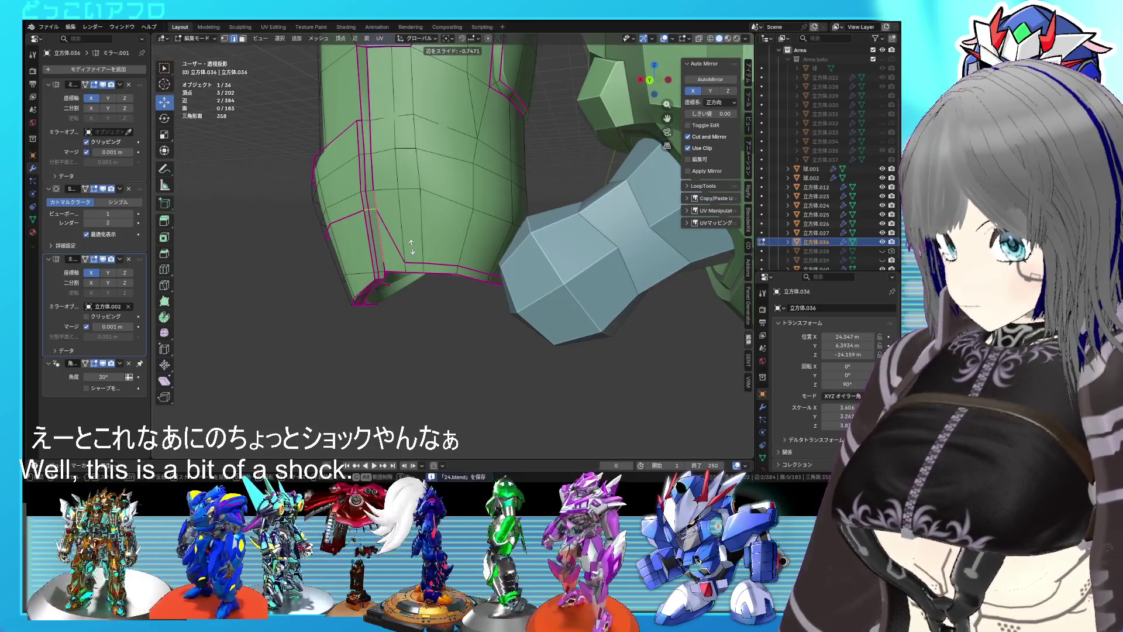
click(411, 247)
drag(411, 247, 496, 280)
click(391, 242)
key(ctrl+s)
scroll(down, 3)
- Connect two lower panel-corner vertices with a new edge and crease it to 1
key(Tab)
scroll(down, 3)
key(Tab)
scroll(up, 3)
click(513, 293)
drag(516, 294, 519, 285)
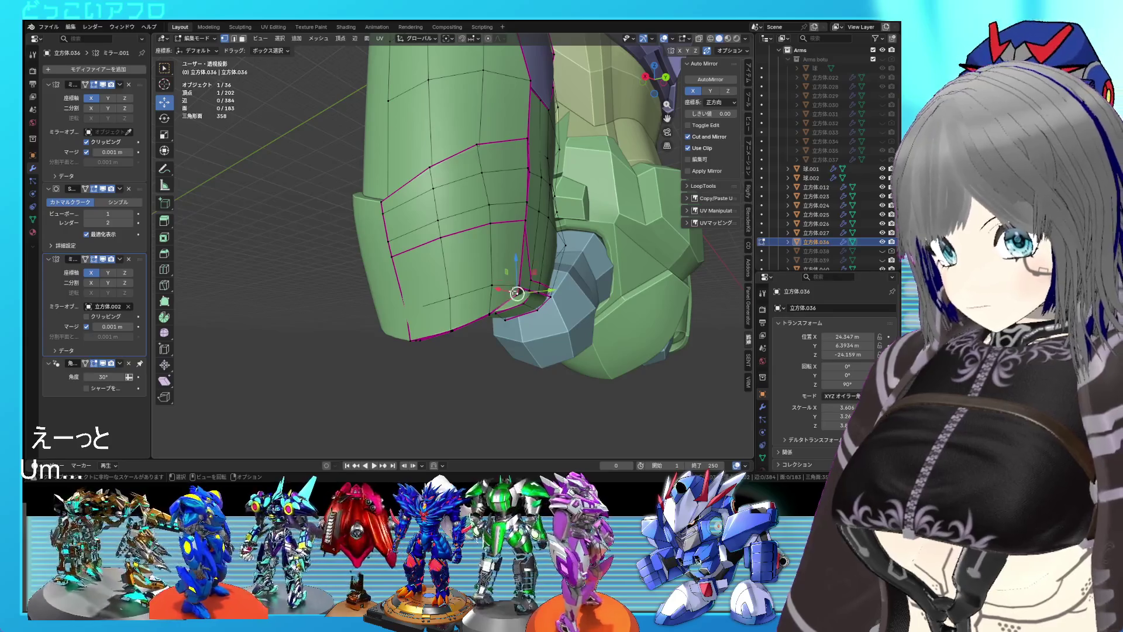
click(490, 223)
key(j)
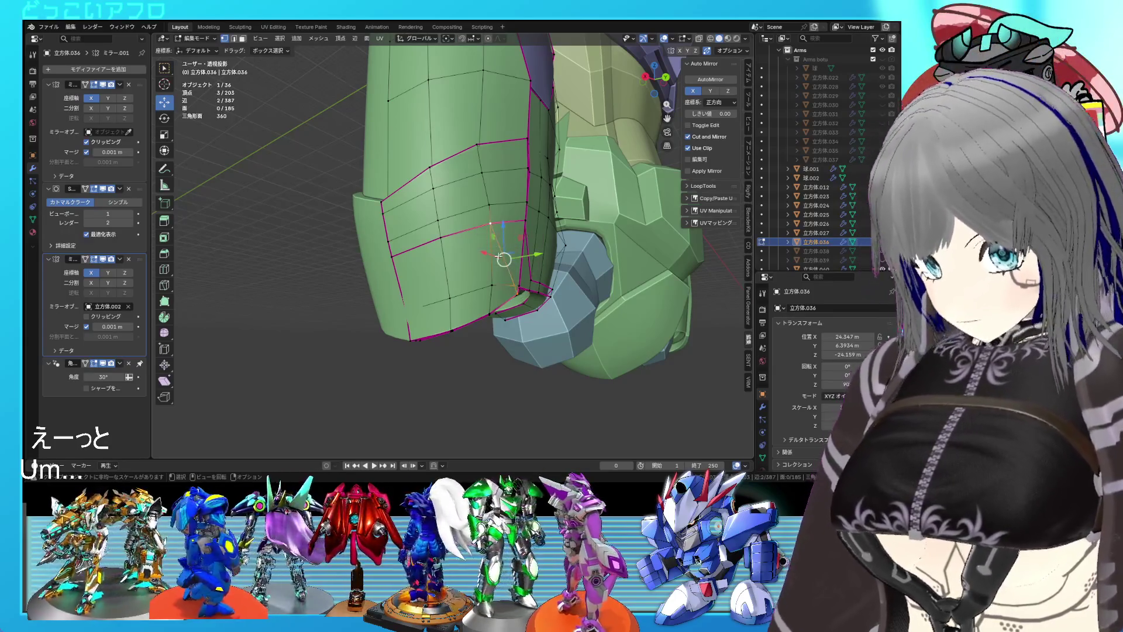
key(shift+e)
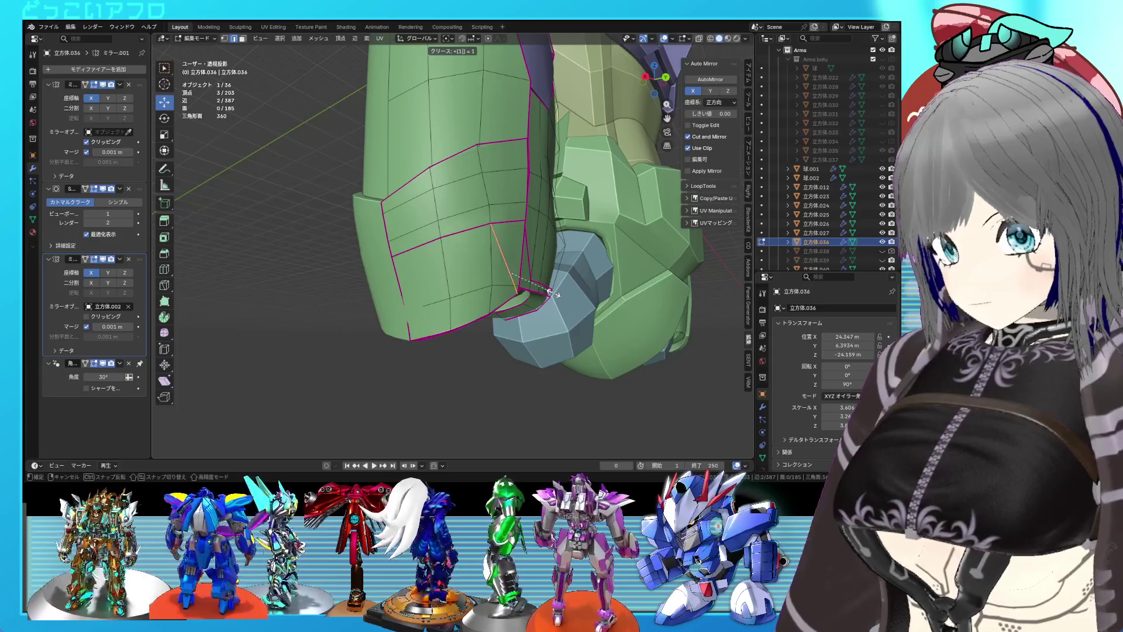
key(Return)
- Mark the two new panel edges as sharp
right_click(466, 251)
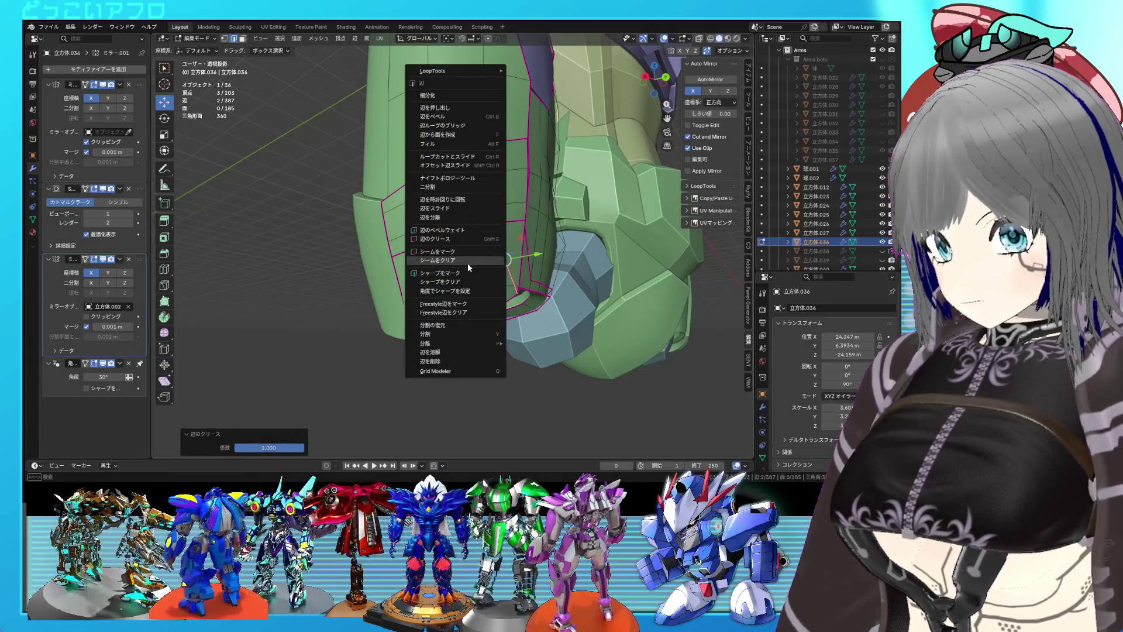
click(468, 273)
drag(468, 272, 553, 267)
right_click(487, 262)
click(486, 262)
- Slide a panel-loop vertex, raise the corner vertices 0.026 m in X and 0.053 m in Z, and save
click(556, 252)
scroll(up, 3)
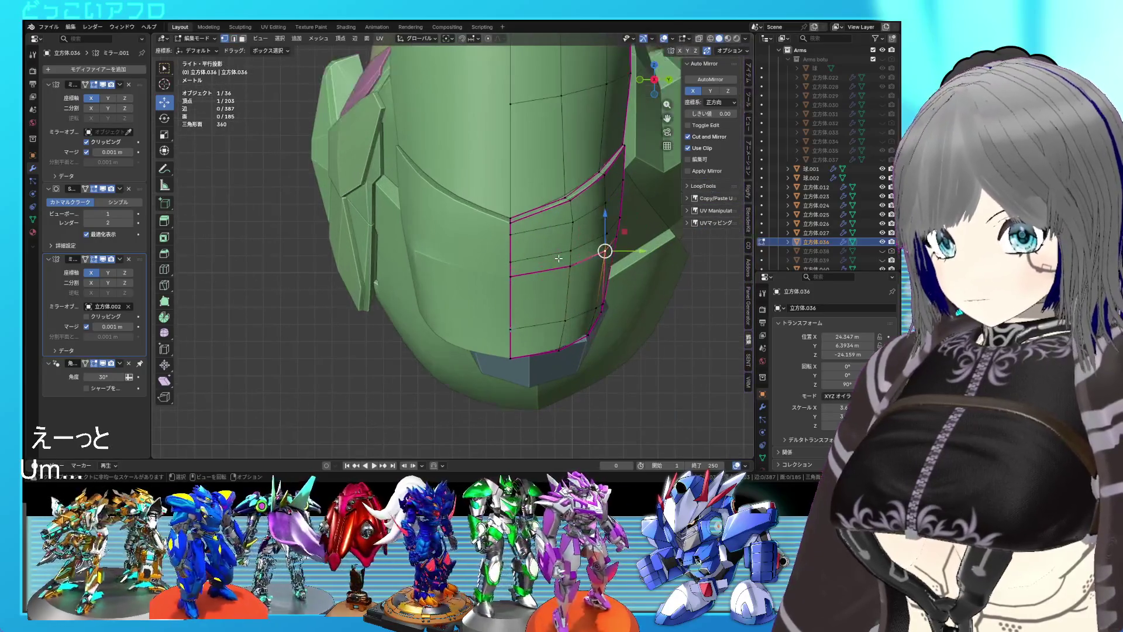
key(g)
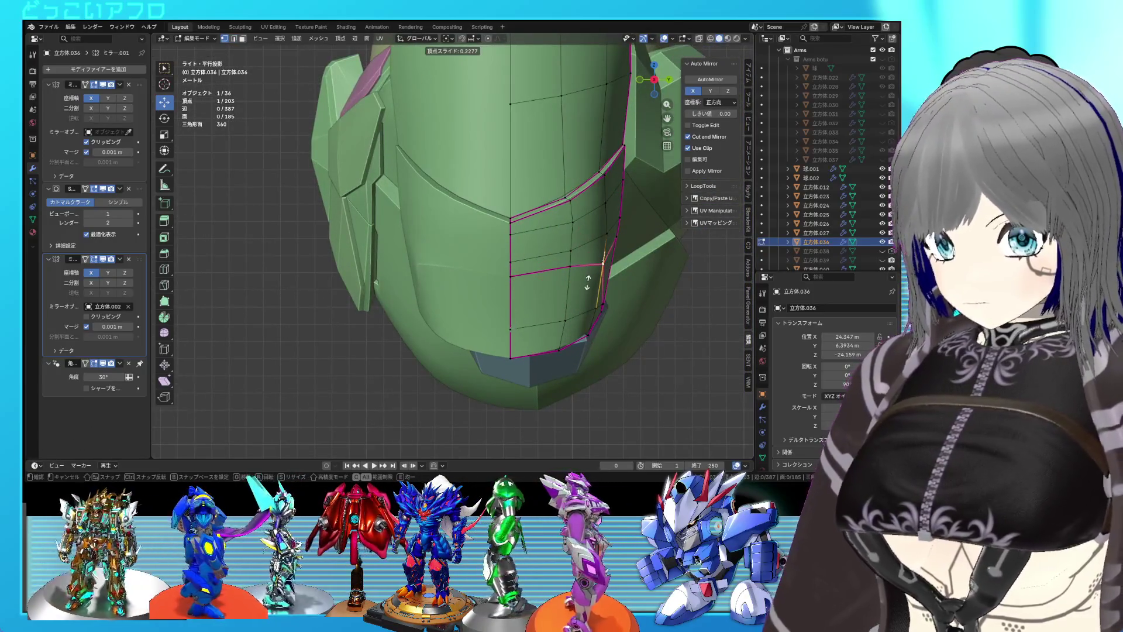
click(587, 282)
click(511, 276)
drag(512, 249, 518, 240)
key(ctrl+KP_1)
key(alt+z)
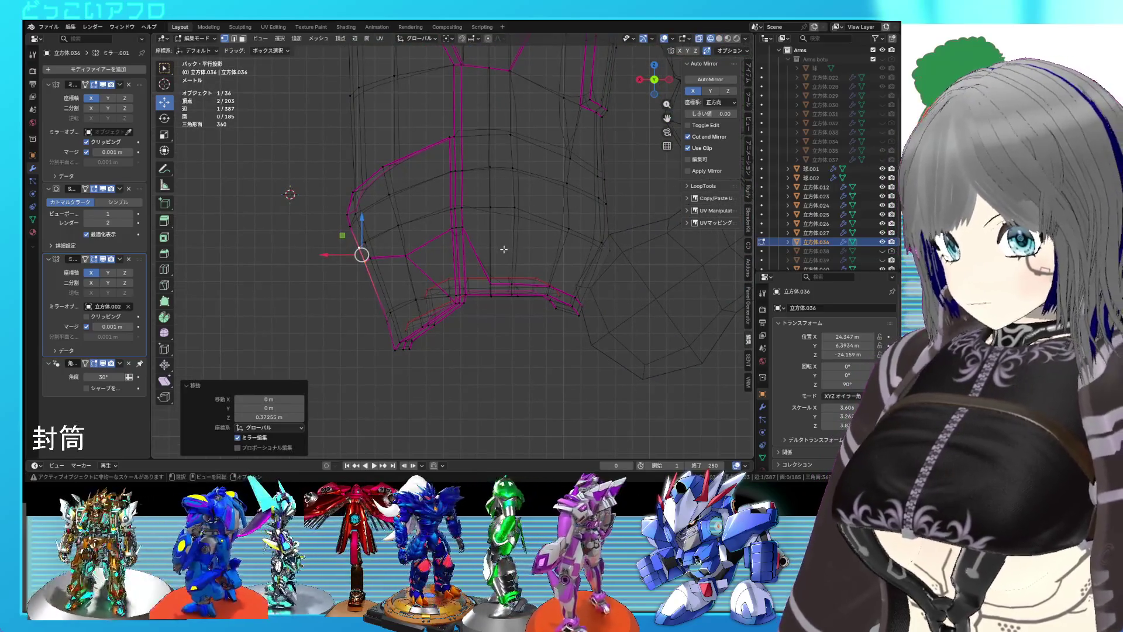
key(g)
click(503, 249)
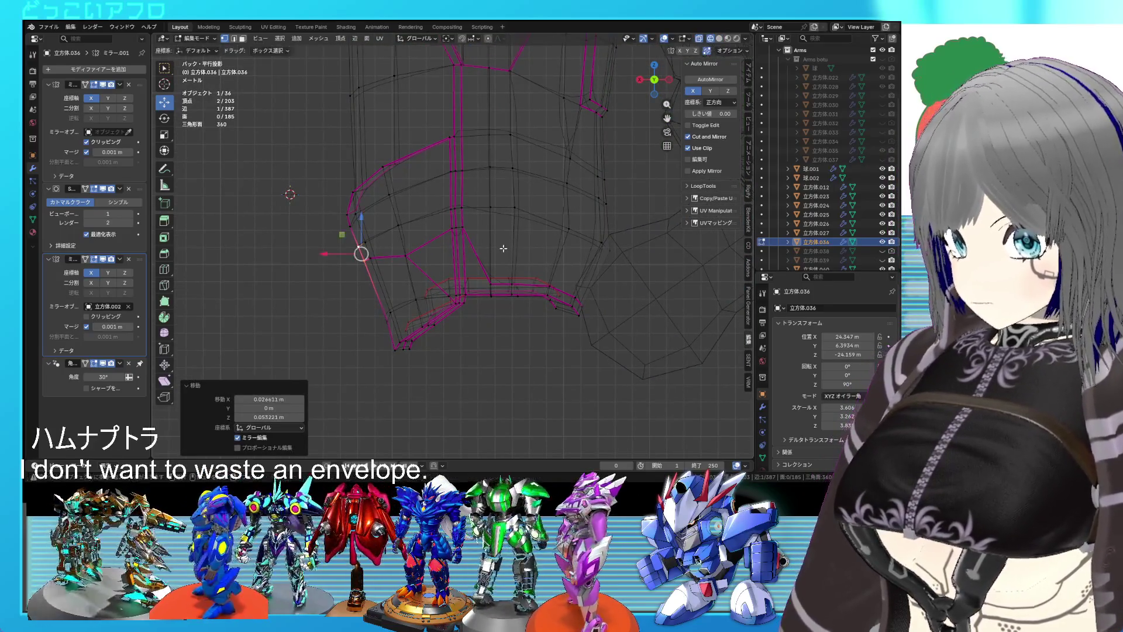
key(alt+z)
key(ctrl+s)
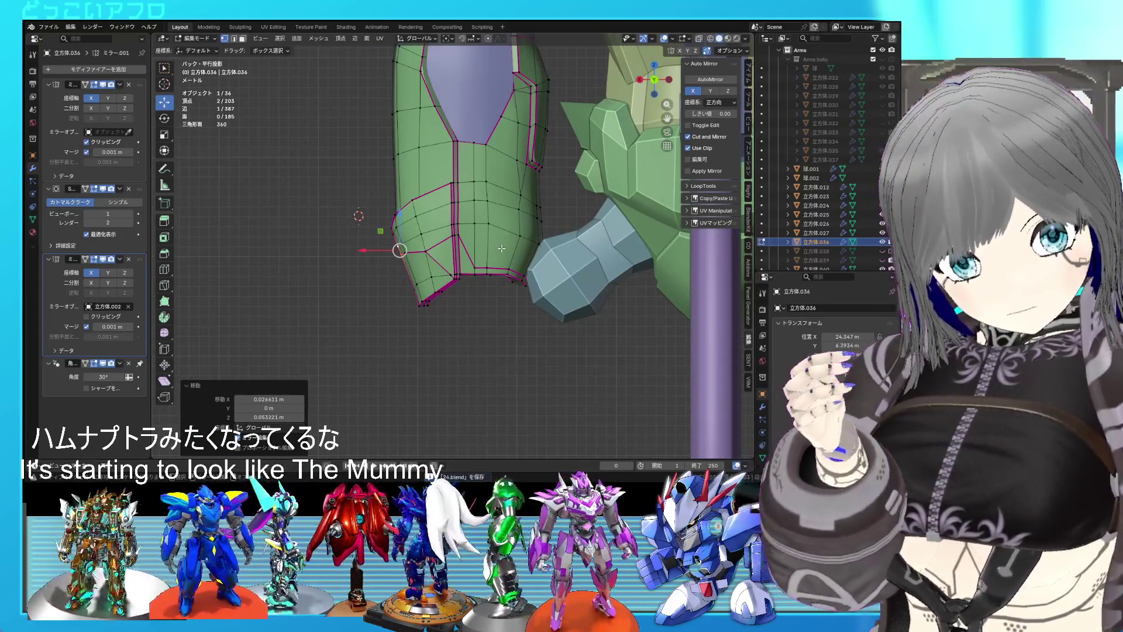
- Box-select six faces of the lower panel
drag(501, 248, 518, 232)
click(499, 263)
drag(478, 241, 403, 292)
drag(463, 262, 529, 242)
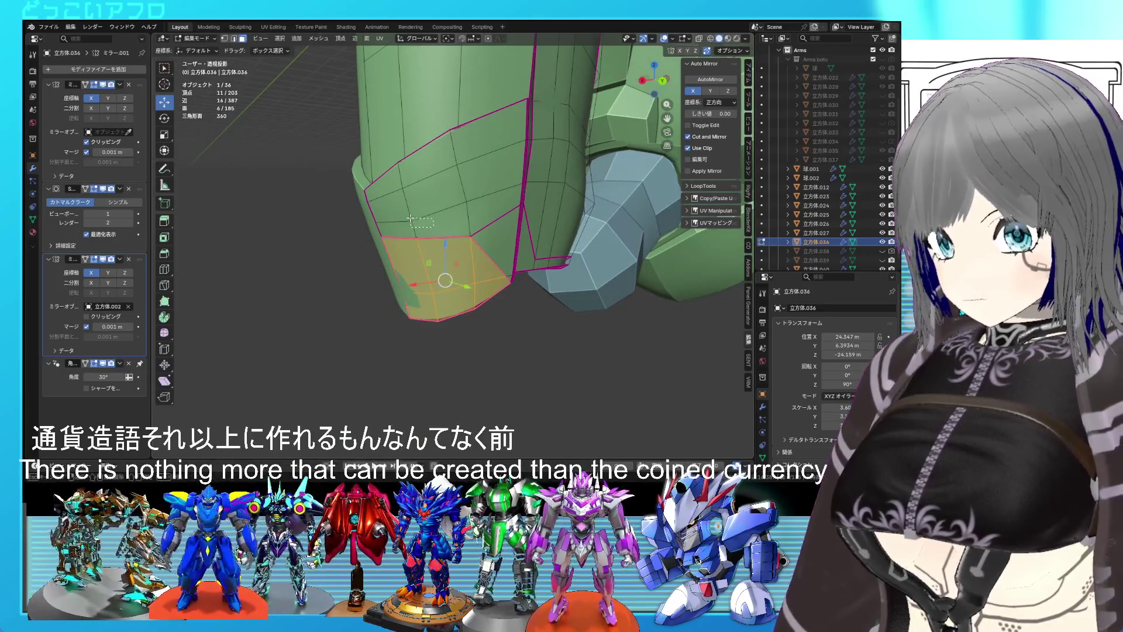
- In back view, shift the upper band of faces left and down, then move one panel face left
click(411, 218)
key(KP_1)
key(ctrl+KP_1)
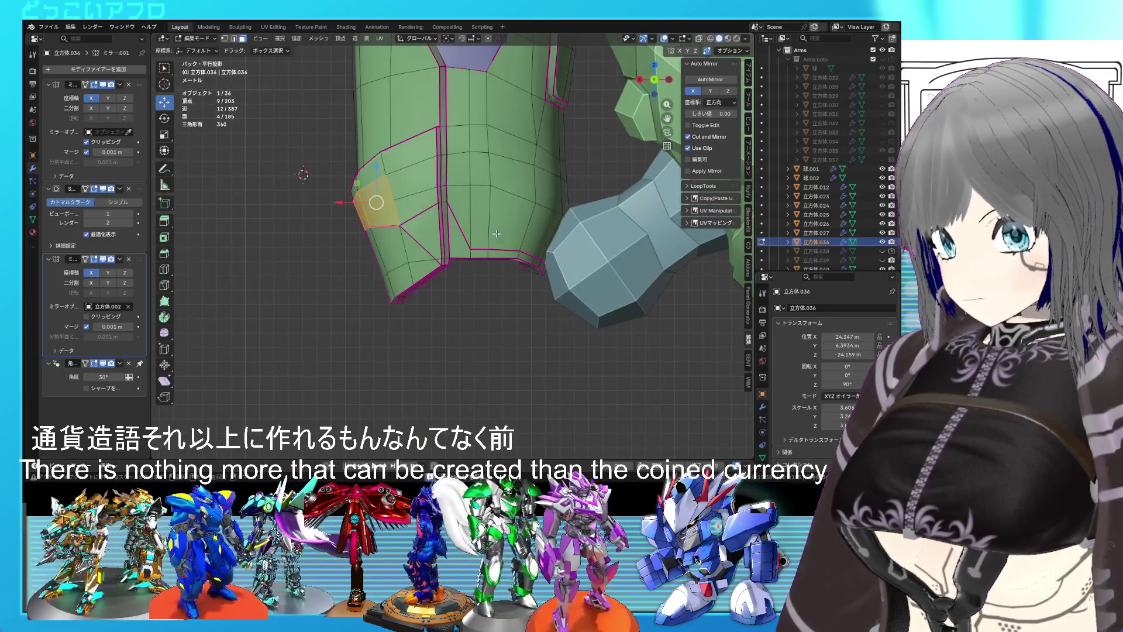
key(g)
click(375, 222)
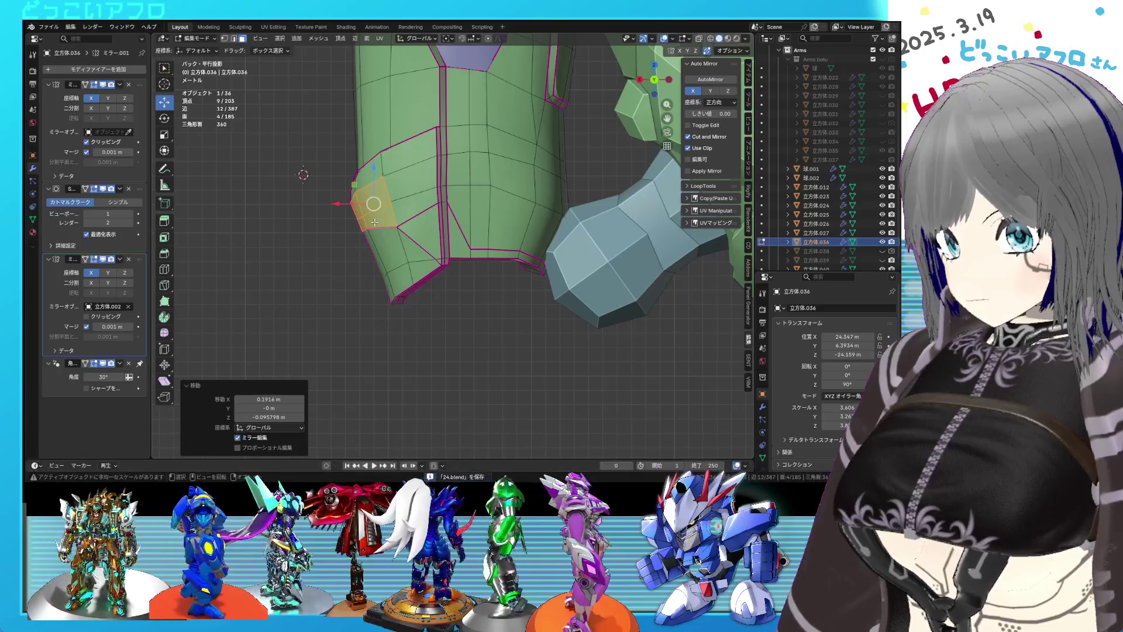
click(372, 221)
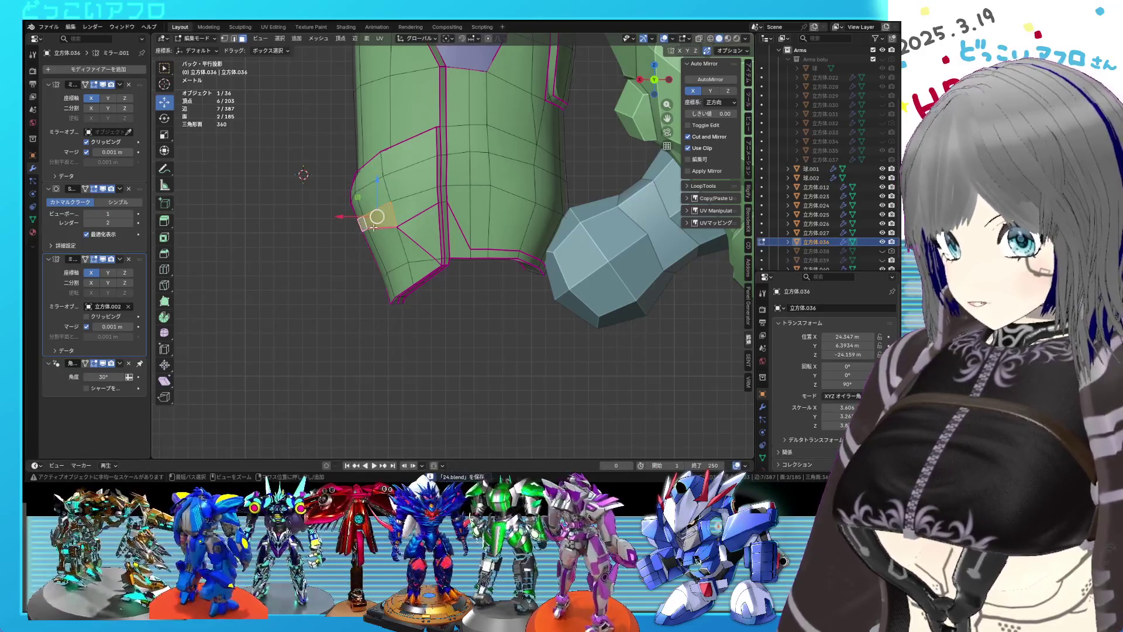
key(g)
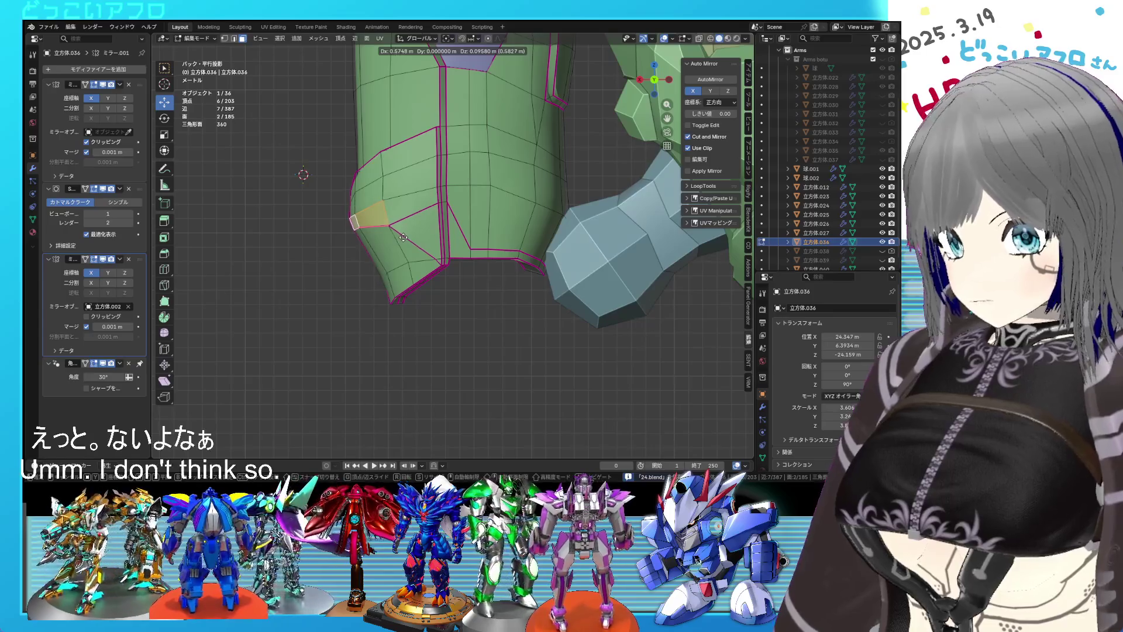
click(405, 236)
- Vertex-slide the panel corner along its edge and return to Object Mode
drag(390, 232, 446, 273)
key(Tab)
key(Tab)
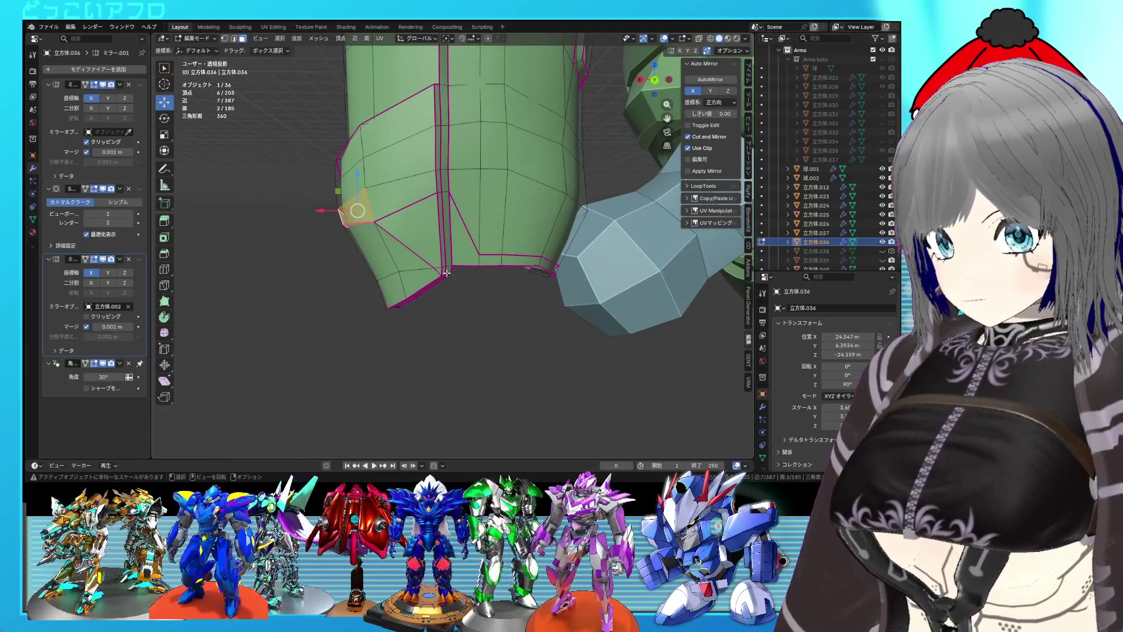
key(shift+v)
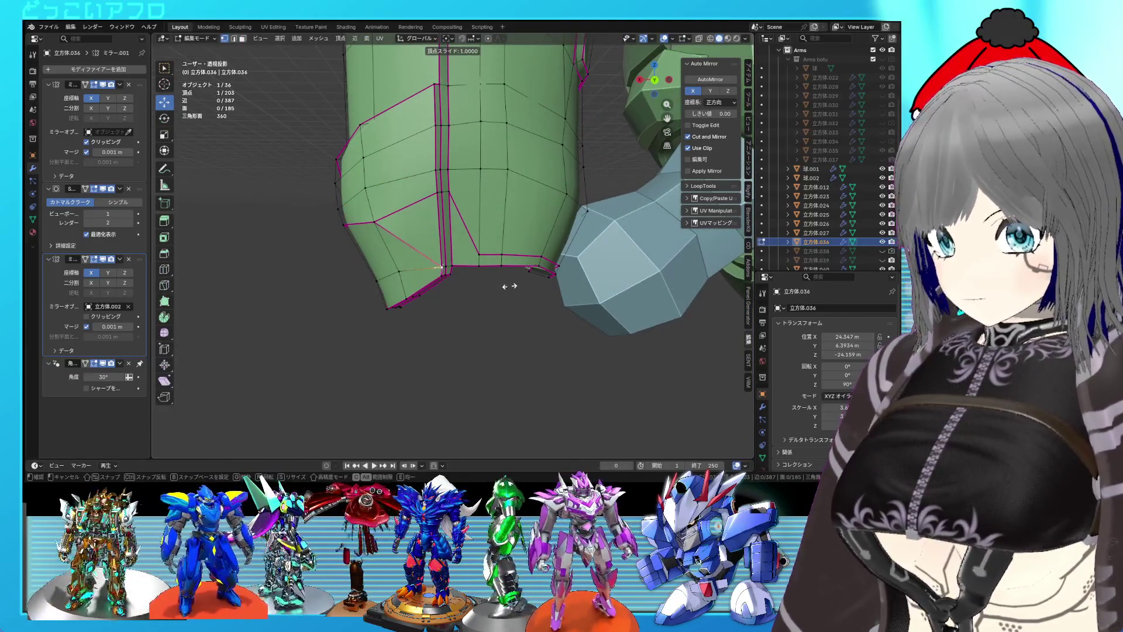
click(509, 286)
drag(506, 275, 493, 280)
key(Tab)
key(Tab)
key(Tab)
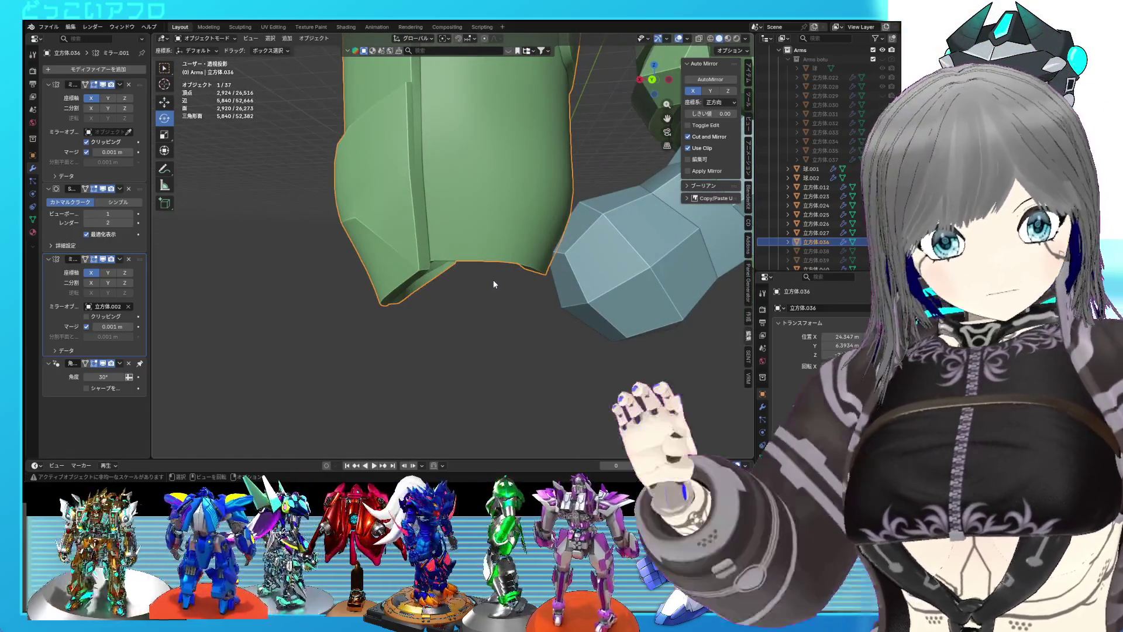
- In back orthographic view, shift the groove's corner vertex sideways along the groove and save
drag(493, 279, 609, 258)
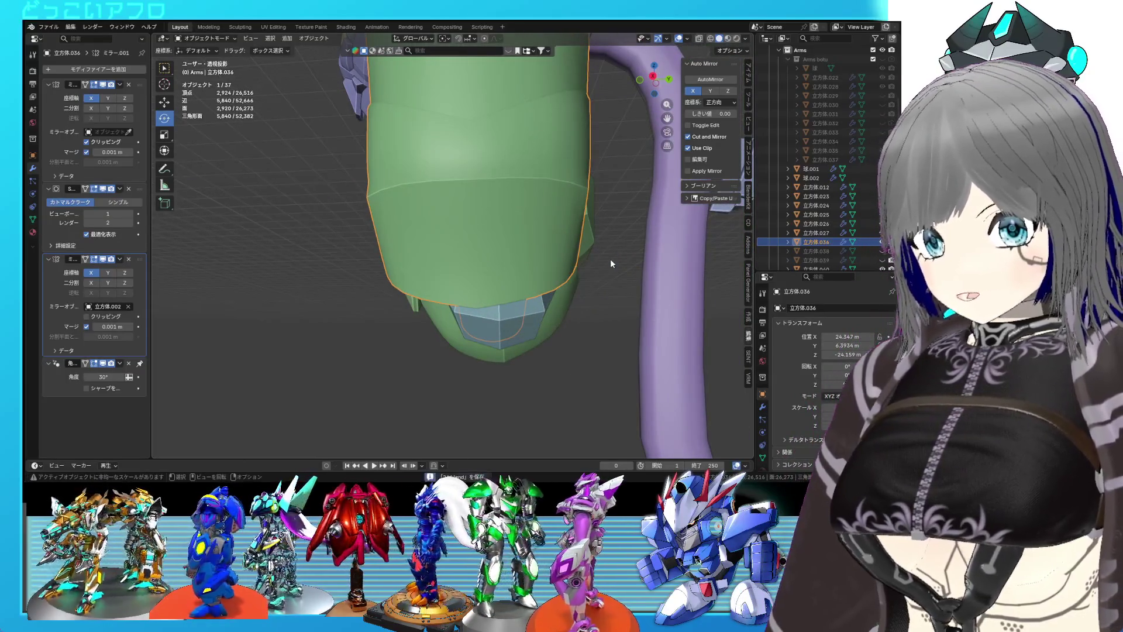
key(ctrl+KP_1)
key(Tab)
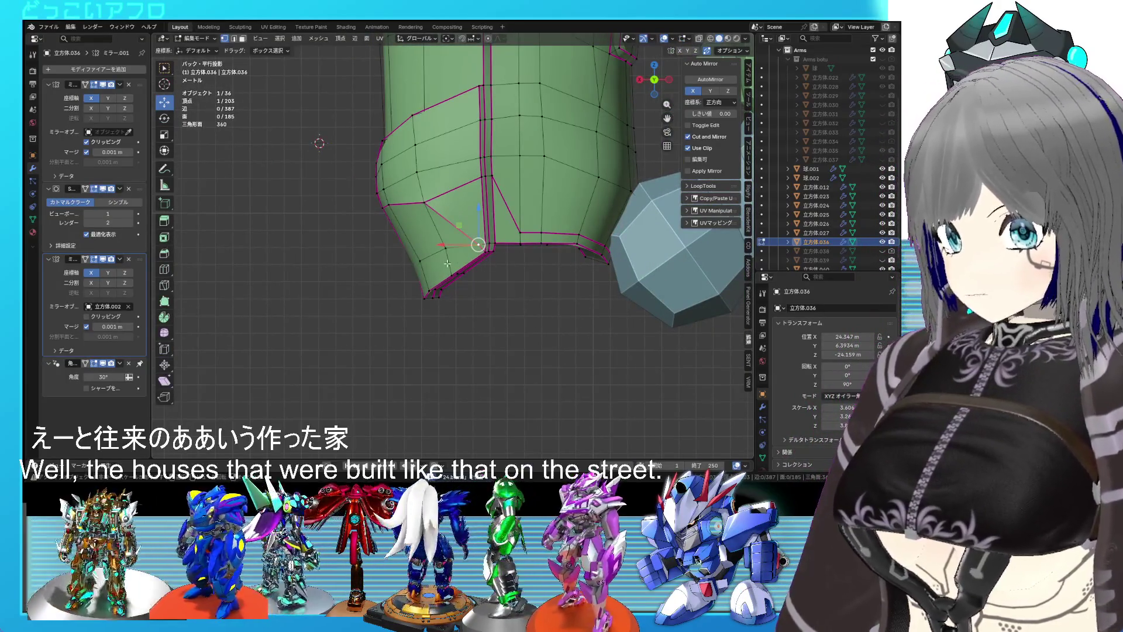
key(alt+z)
click(420, 262)
drag(416, 270, 436, 269)
key(alt+z)
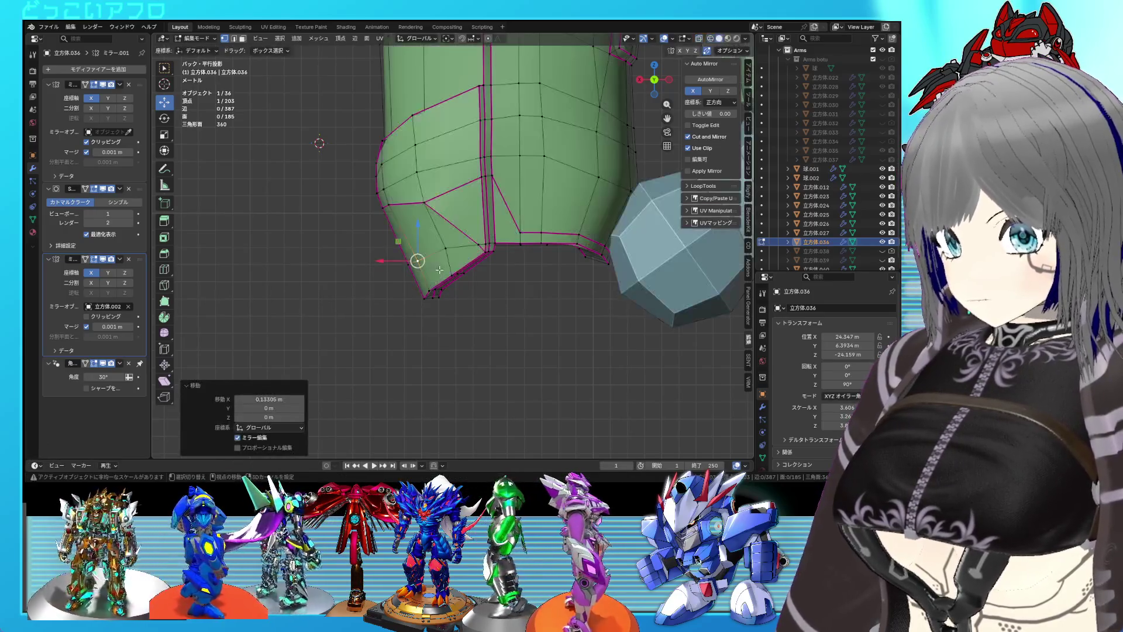
key(Tab)
key(ctrl+s)
- Give the selected groove edges a full crease of 1
drag(439, 269, 534, 246)
key(Tab)
drag(573, 189, 530, 221)
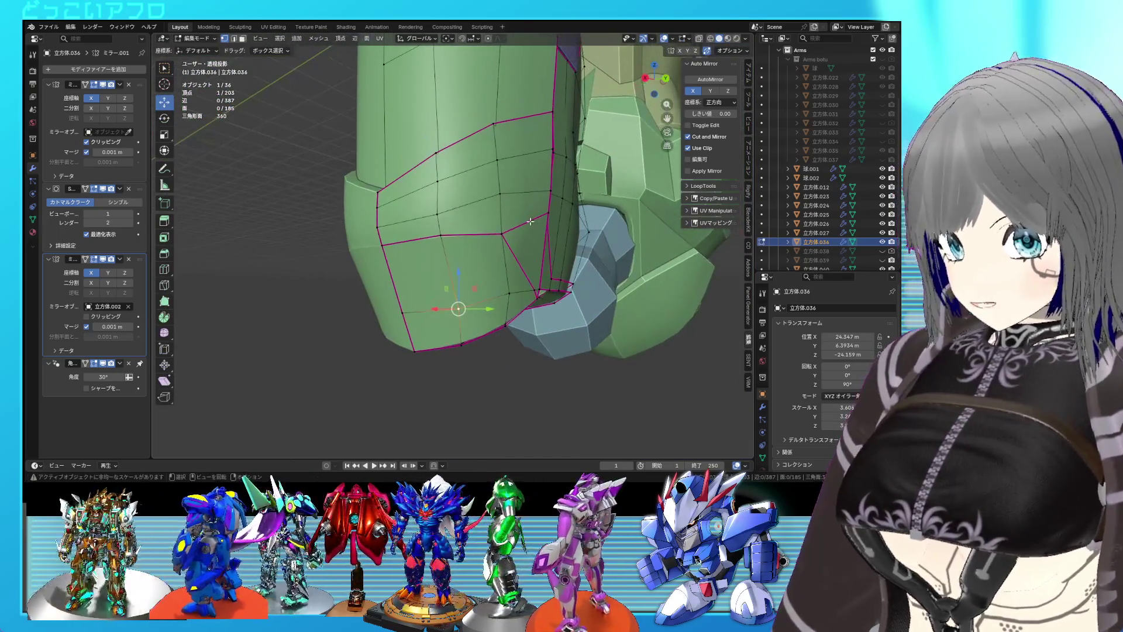
drag(501, 151, 544, 199)
click(402, 175)
key(shift+e)
click(566, 263)
drag(566, 264, 553, 263)
key(Tab)
key(Tab)
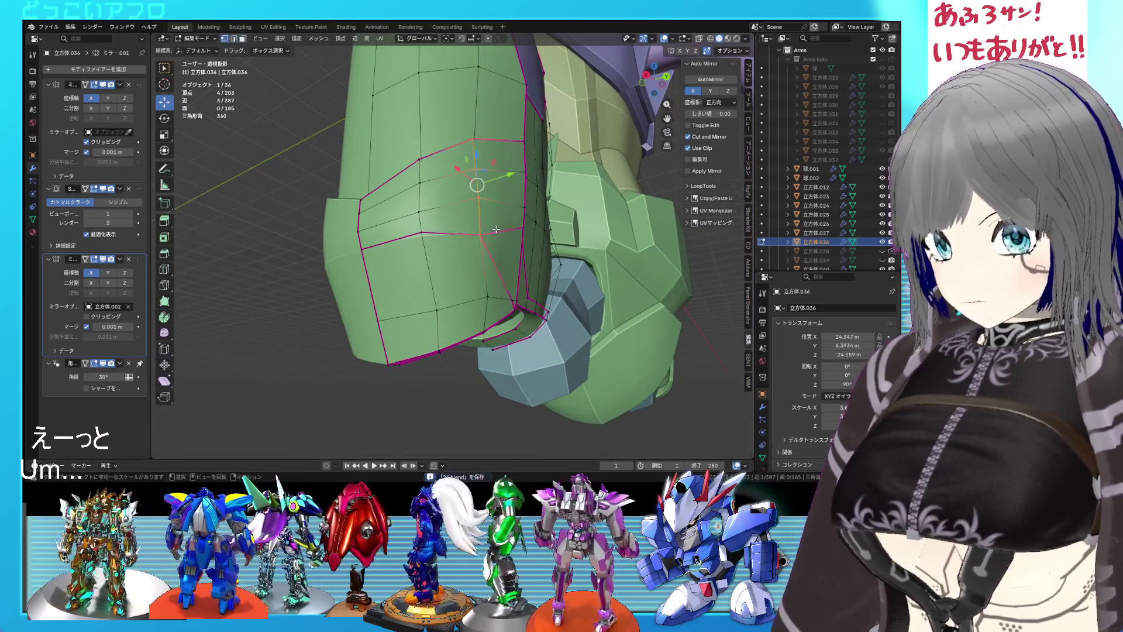
- Move a panel corner vertex to a new position and save the file
key(Tab)
drag(496, 228, 452, 276)
key(Tab)
click(467, 288)
key(g)
click(568, 220)
key(ctrl+s)
- Vertex-slide the groove's corner vertex along its edge in back view and preview the result
key(Tab)
scroll(up, 3)
key(Tab)
click(383, 243)
key(ctrl+KP_1)
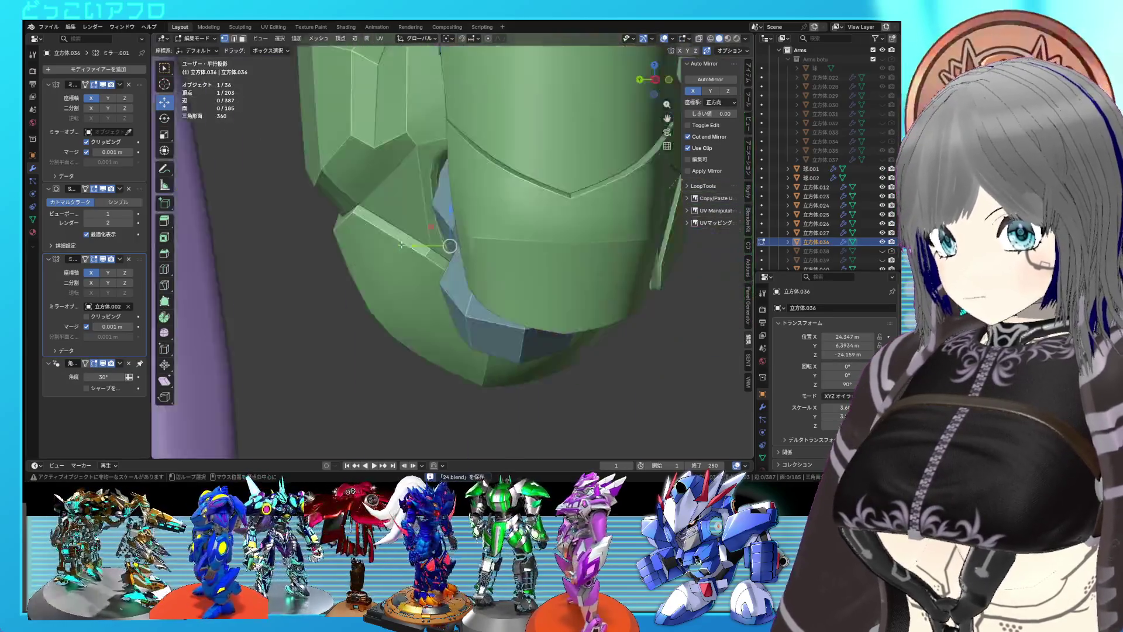
key(shift+v)
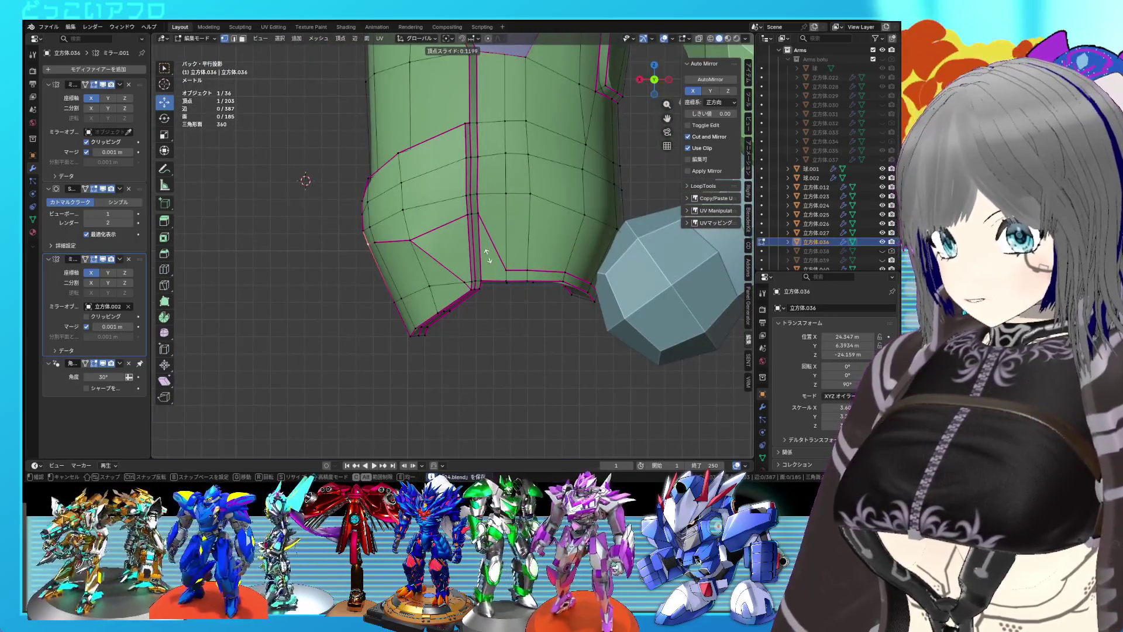
click(488, 255)
drag(555, 273, 570, 258)
key(Tab)
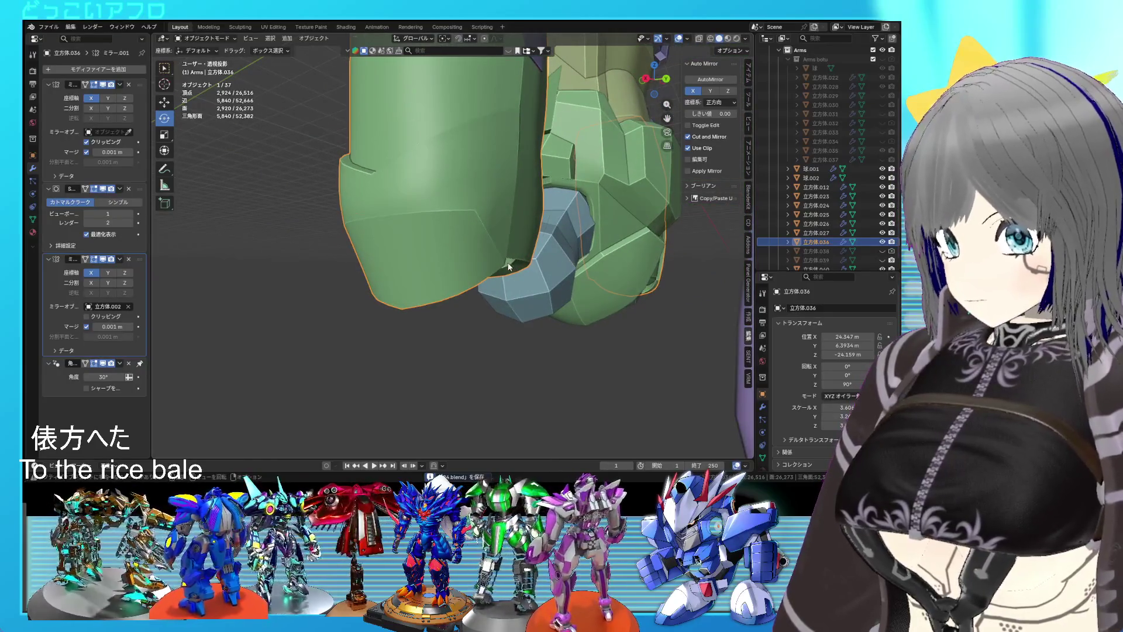
key(Tab)
drag(479, 266, 533, 256)
key(Tab)
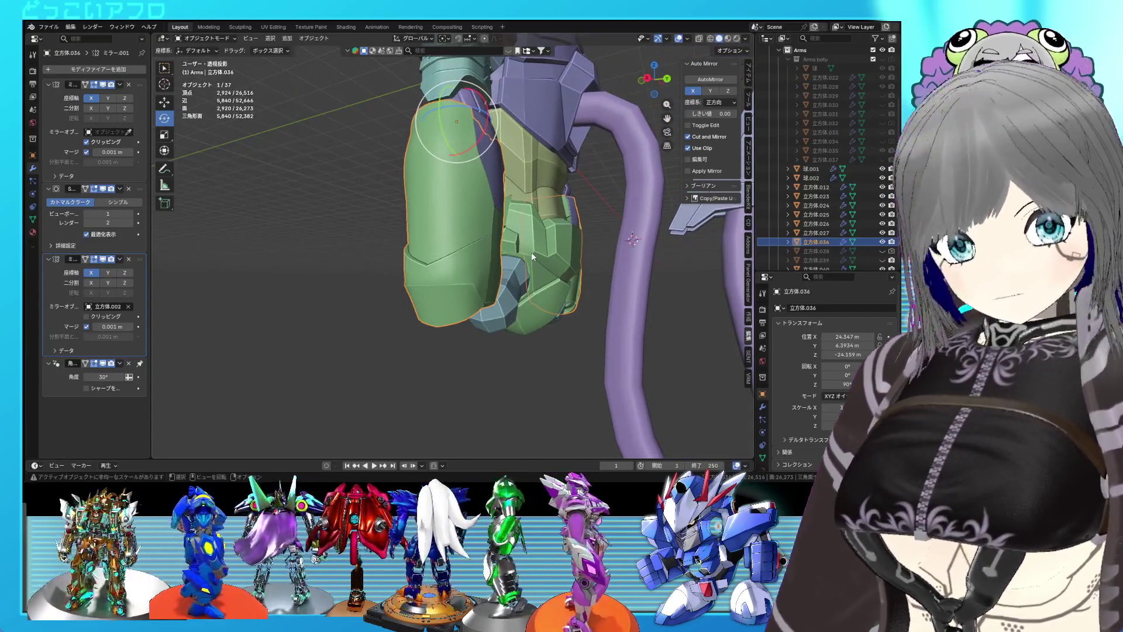
- Vertex-slide the lower groove corner along its edge with factor 0.211
key(Tab)
scroll(up, 3)
click(499, 339)
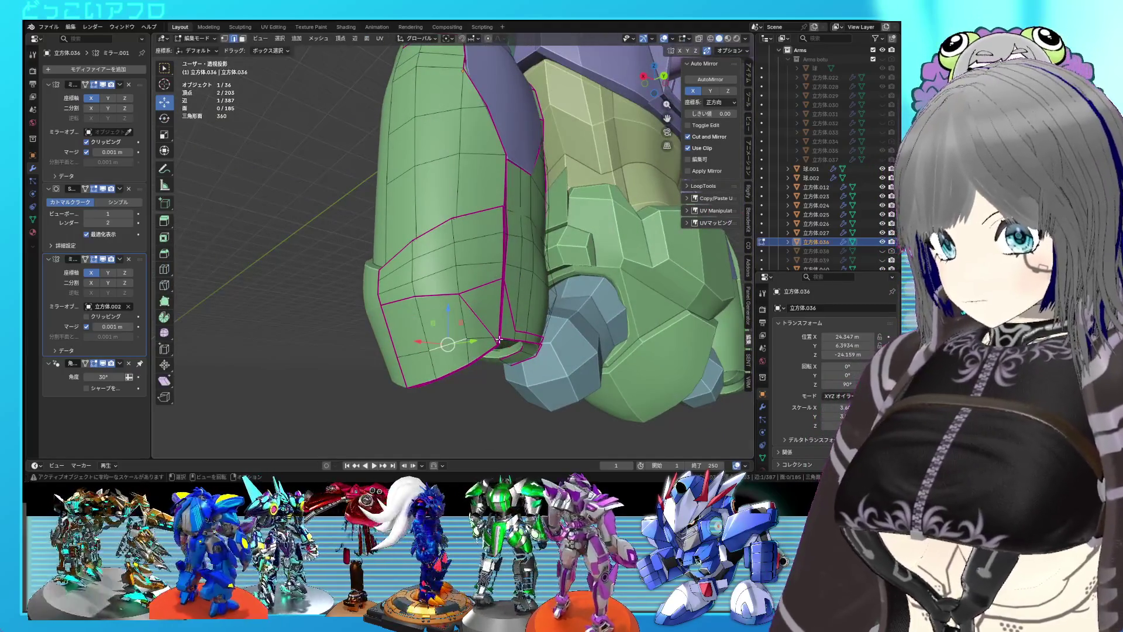
drag(495, 340, 471, 320)
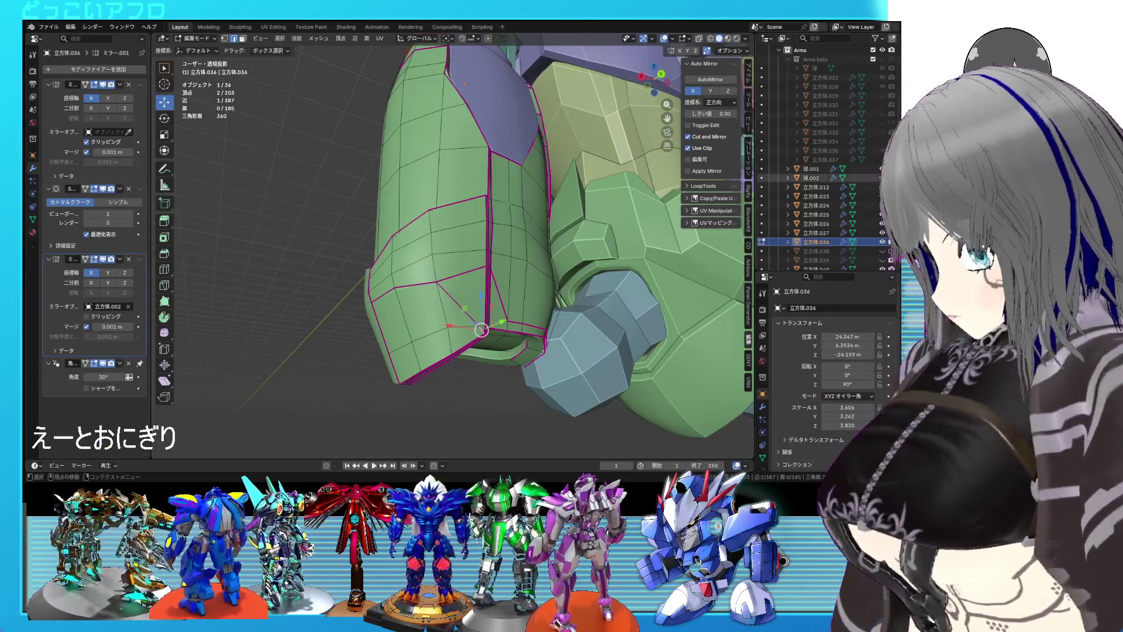
drag(545, 275, 503, 216)
scroll(up, 3)
scroll(up, 3)
key(3)
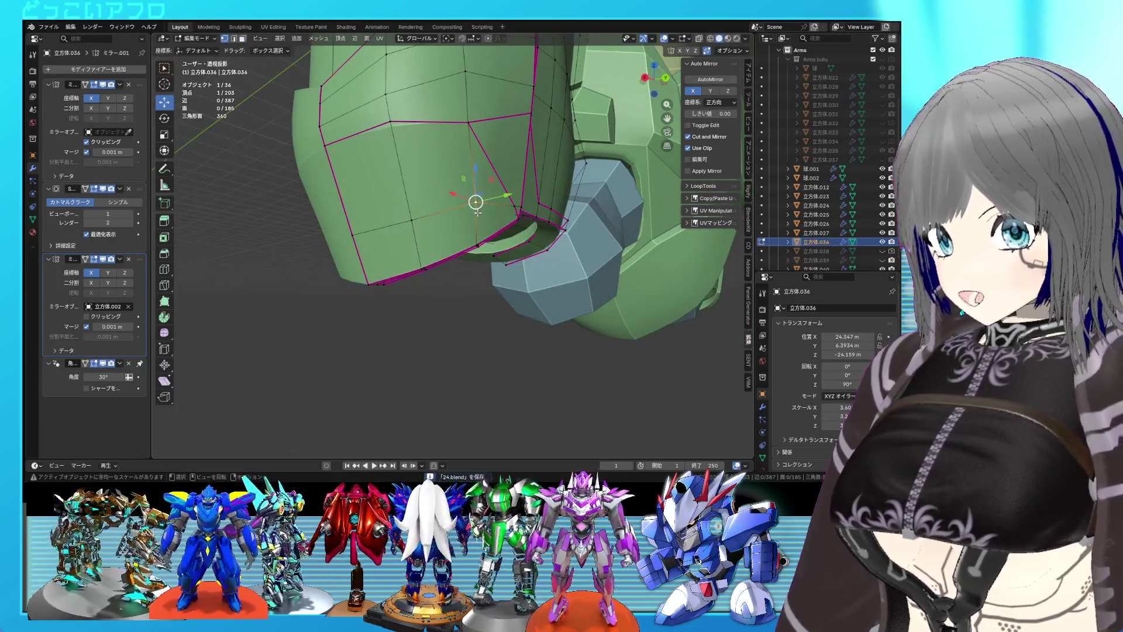
key(shift+v)
click(478, 220)
drag(475, 221, 512, 302)
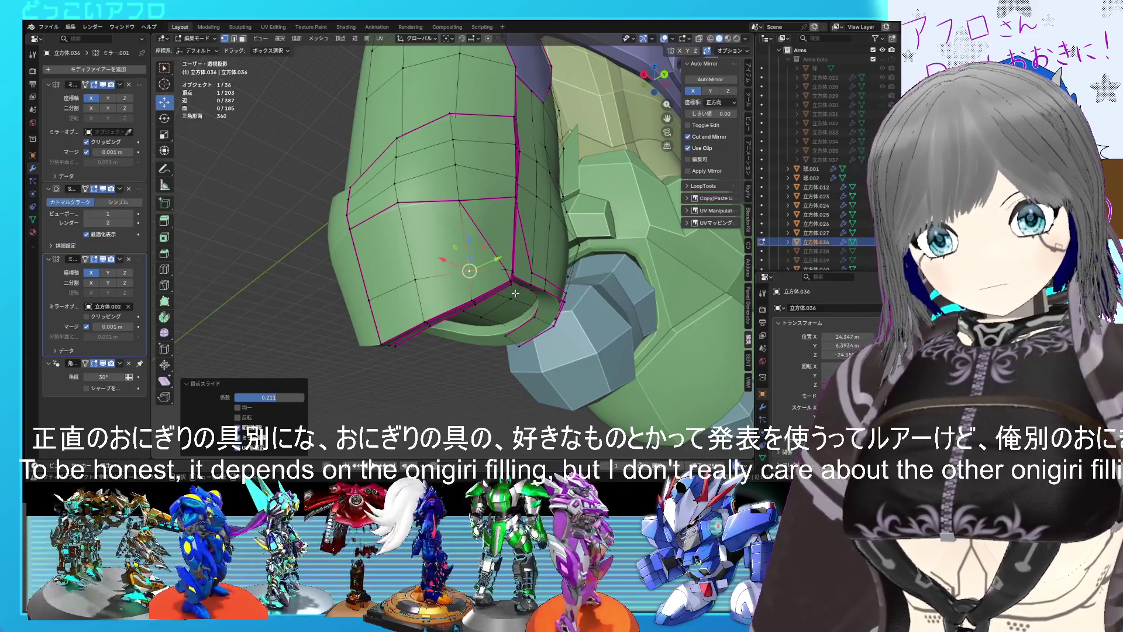
- Select the six faces of the lower front panel
scroll(up, 3)
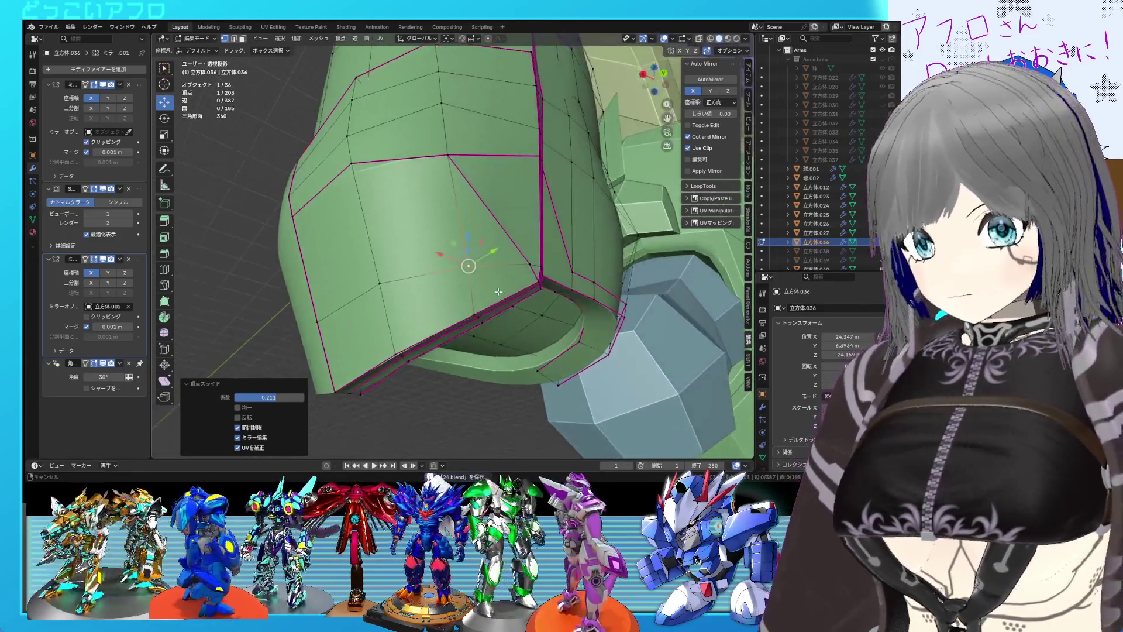
drag(508, 268, 527, 253)
click(528, 229)
click(527, 229)
scroll(down, 3)
drag(509, 258, 510, 259)
drag(510, 259, 521, 283)
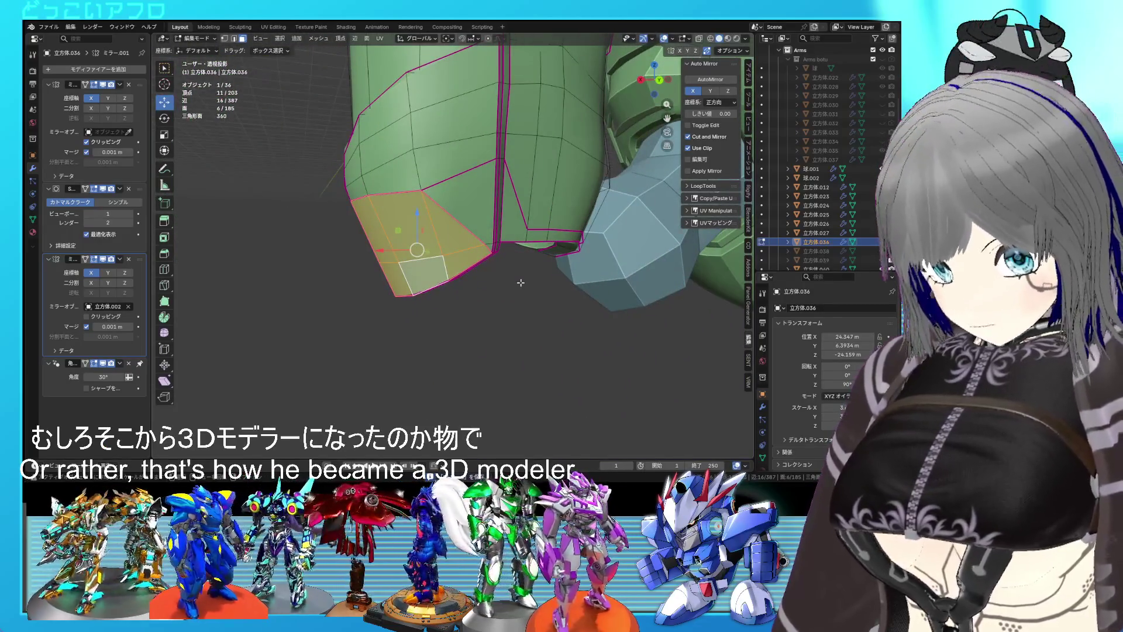
- Inset the six selected faces with the Boundary option turned off
key(i)
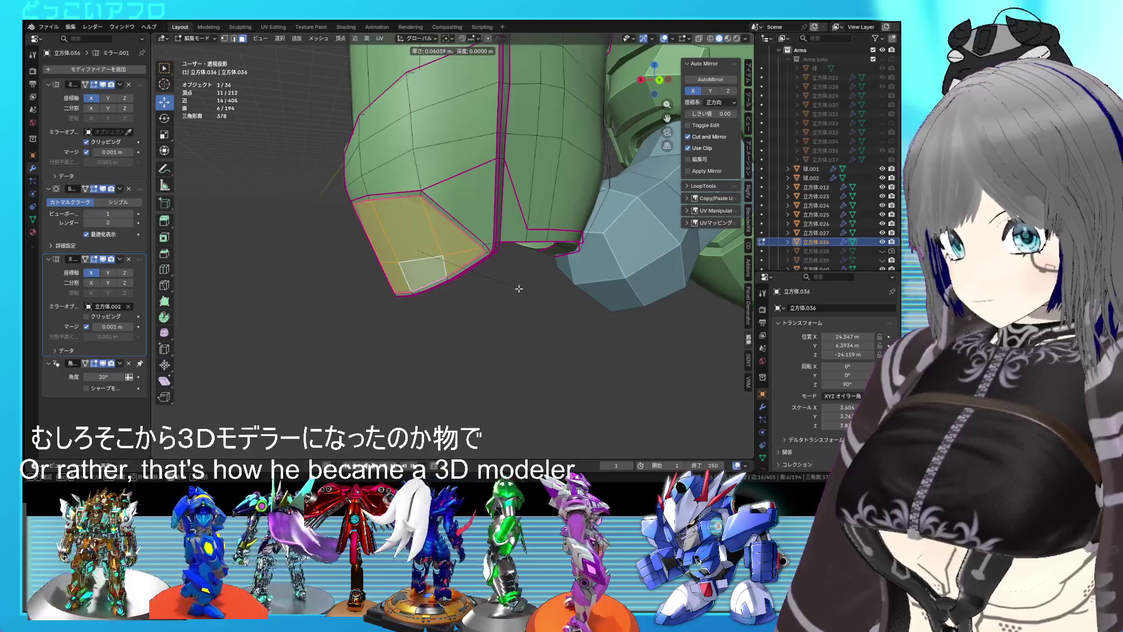
click(518, 288)
drag(519, 289, 592, 274)
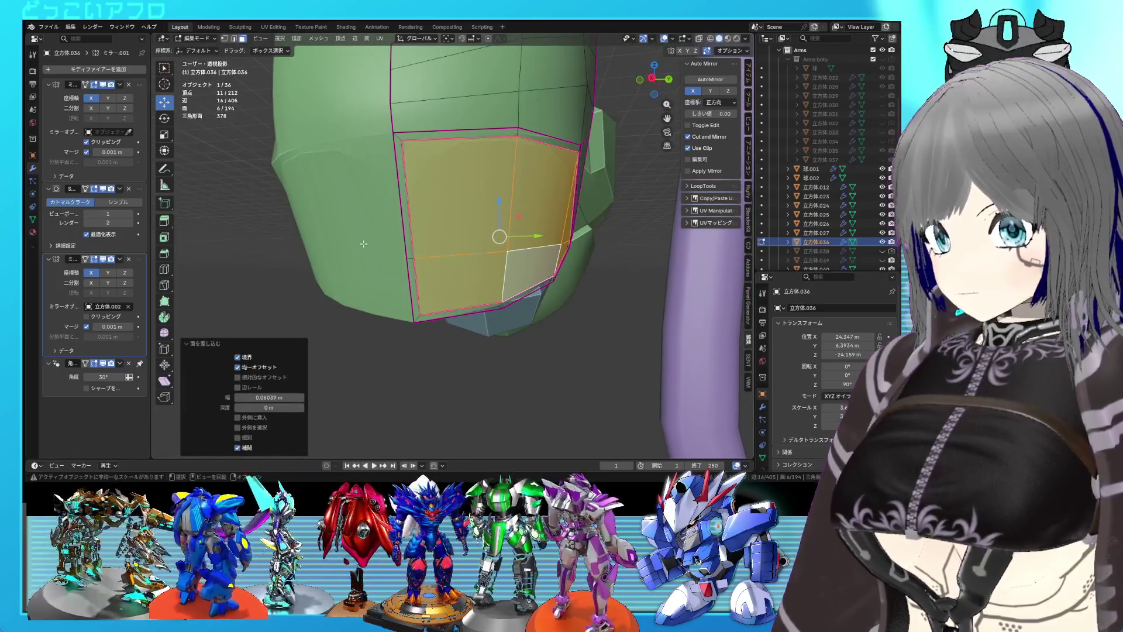
click(247, 360)
drag(467, 248, 371, 159)
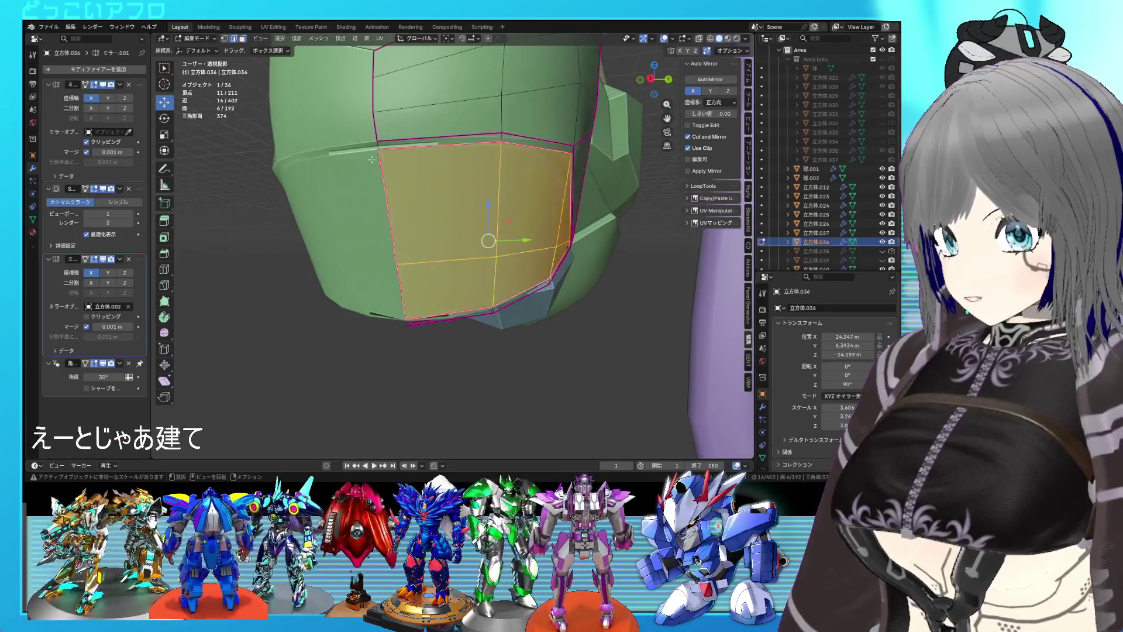
click(380, 146)
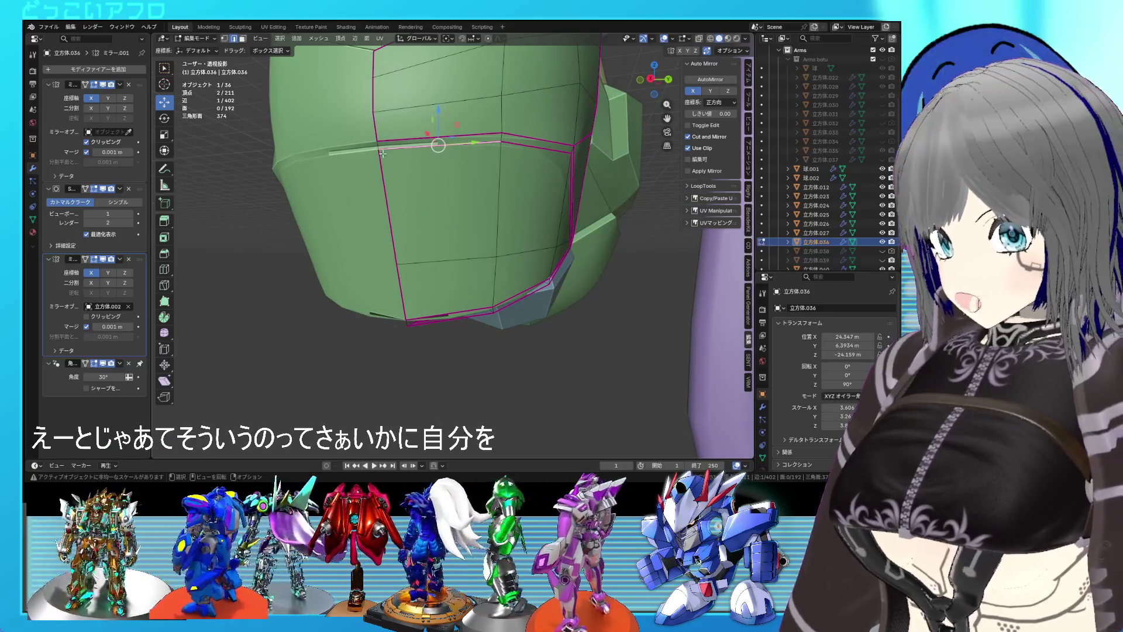
drag(379, 148, 401, 278)
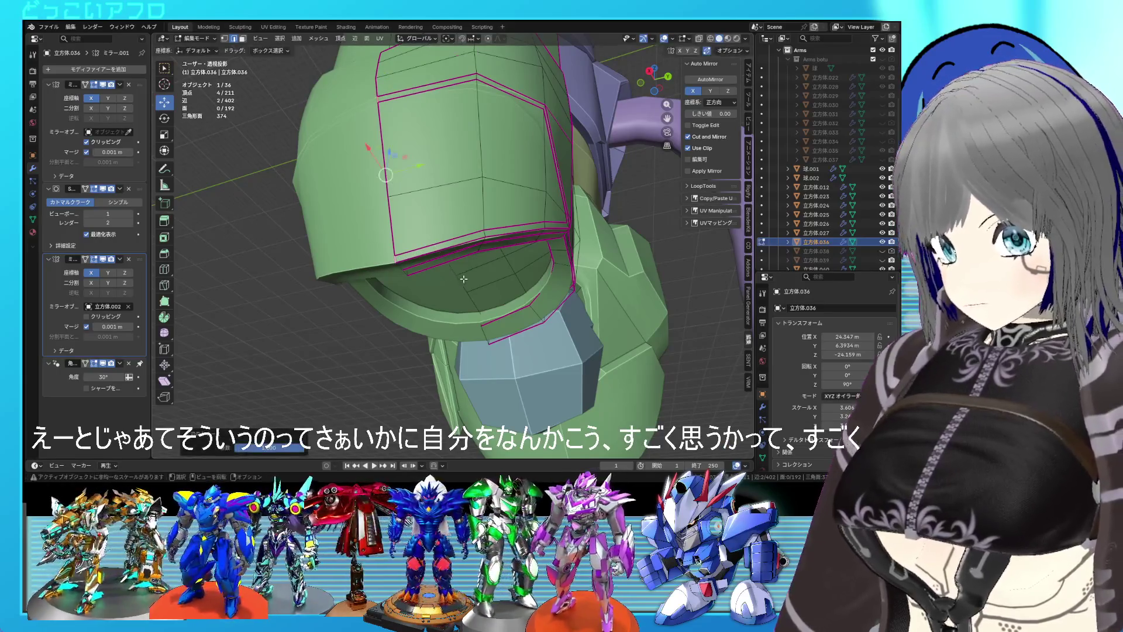
drag(463, 279, 522, 233)
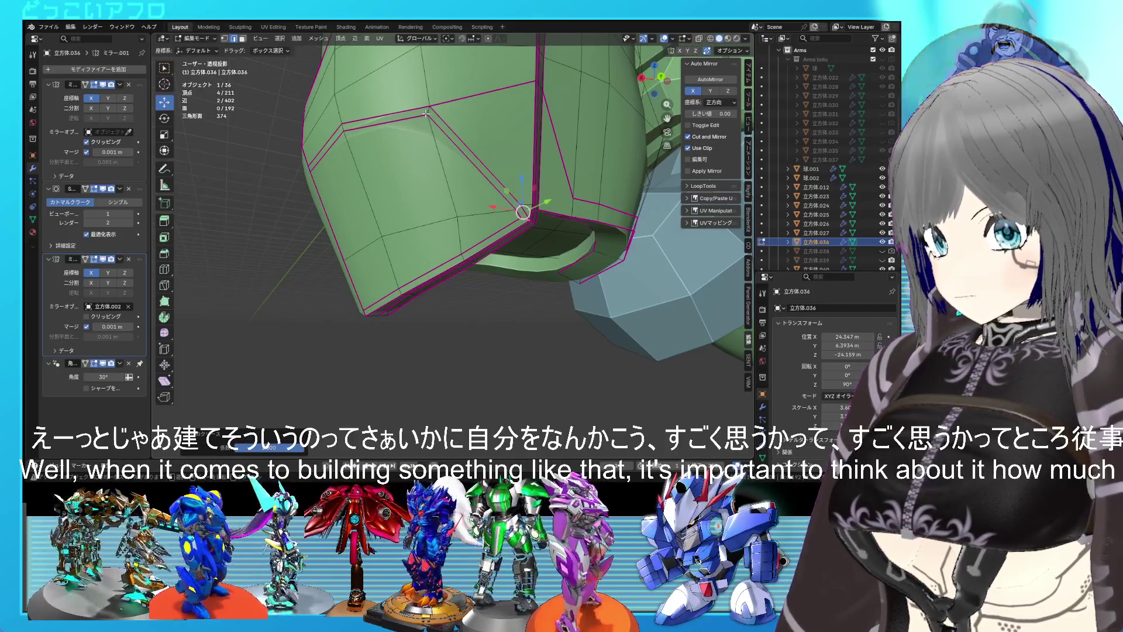
- Preview the inset, select the front panel faces on both sides, and save
key(Tab)
drag(468, 193, 531, 241)
key(Tab)
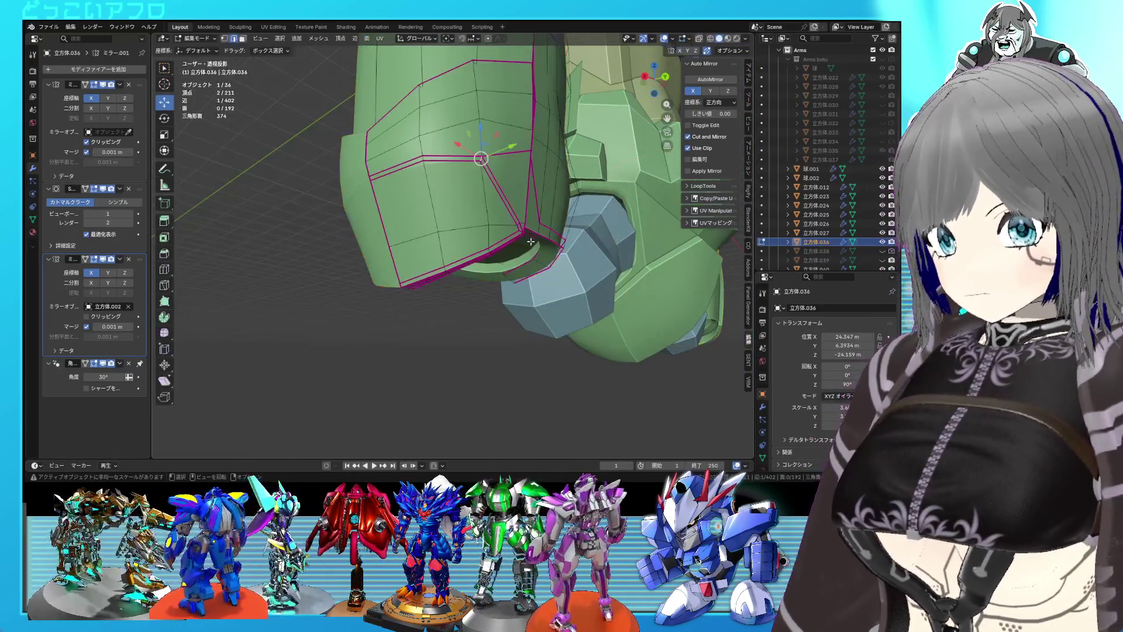
click(485, 232)
click(420, 255)
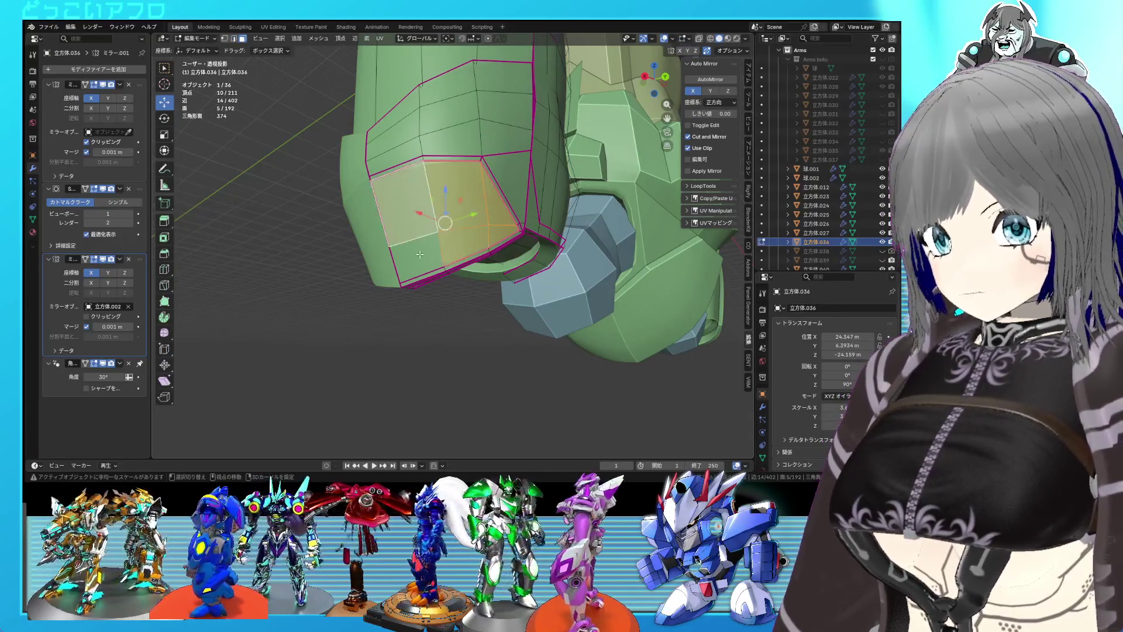
key(ctrl+s)
drag(445, 228, 503, 257)
key(ctrl+s)
- In edge select mode, select the edge path along the lower panel rim, then preview
key(Tab)
scroll(up, 3)
key(Tab)
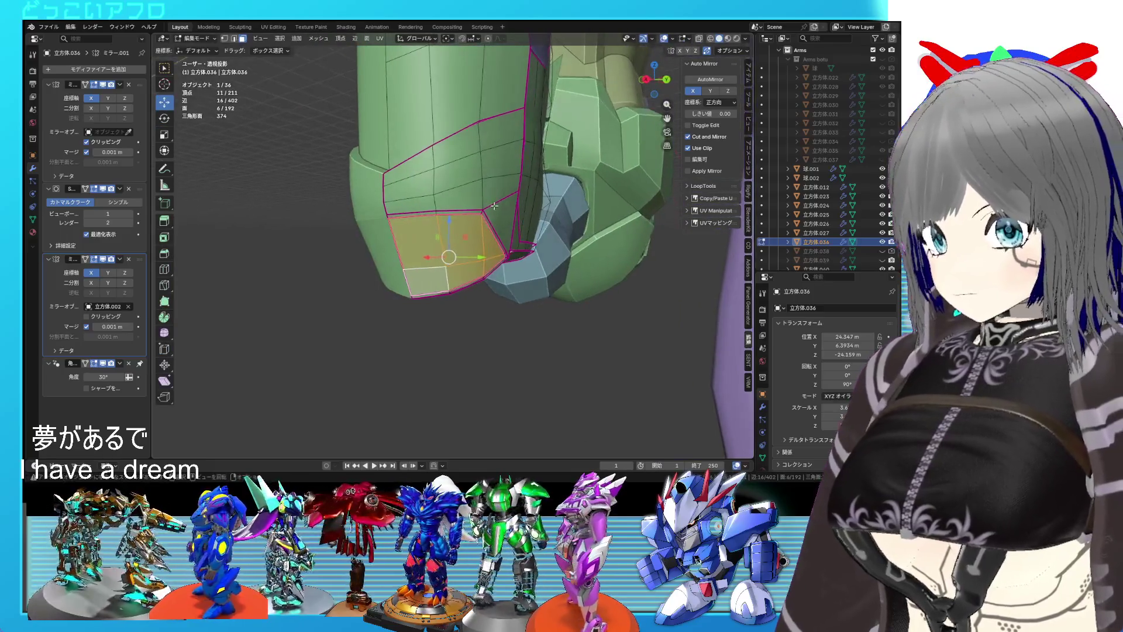
key(2)
click(482, 193)
drag(489, 161, 484, 213)
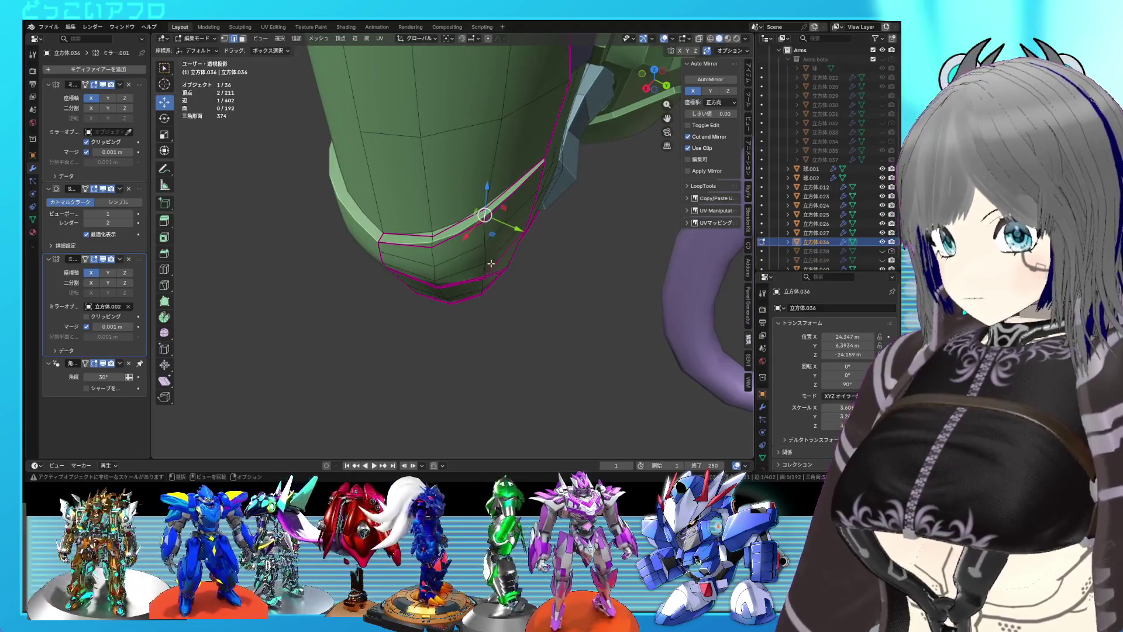
click(491, 264)
drag(491, 264, 490, 237)
key(Tab)
key(ctrl+s)
scroll(up, 3)
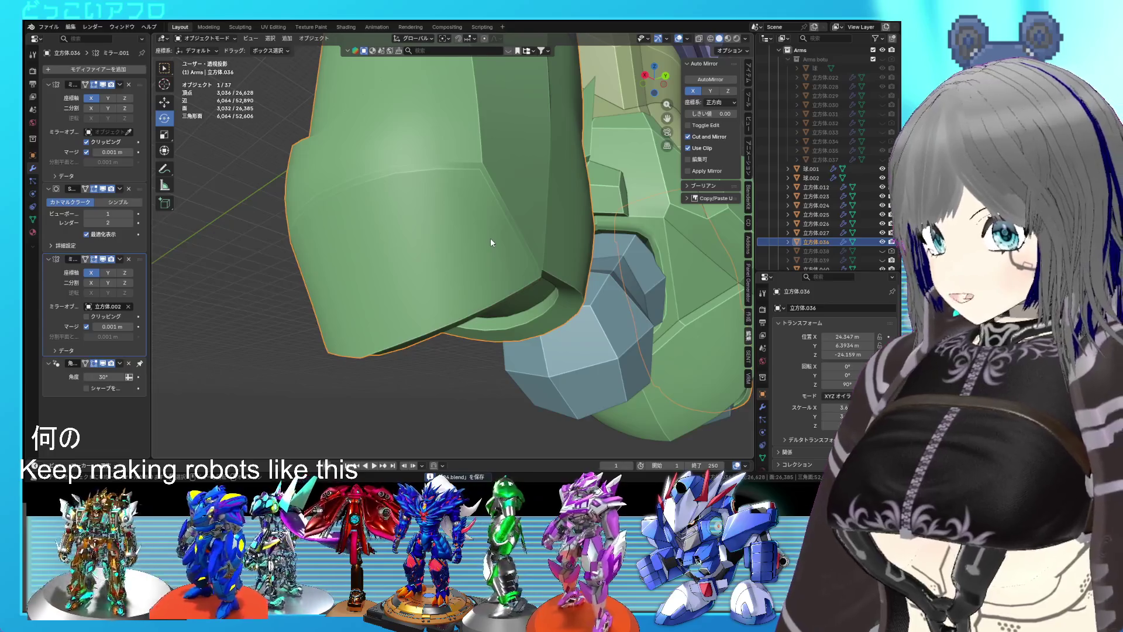
scroll(down, 3)
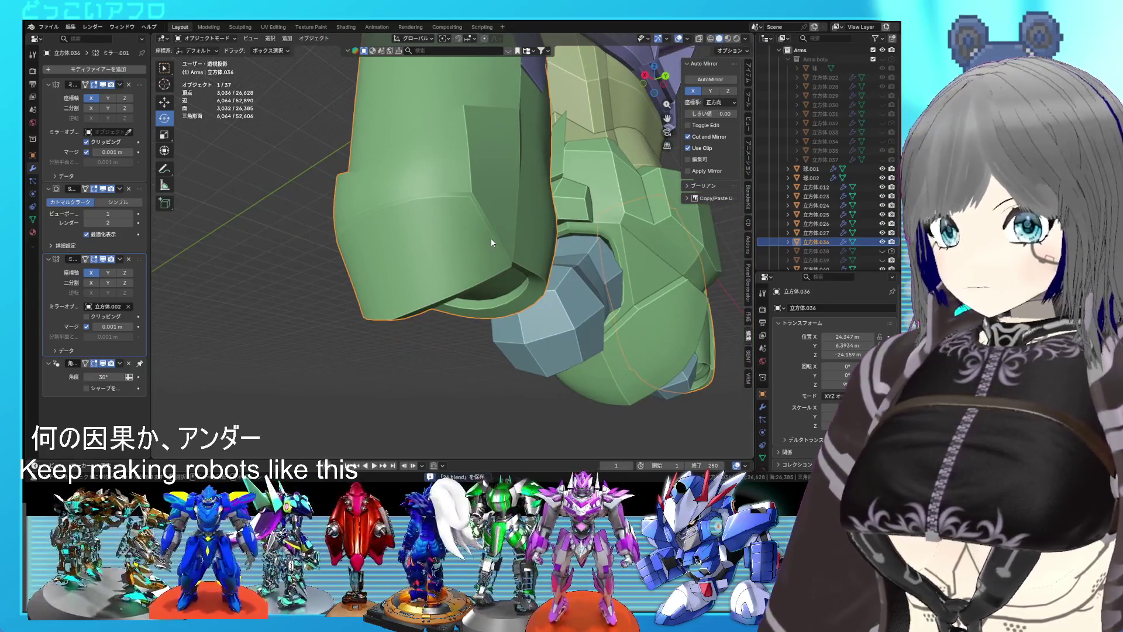
scroll(up, 3)
drag(529, 268, 560, 332)
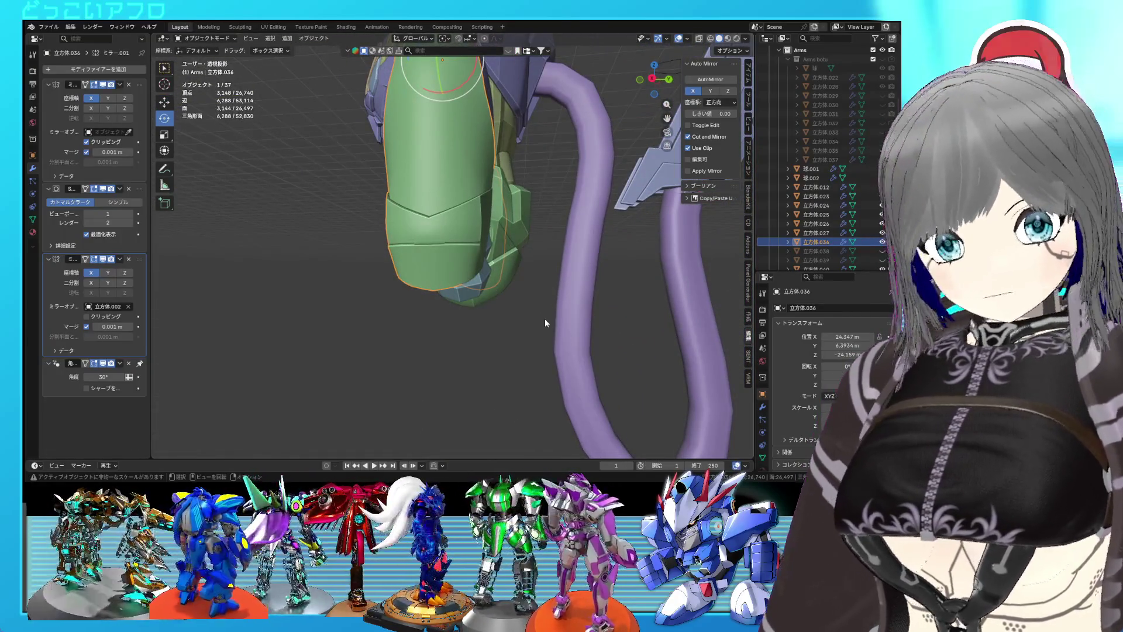
key(Tab)
key(KP_Decimal)
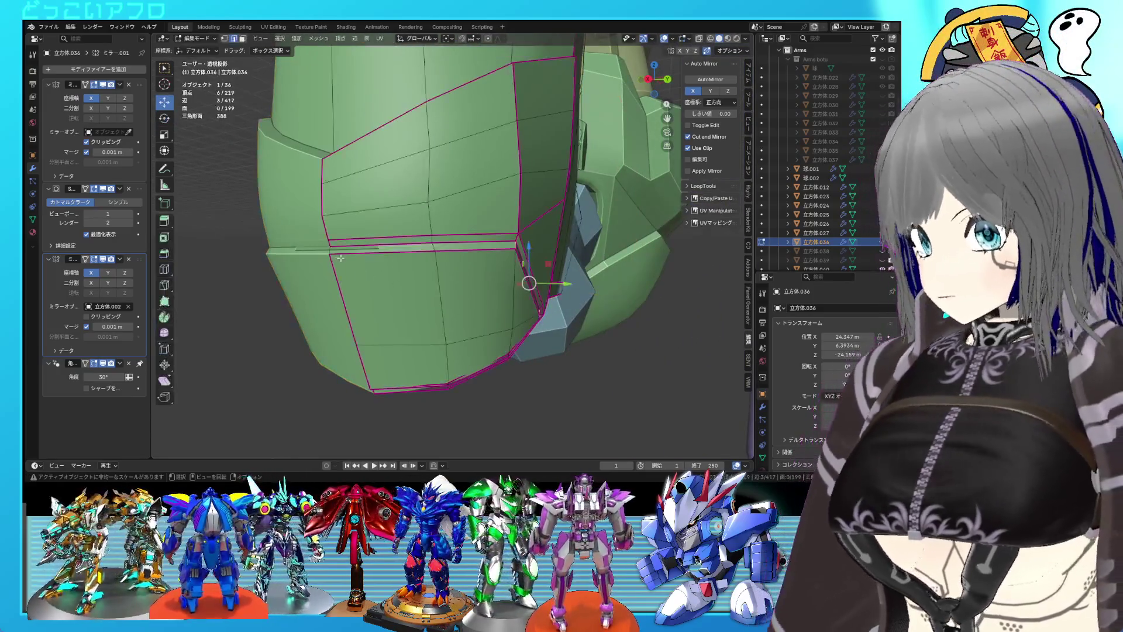
- Inspect the cuff edge and armor shape, undoing two recent selection changes
click(330, 252)
drag(330, 252, 369, 290)
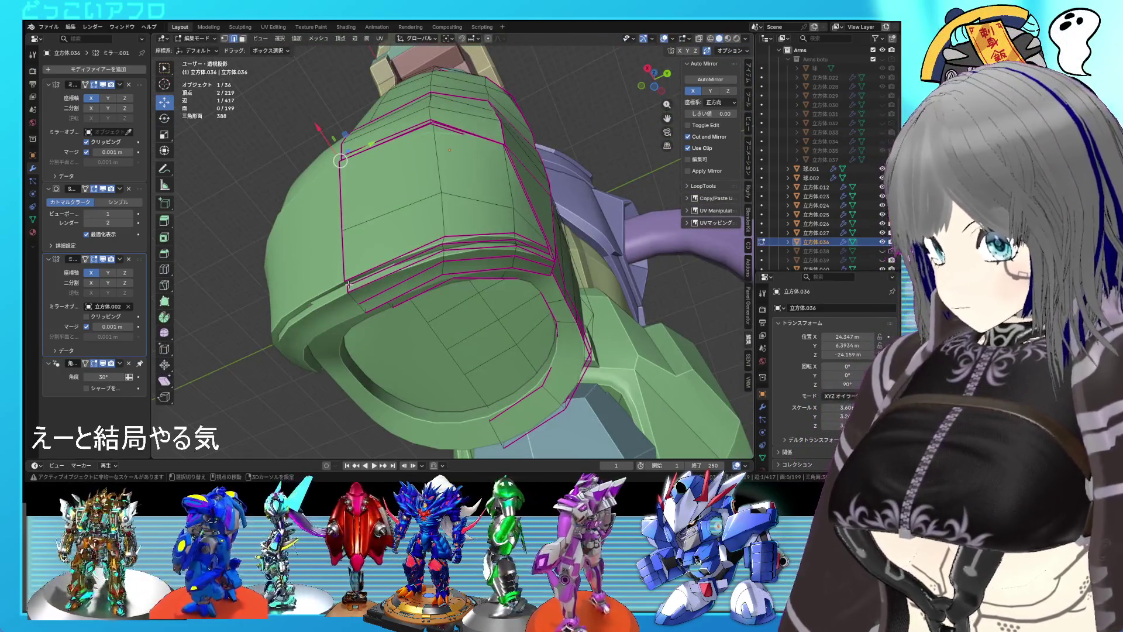
key(Tab)
drag(437, 308, 514, 254)
scroll(up, 3)
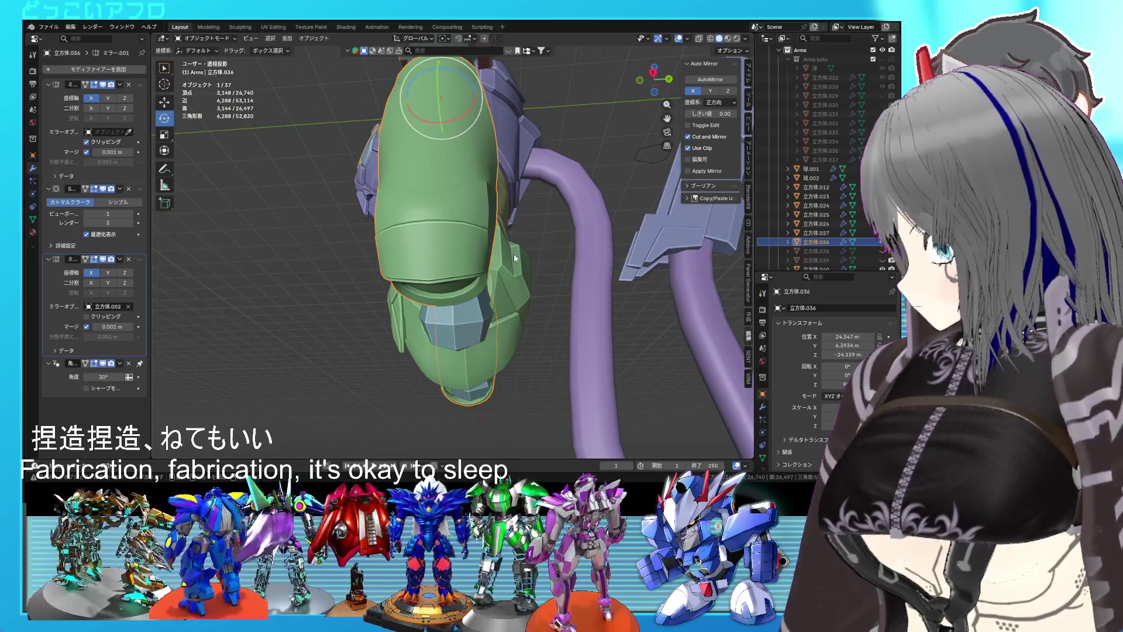
key(Tab)
key(Tab)
key(Tab)
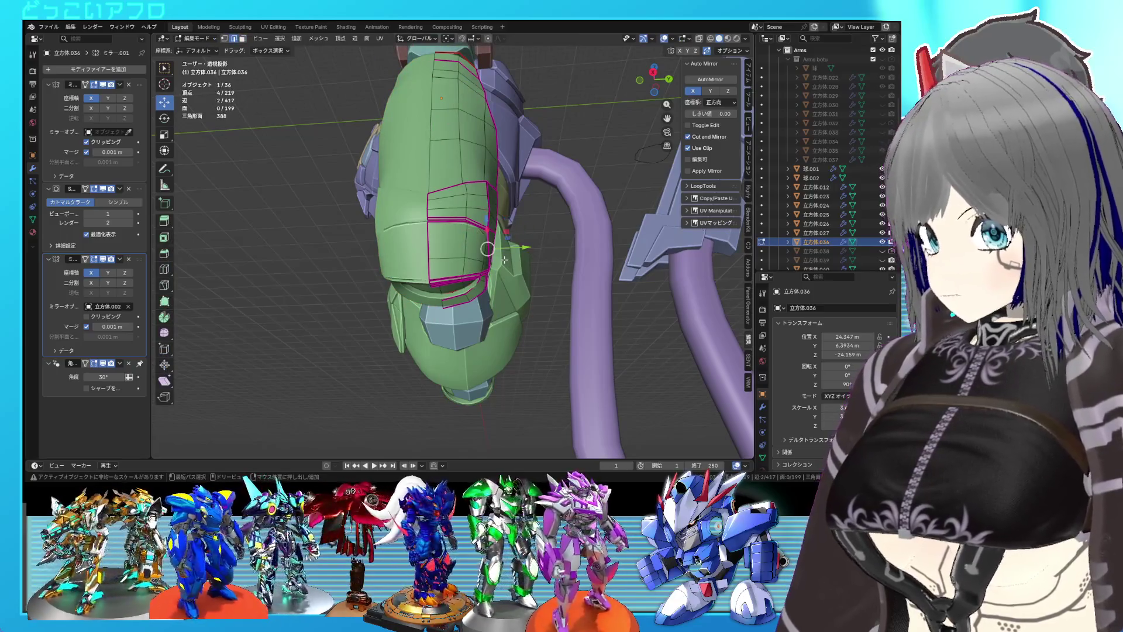
key(ctrl+z)
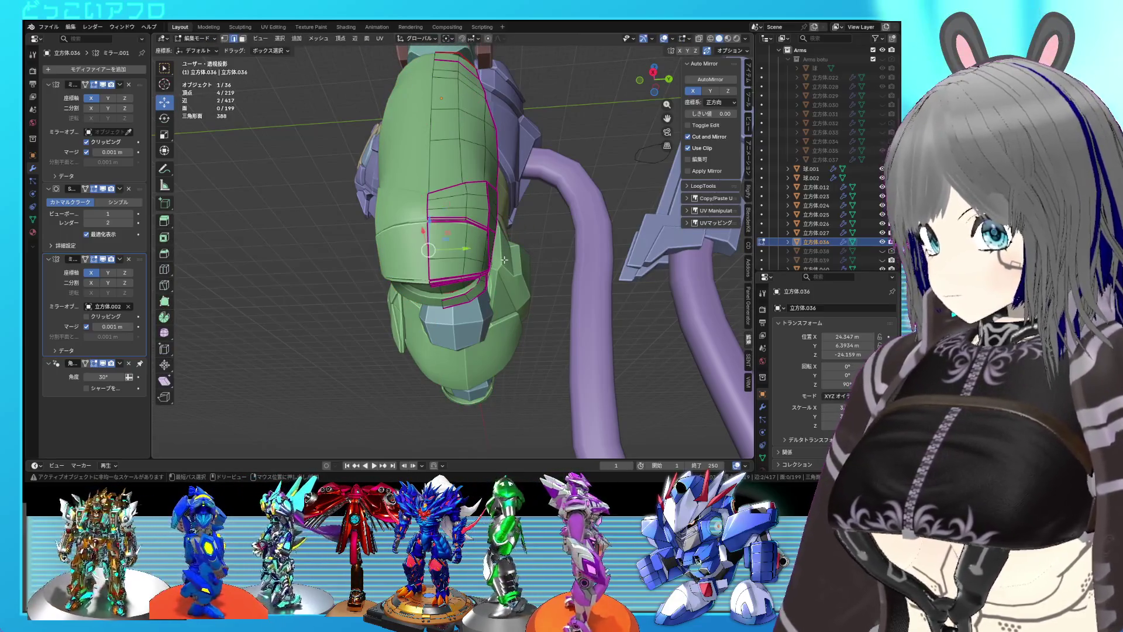
key(Tab)
drag(506, 264, 458, 337)
click(423, 333)
key(ctrl+z)
- Select the lower panel patch with L in face select mode, previewing the shape
key(Tab)
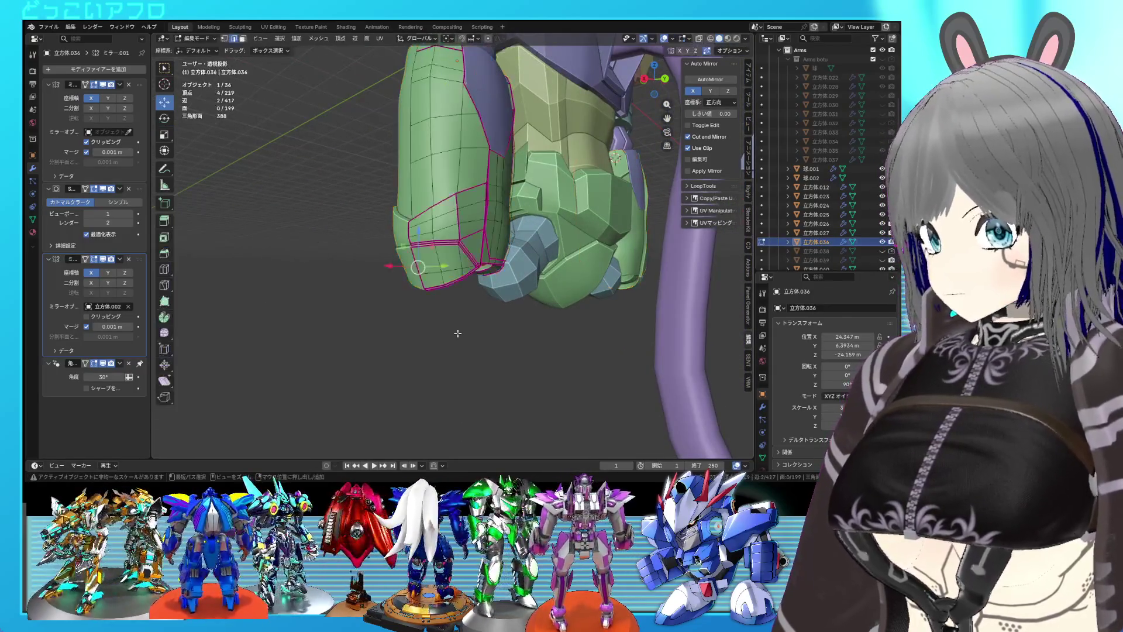
scroll(up, 3)
key(Tab)
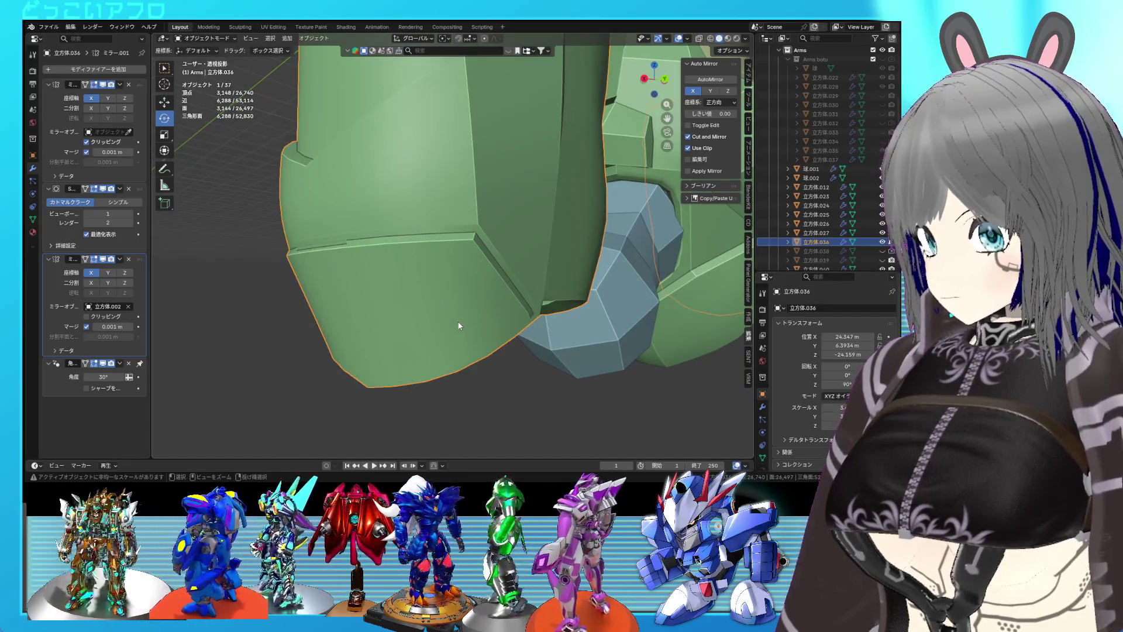
key(Tab)
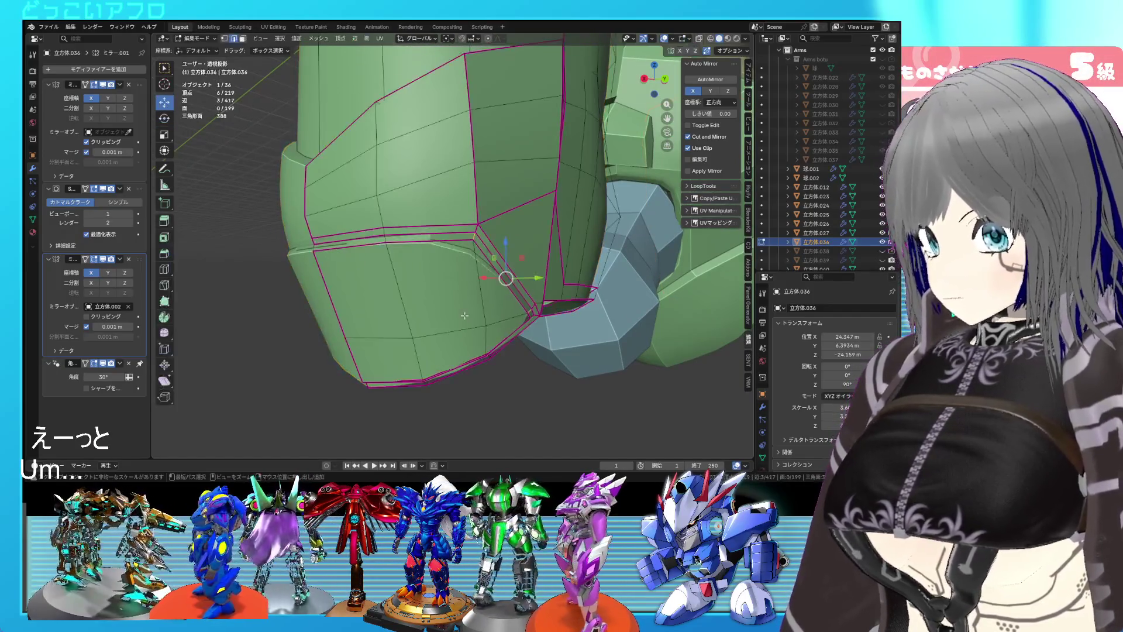
key(l)
key(Tab)
key(Tab)
key(Tab)
key(Tab)
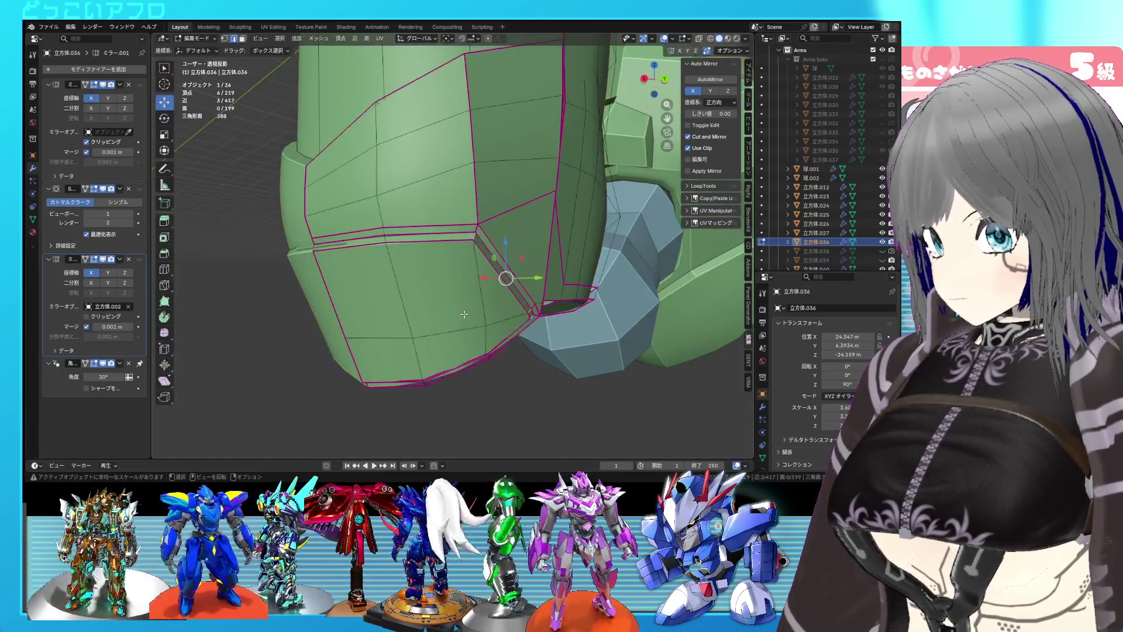
key(Tab)
key(Tab)
key(l)
key(3)
key(Tab)
key(Tab)
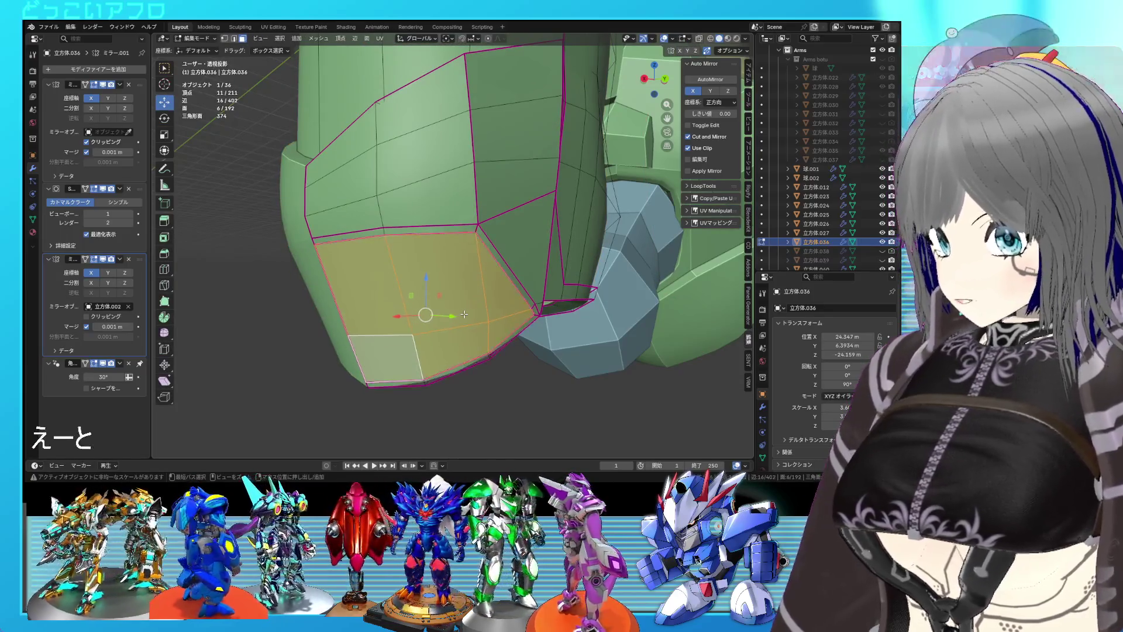
- Select a shortest edge path on the arm's side and clear its crease with factor -1
key(Tab)
- Save the file and orbit to show the purple tube beside the arm
key(ctrl+s)
drag(464, 314, 443, 244)
scroll(down, 3)
click(585, 336)
scroll(up, 3)
scroll(up, 3)
key(Tab)
click(443, 265)
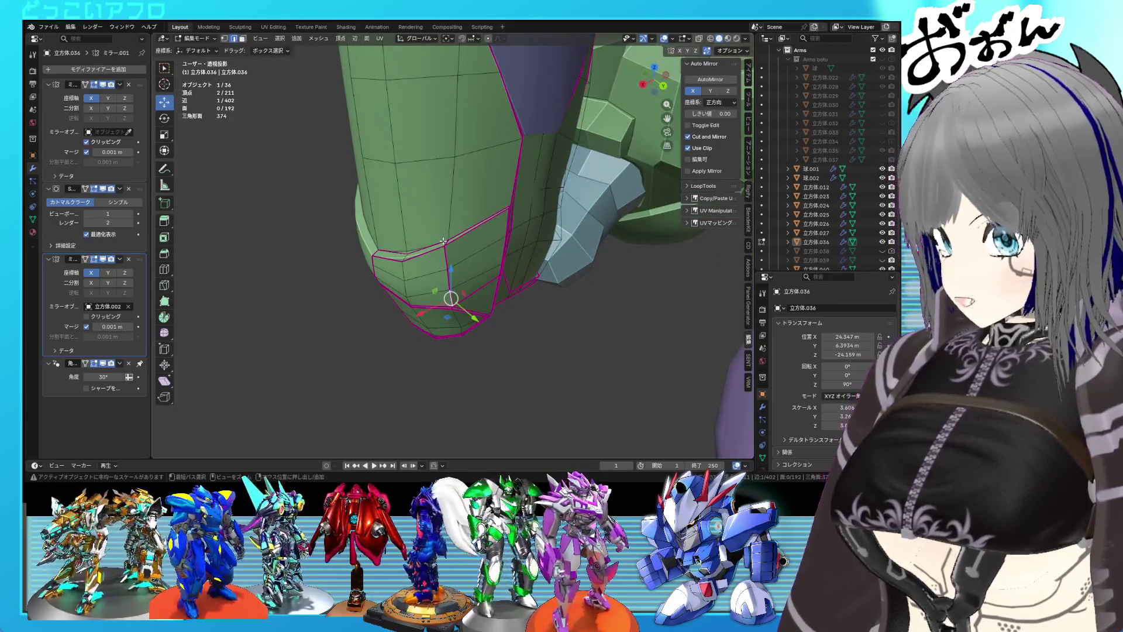
click(446, 244)
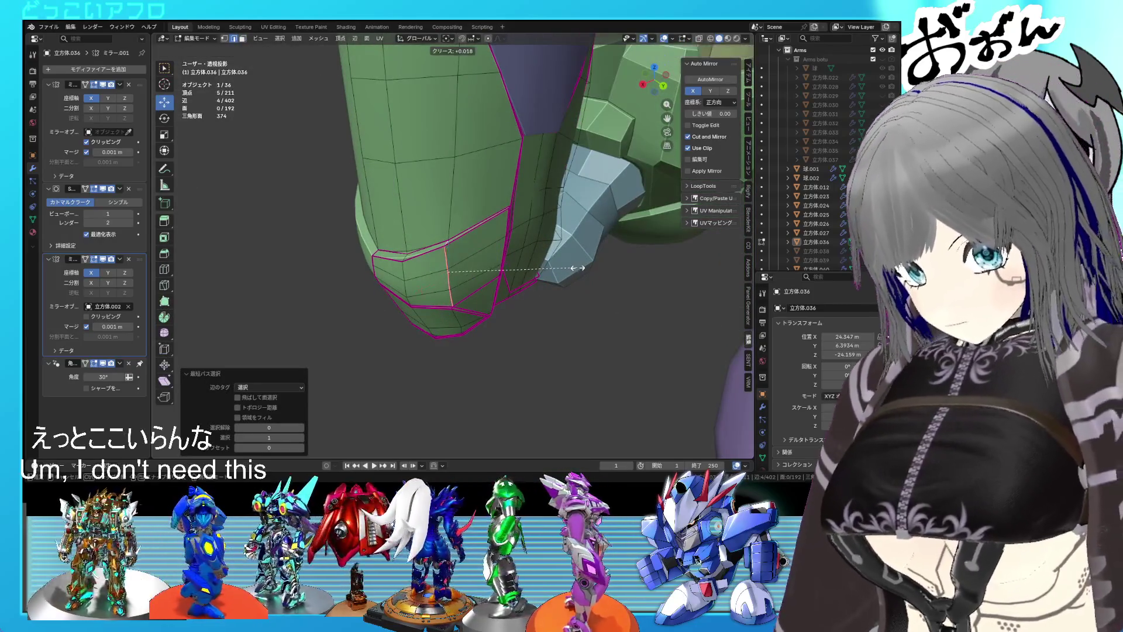
click(578, 268)
- Preview the armor from new angles, save, then select an edge ring in Edit Mode
key(Tab)
scroll(down, 3)
drag(599, 219, 513, 264)
scroll(up, 3)
key(Tab)
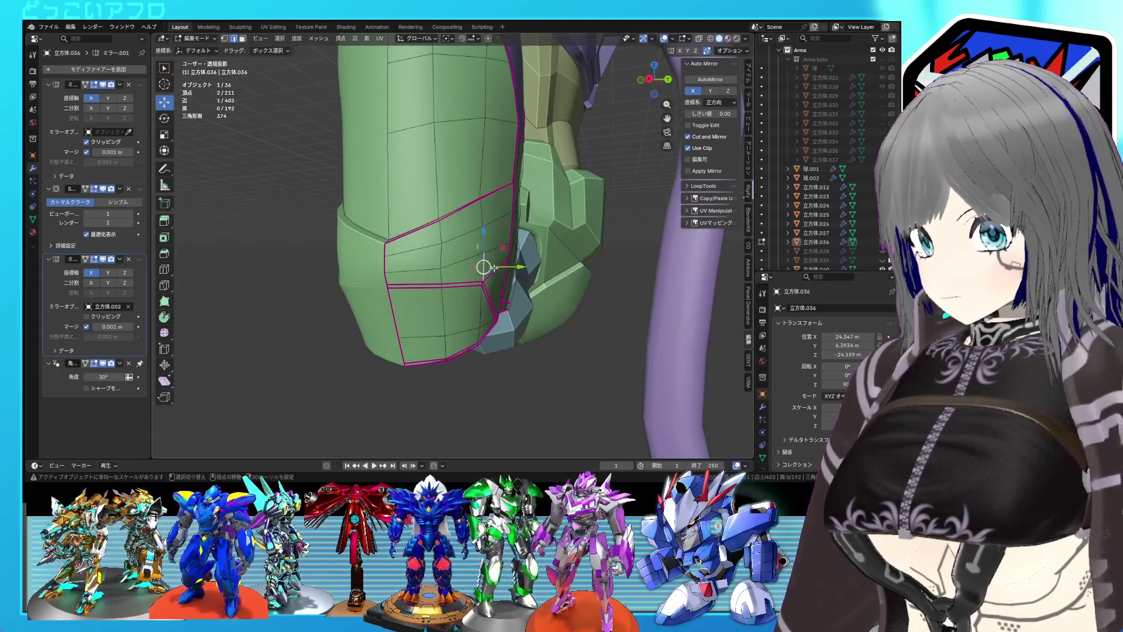
drag(568, 304, 649, 347)
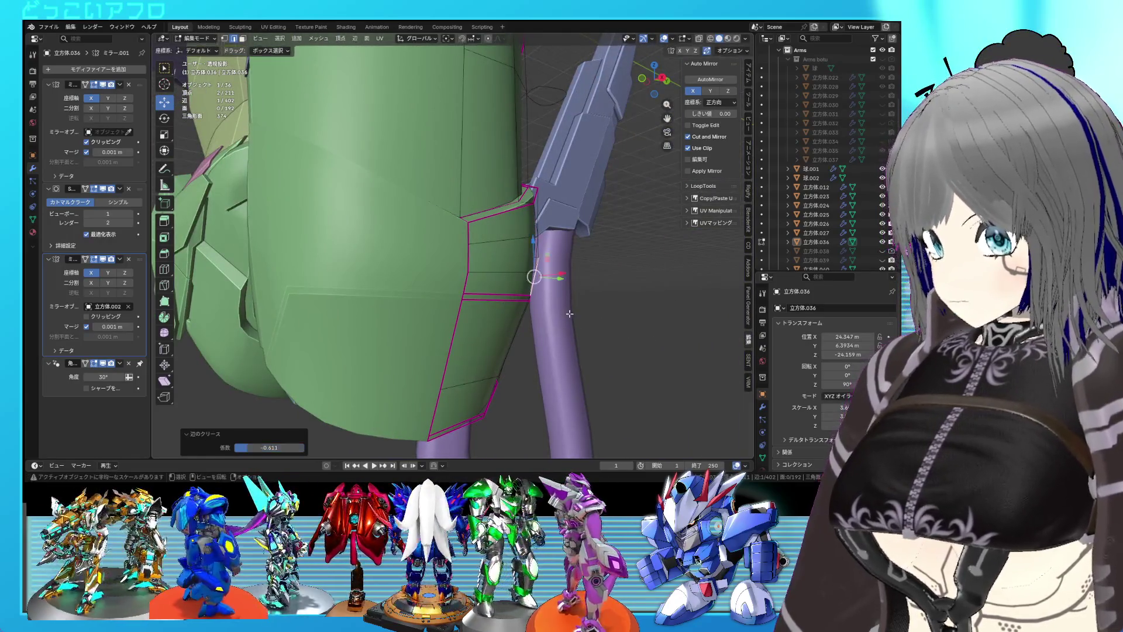
key(Tab)
drag(577, 317, 498, 232)
key(ctrl+s)
key(Tab)
click(410, 254)
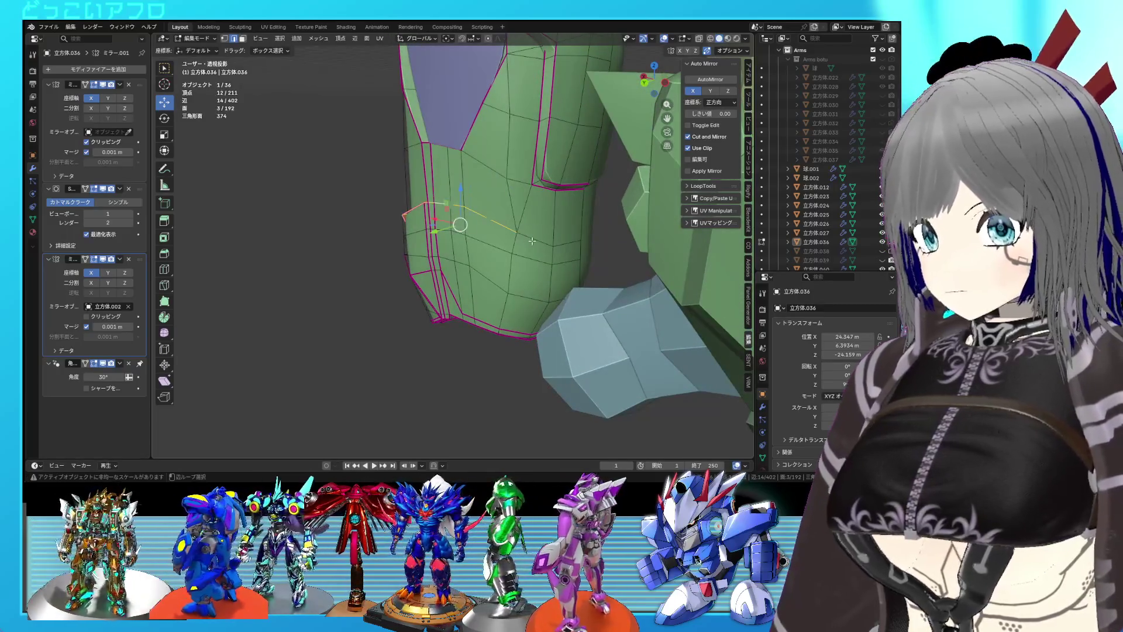
- In back orthographic view, raise the selected edge loop along Z
key(ctrl+KP_1)
key(ctrl+s)
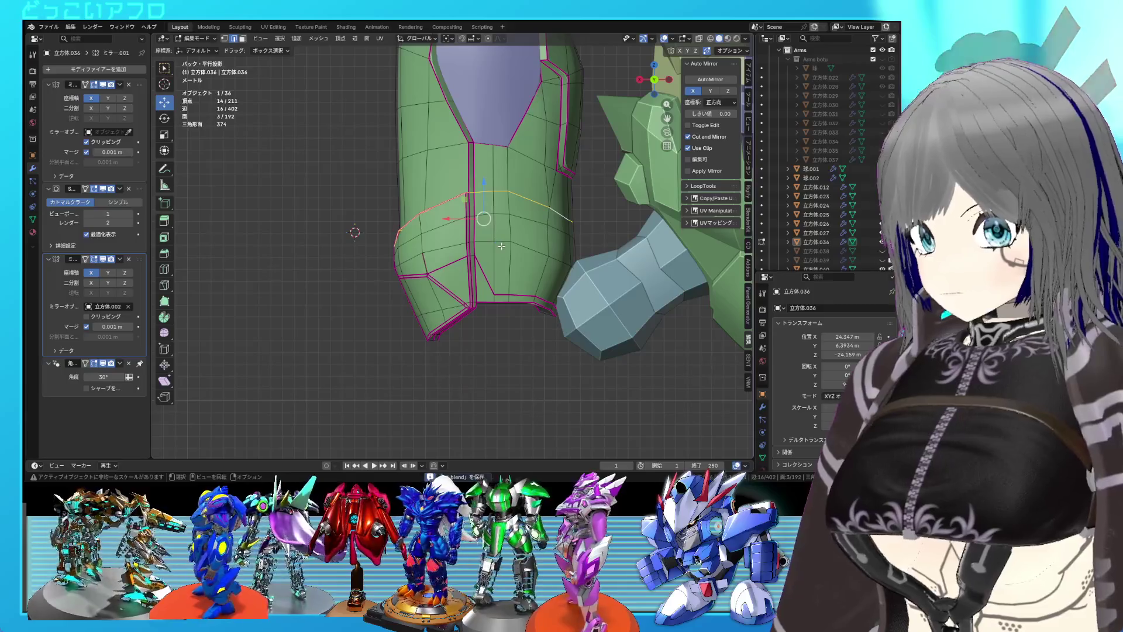
key(g)
key(z)
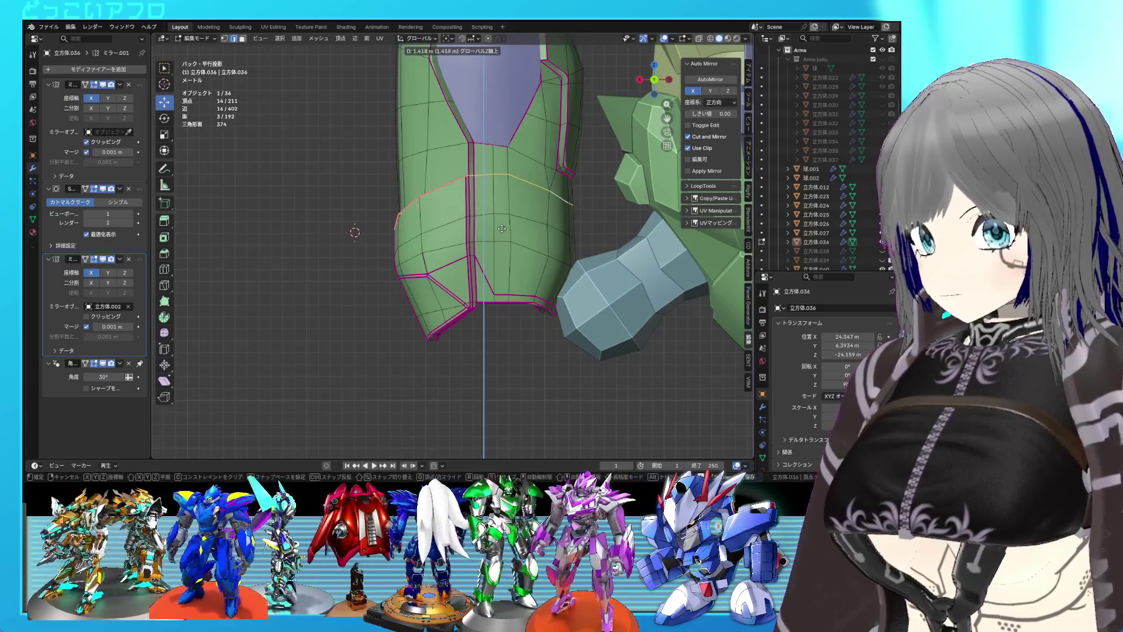
click(502, 221)
drag(502, 221, 590, 227)
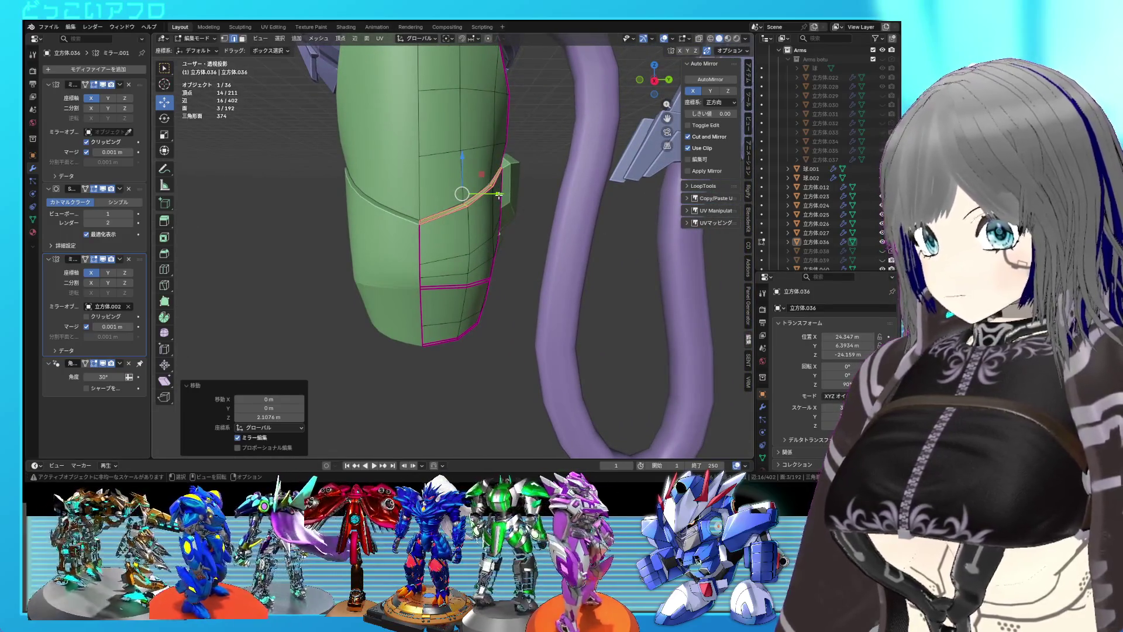
- Slide the selected vertex along Y and check the mesh edges
drag(500, 195, 503, 197)
key(Tab)
drag(503, 196, 473, 217)
key(Tab)
key(Tab)
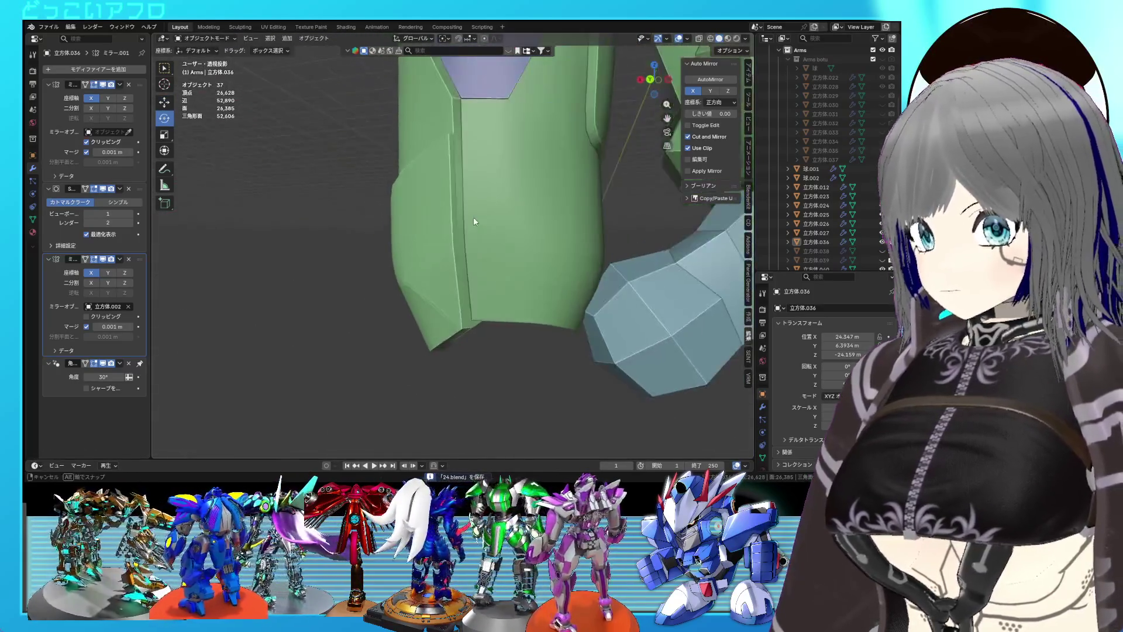
key(Tab)
drag(462, 293, 462, 257)
- Mark the groove edges around the arm's open end as sharp
click(462, 266)
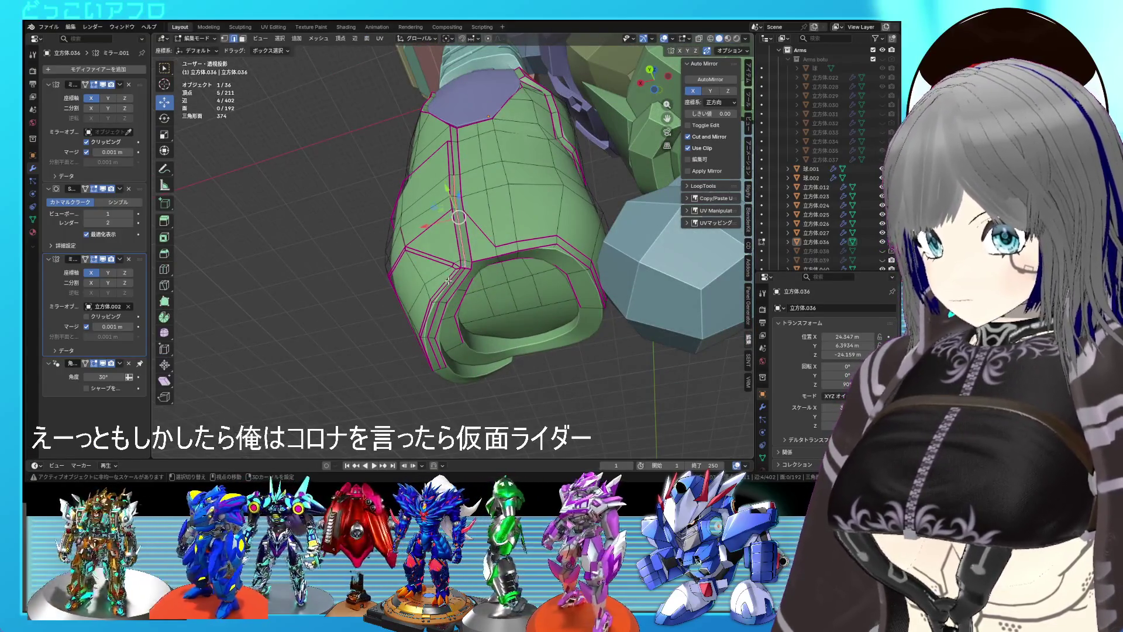
click(440, 308)
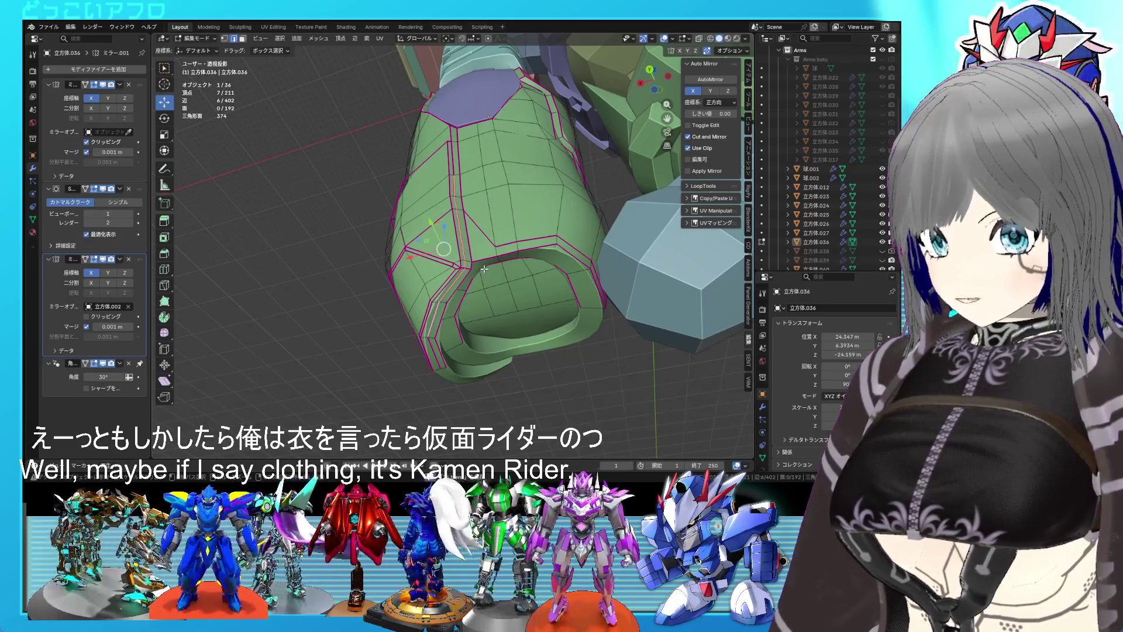
key(ctrl+e)
click(491, 265)
drag(491, 264, 597, 249)
key(Tab)
key(Tab)
- Shift a shortest edge path 0.0266 m sideways along X
click(558, 245)
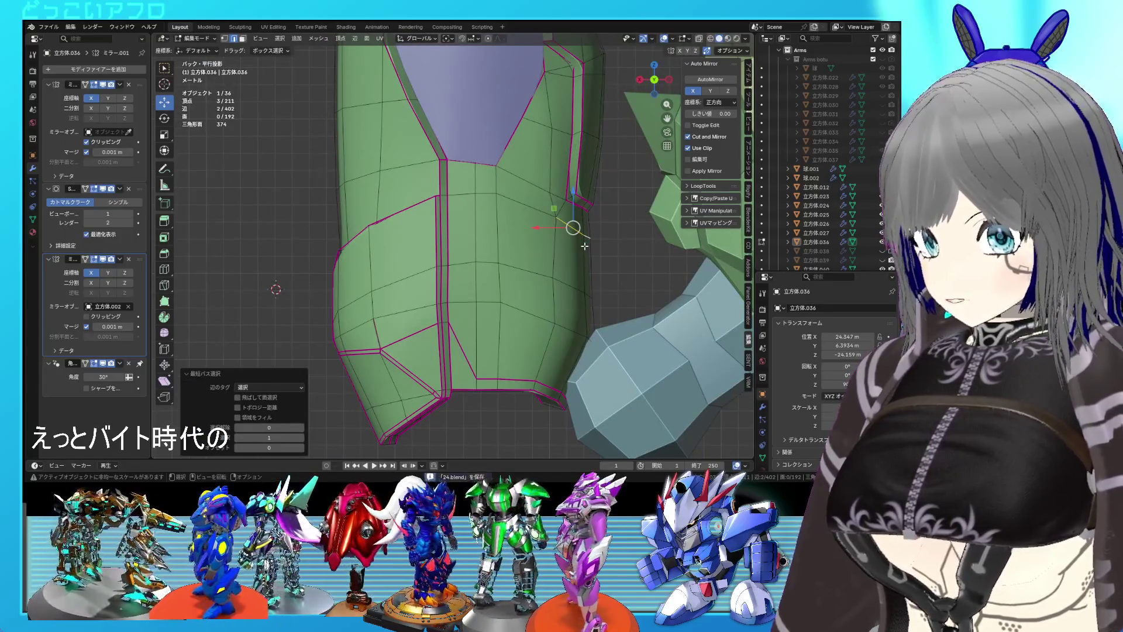
drag(551, 228, 549, 228)
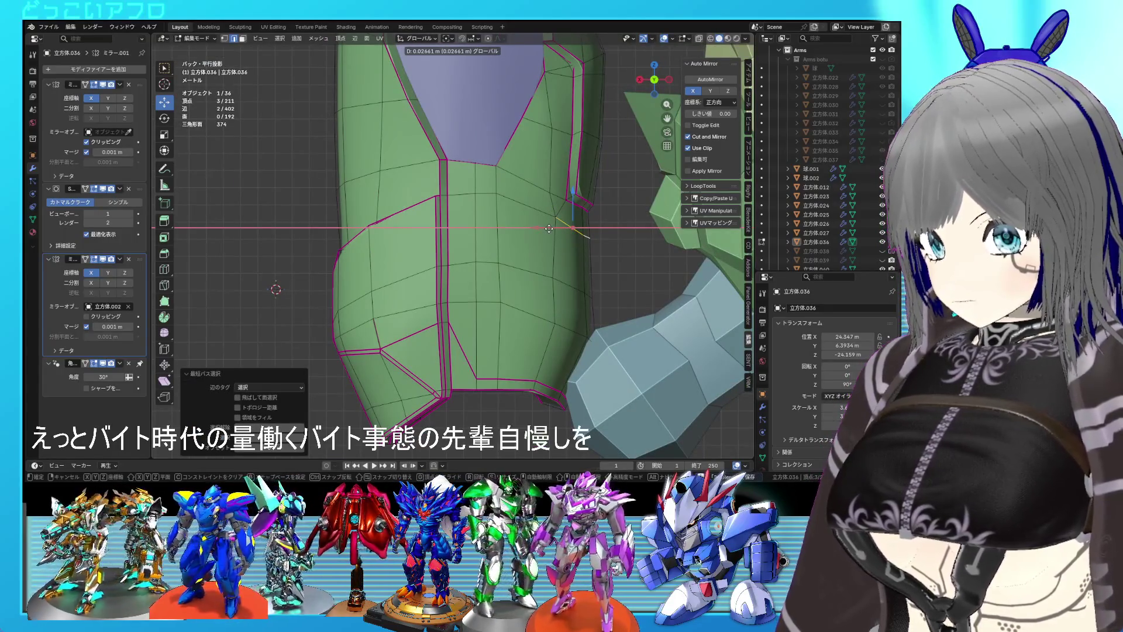
click(548, 228)
drag(572, 226, 535, 242)
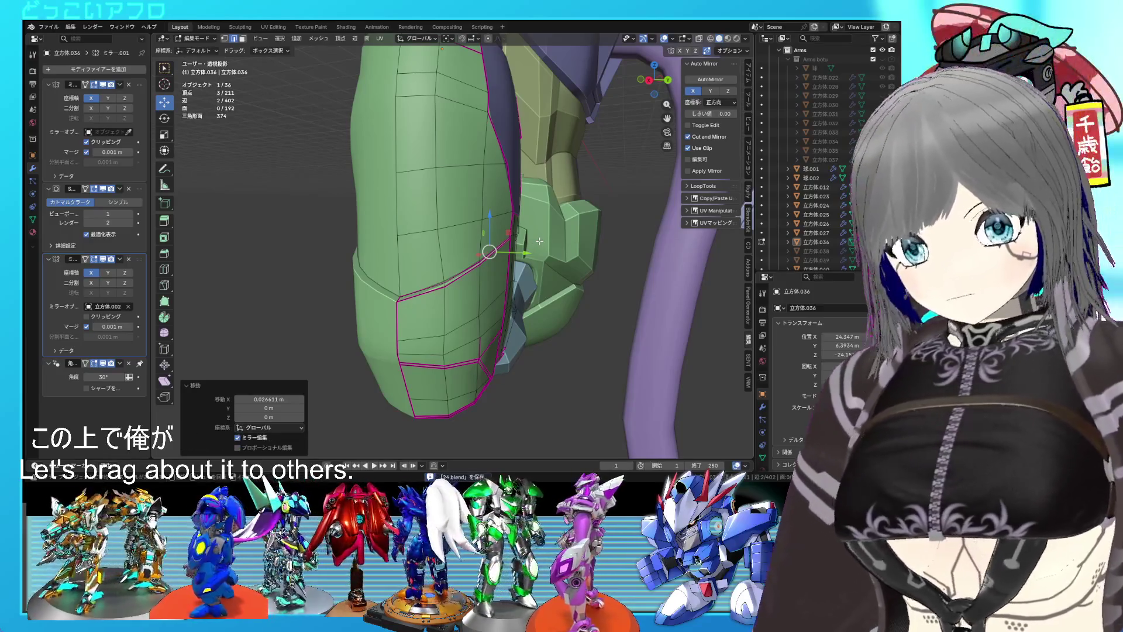
- Add two adjacent panel edges to the selection and move them
drag(544, 246, 519, 211)
click(474, 205)
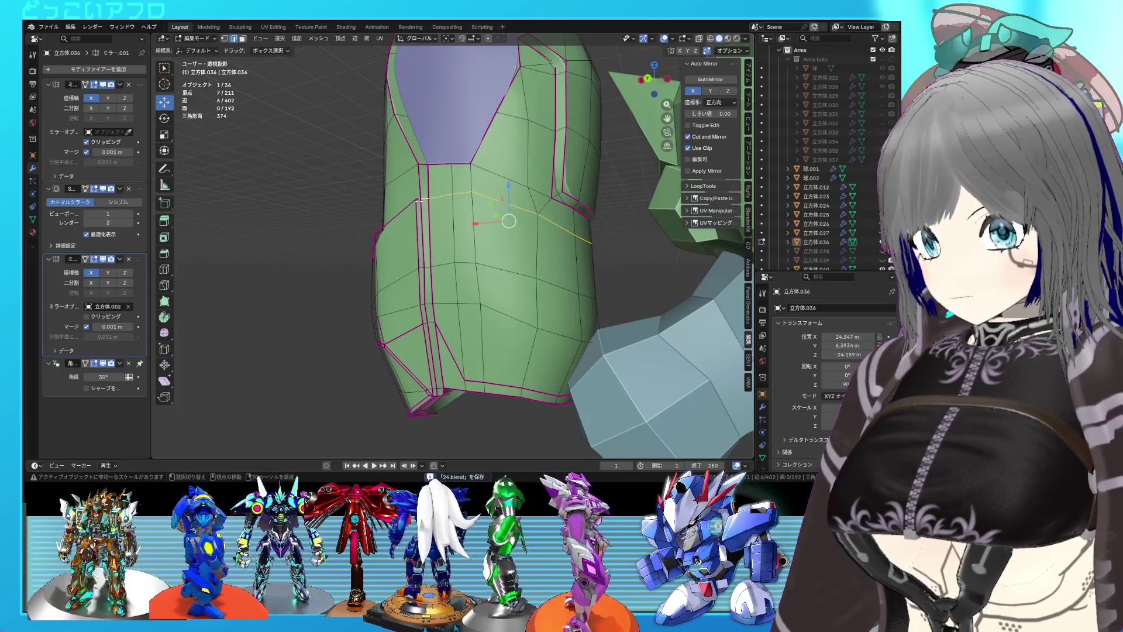
click(425, 199)
drag(426, 199, 598, 239)
key(g)
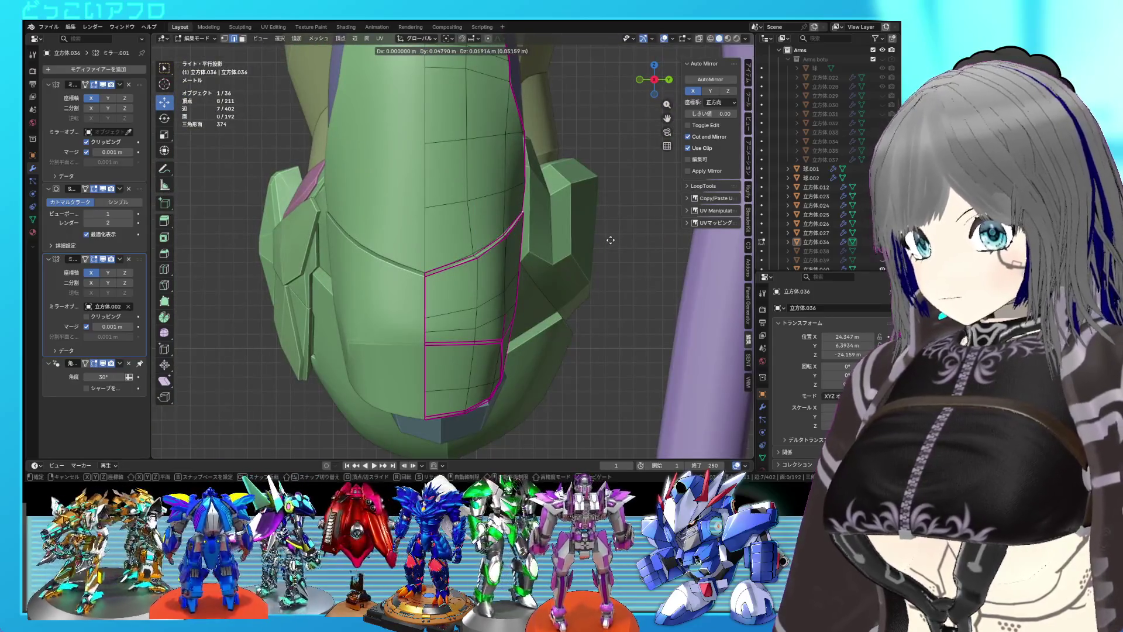
click(615, 236)
- Inspect the lower groove moved 0.0926 m Y and 0.0477 m Z, save, and resume editing
drag(520, 227, 631, 273)
scroll(up, 3)
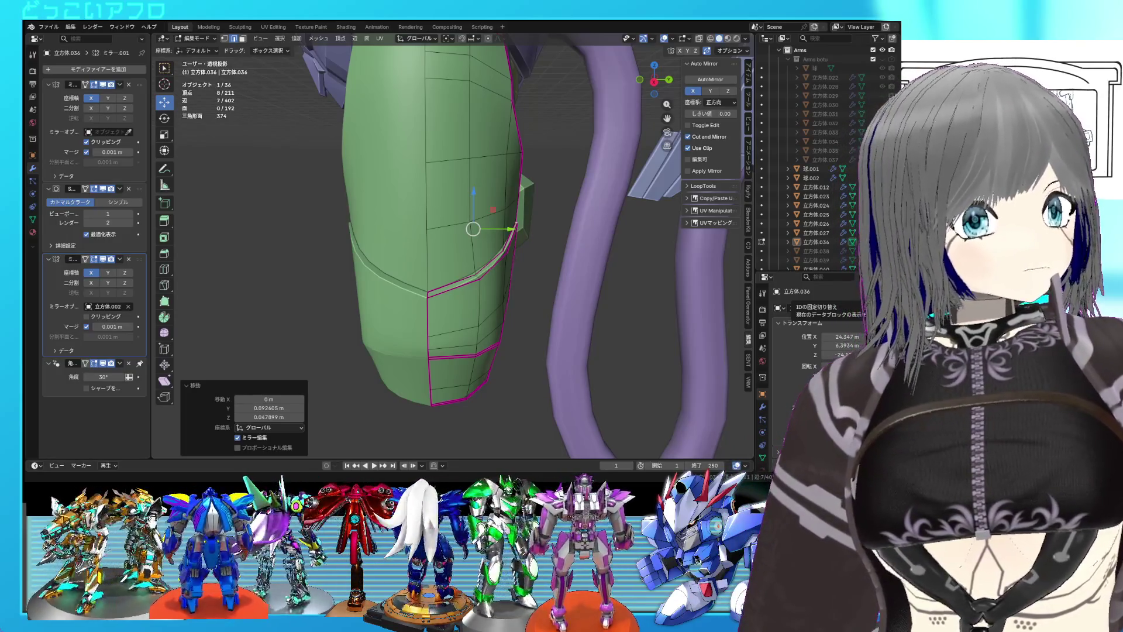
drag(427, 252, 437, 372)
key(ctrl+s)
key(Tab)
scroll(up, 3)
key(Tab)
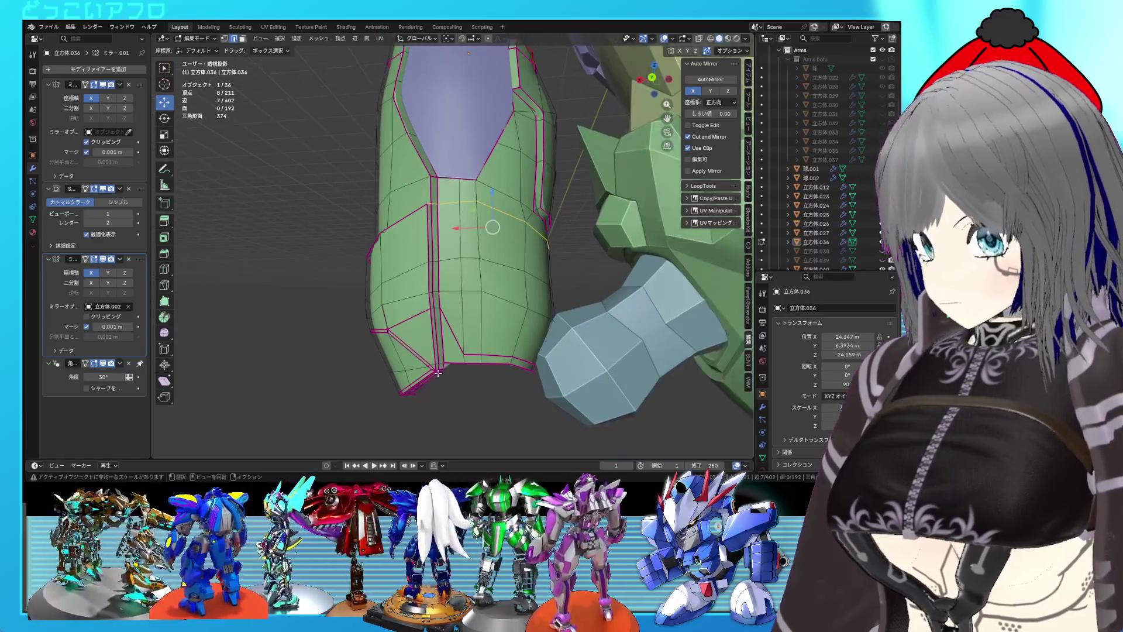
- Edge-slide a panel-line edge on the forearm and preview the smoothed armor
scroll(up, 3)
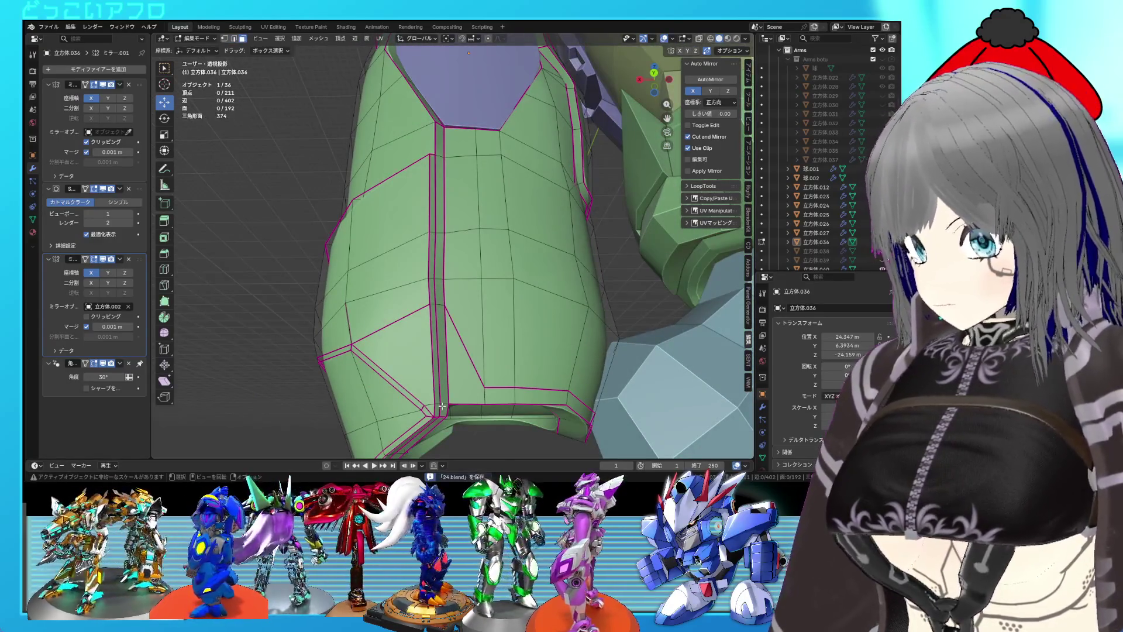
drag(355, 412, 441, 313)
click(439, 305)
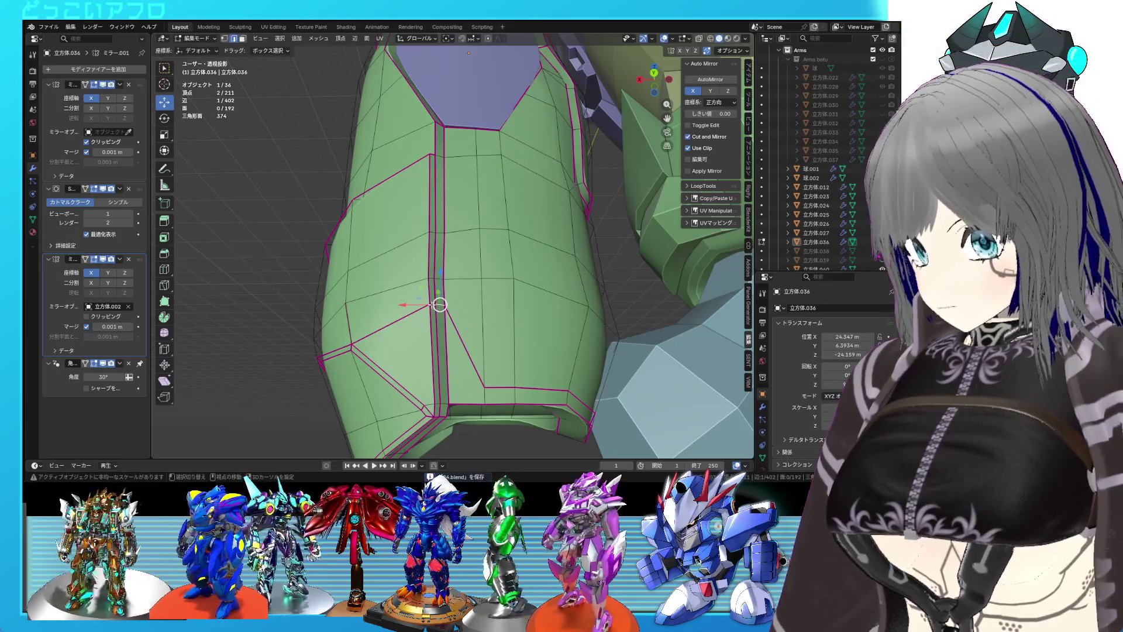
key(g)
key(g)
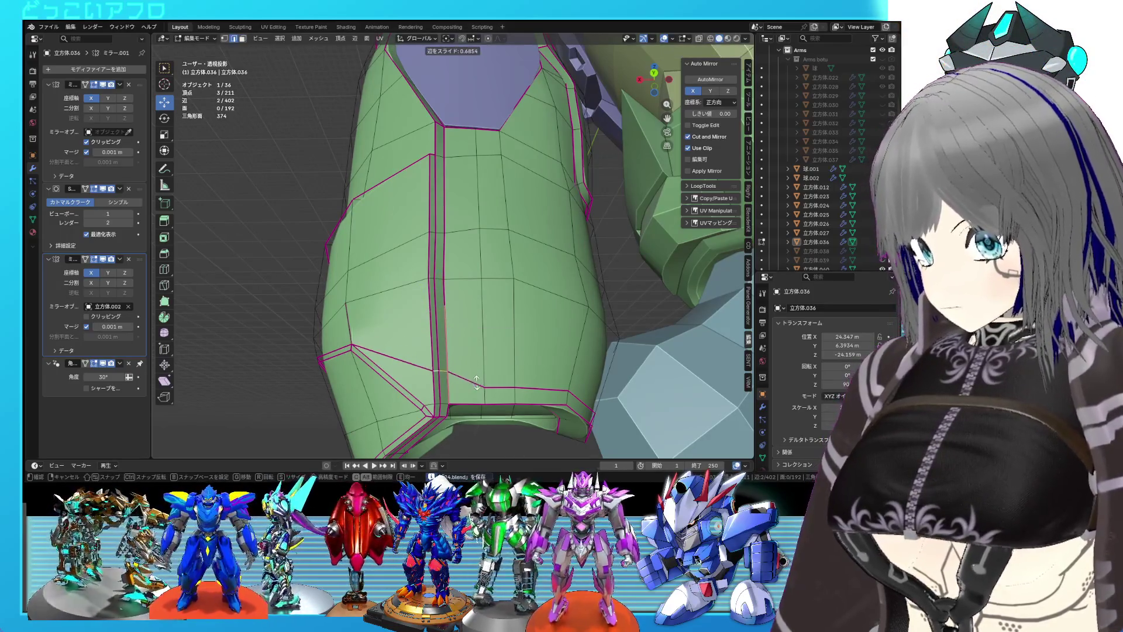
click(478, 383)
key(Tab)
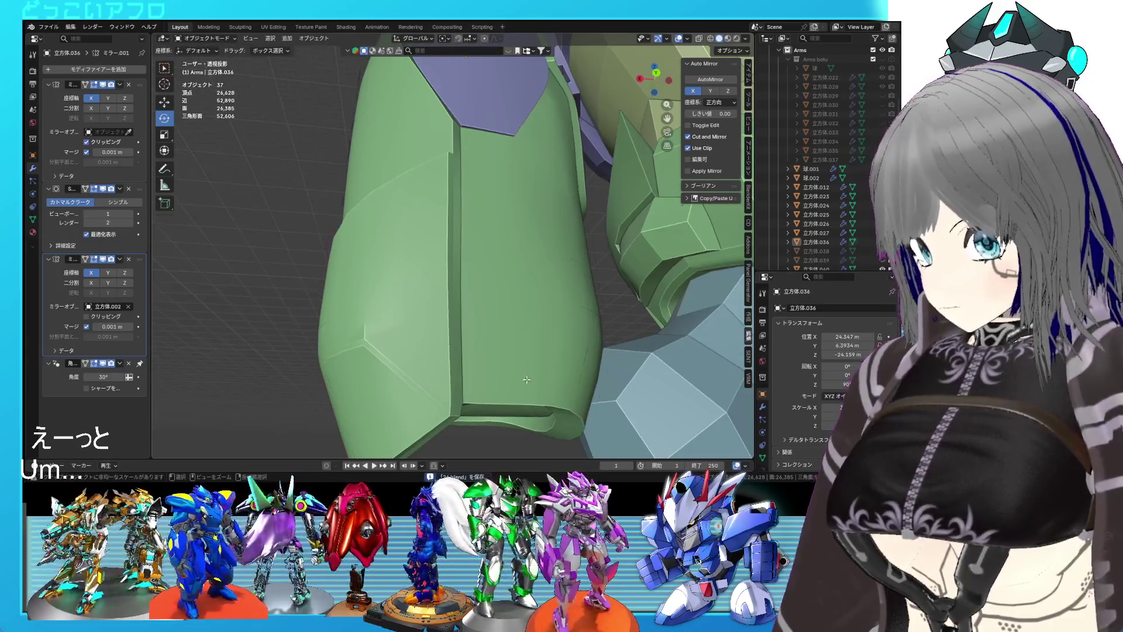
key(Tab)
- Slide the same edge again to a factor of -0.751
drag(529, 378, 507, 380)
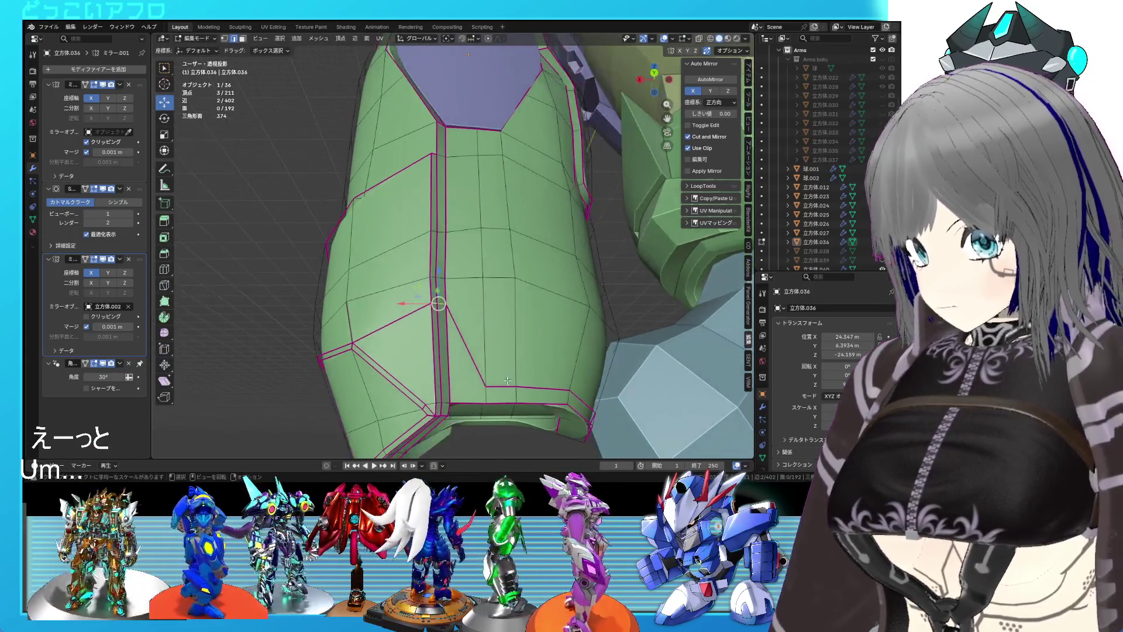
key(g)
key(g)
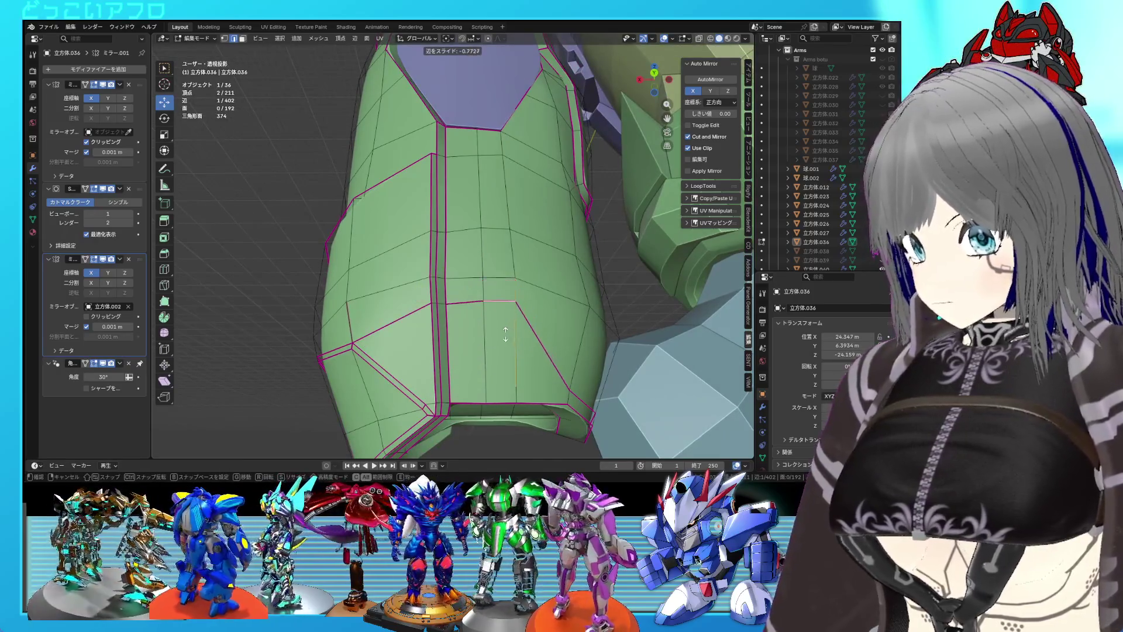
click(503, 334)
drag(503, 335, 522, 374)
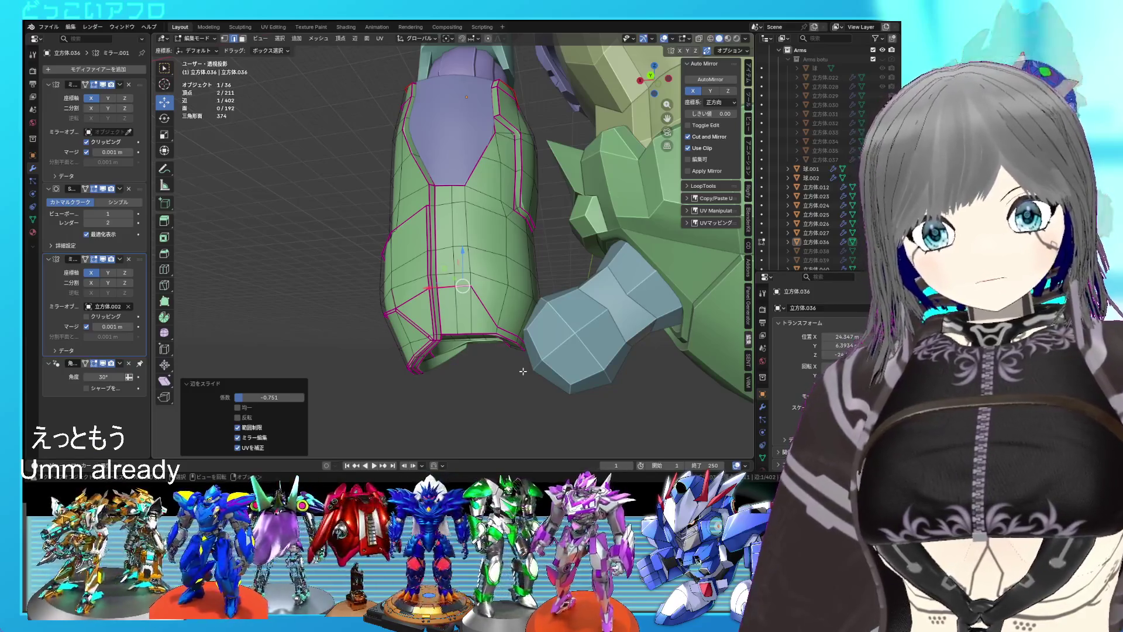
scroll(up, 3)
drag(506, 324, 507, 197)
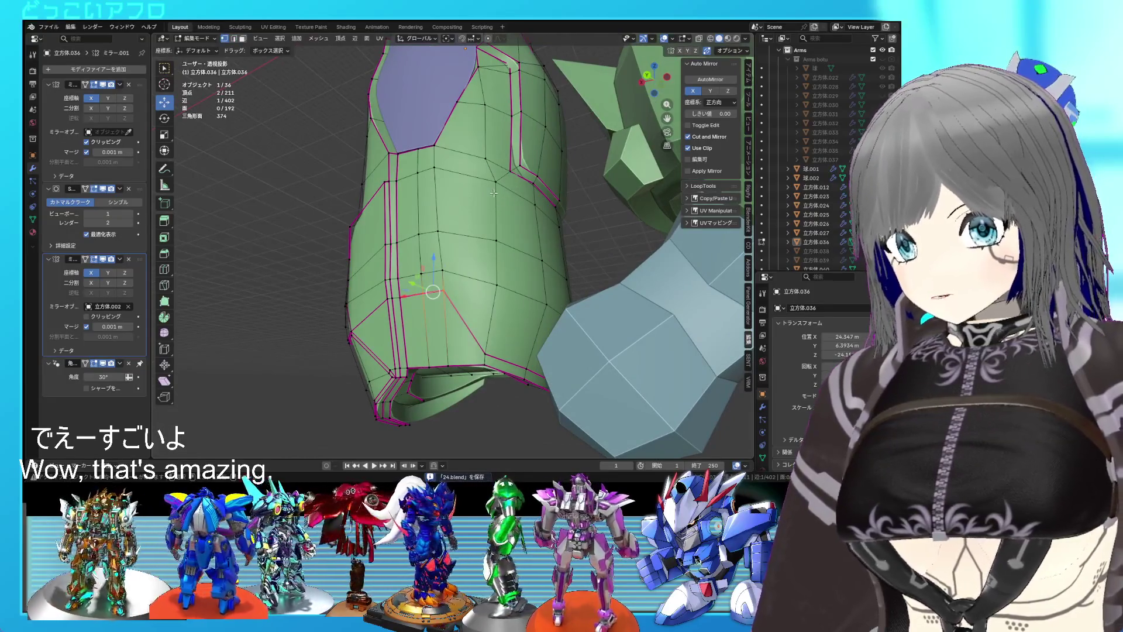
- Vertex-slide a panel-outline corner vertex, then slide a neighbouring groove edge
click(494, 193)
key(shift+v)
click(490, 226)
click(496, 241)
drag(495, 291, 444, 213)
key(g)
key(g)
click(494, 272)
scroll(up, 3)
- Select a shortest edge path up the arm's underside, then switch to face selection
key(alt+a)
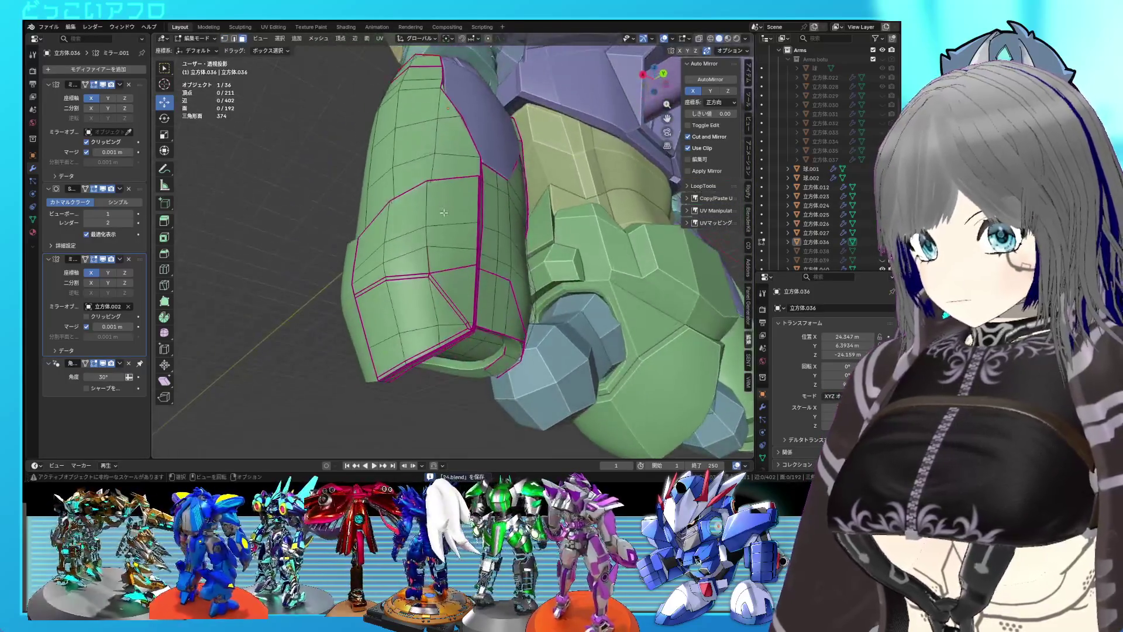
drag(455, 307, 385, 251)
key(2)
click(388, 284)
click(389, 311)
key(3)
click(386, 263)
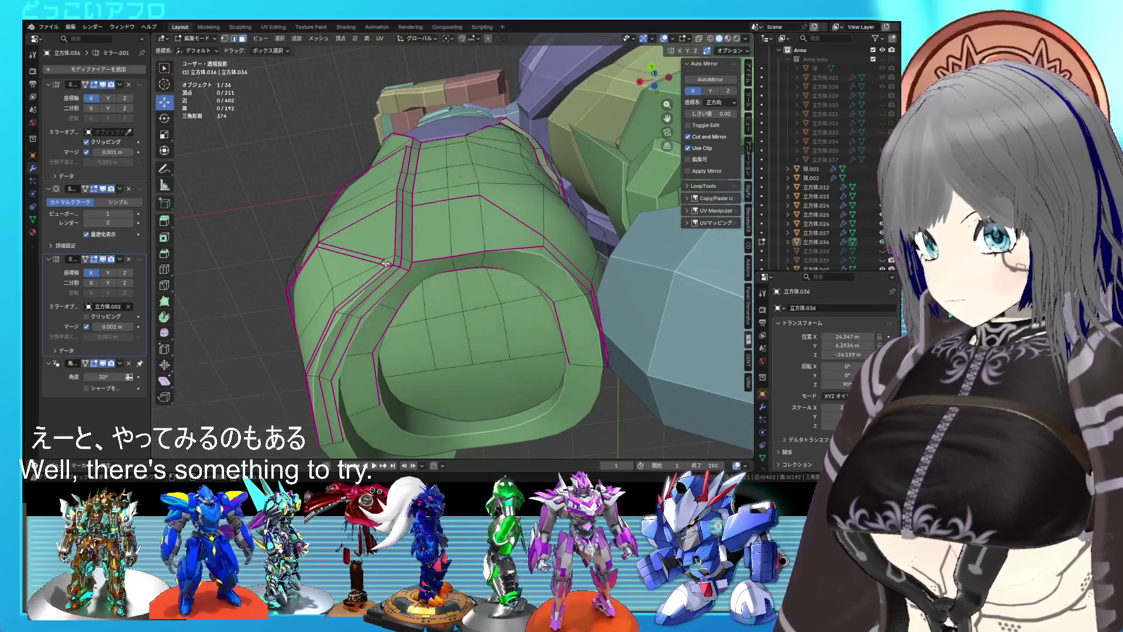
- Box-select a face strip on the upper-left side and move it about 0.049 m in Y
key(b)
drag(322, 138, 391, 199)
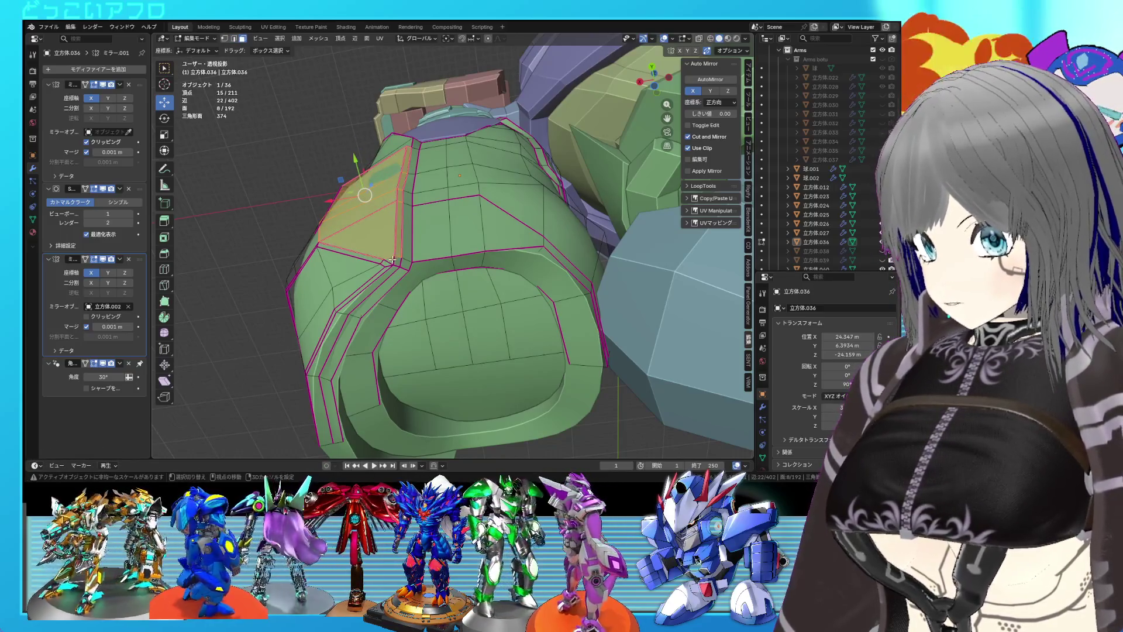
drag(379, 259, 395, 233)
key(ctrl+s)
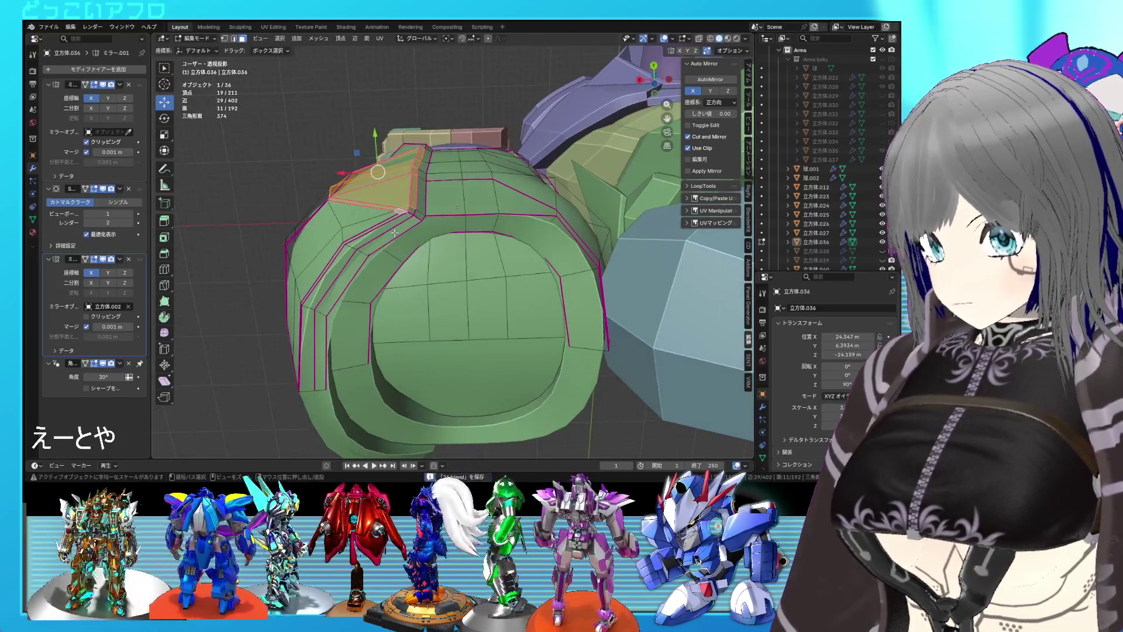
drag(376, 148, 379, 146)
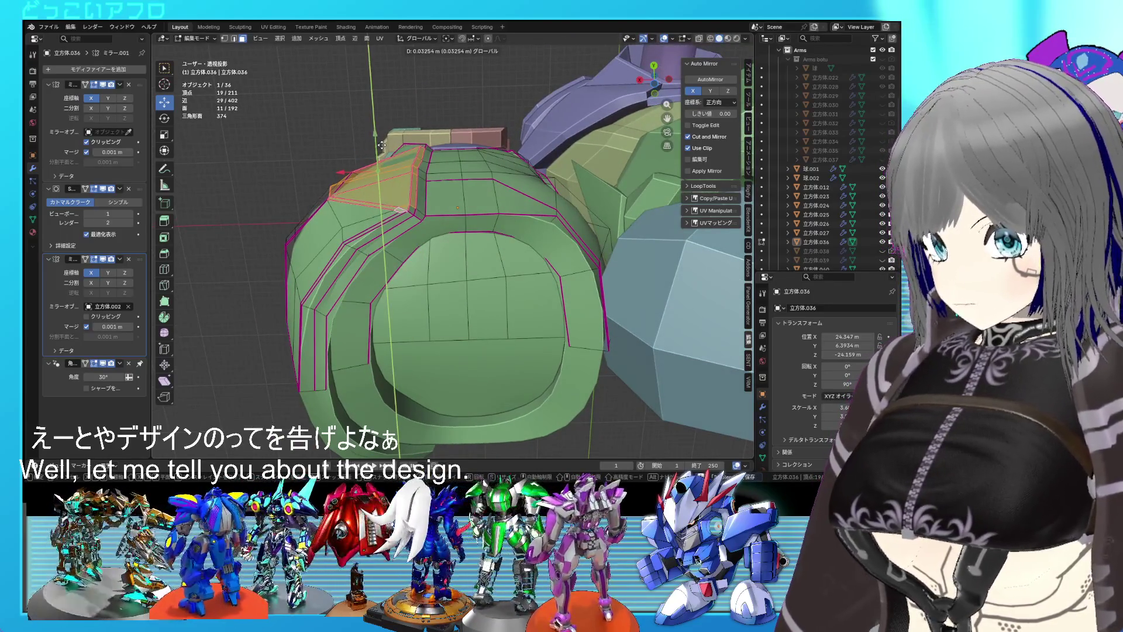
click(384, 145)
drag(384, 144, 414, 175)
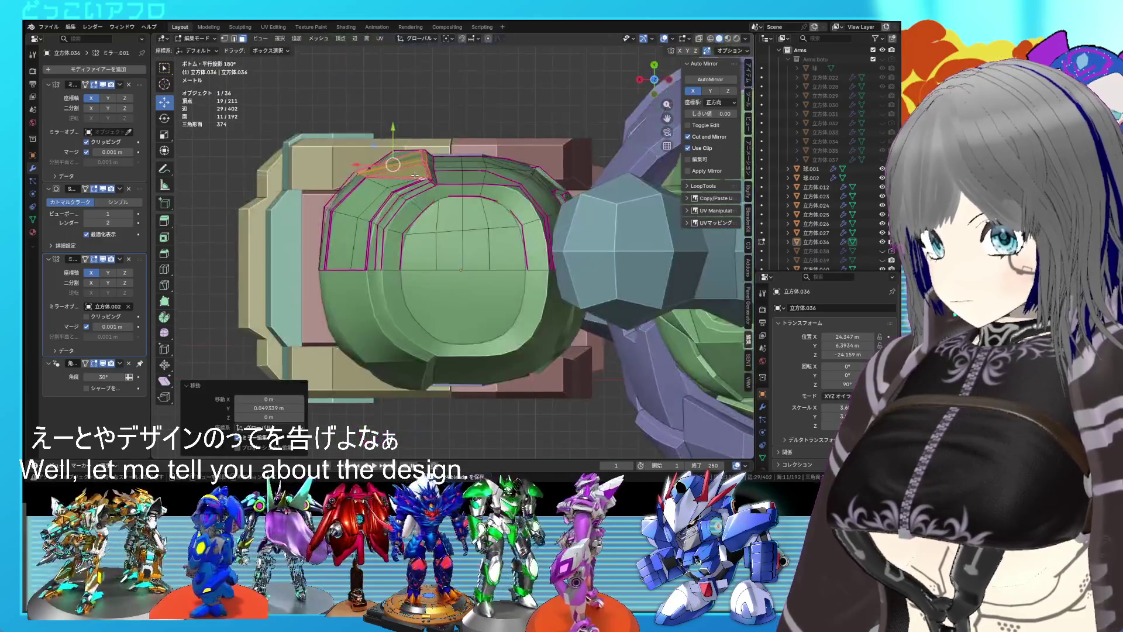
- Move the selected faces further and preview the result outside Edit Mode
key(g)
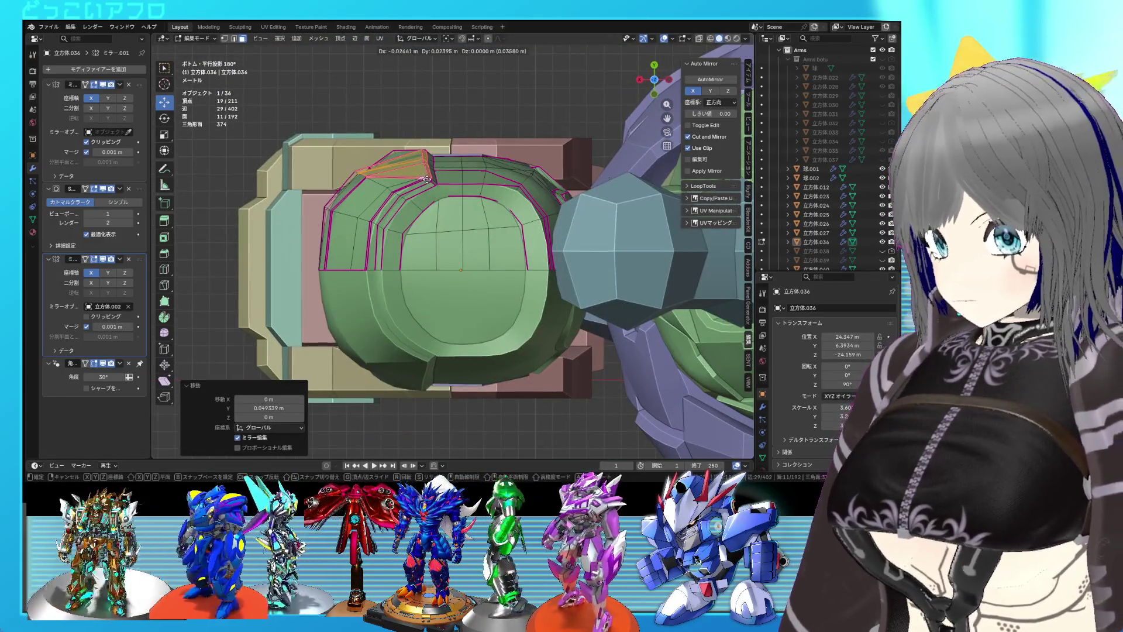
click(427, 179)
key(Tab)
drag(427, 179, 440, 299)
key(Tab)
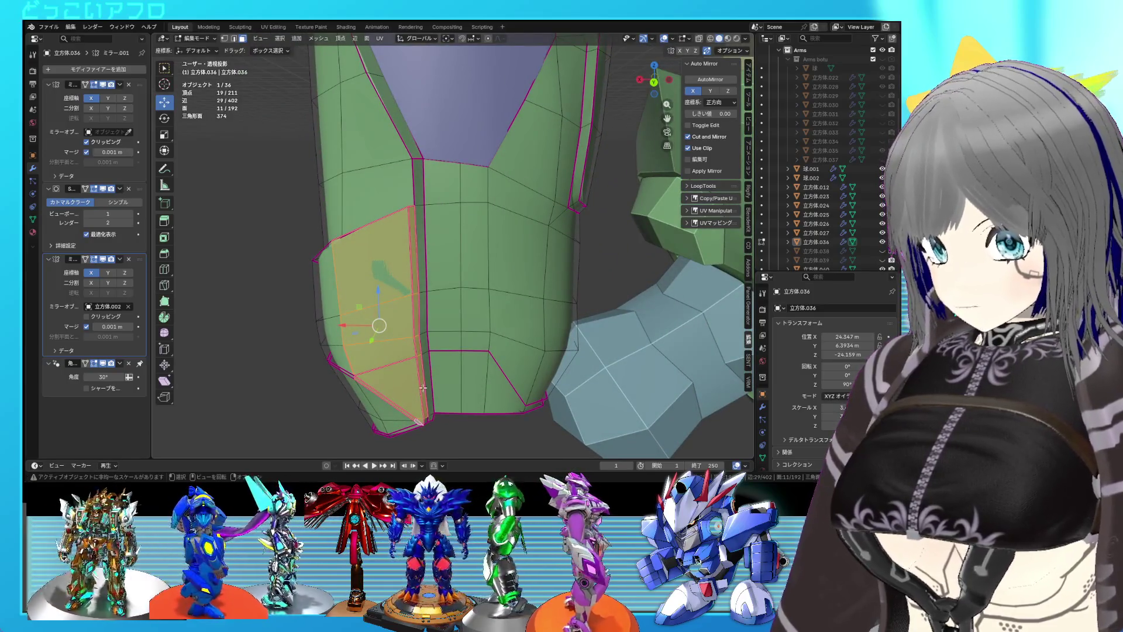
- Select an inset panel face column, move it outward, and save
click(377, 272)
click(395, 395)
drag(395, 396, 553, 293)
key(g)
click(457, 316)
key(Tab)
key(ctrl+s)
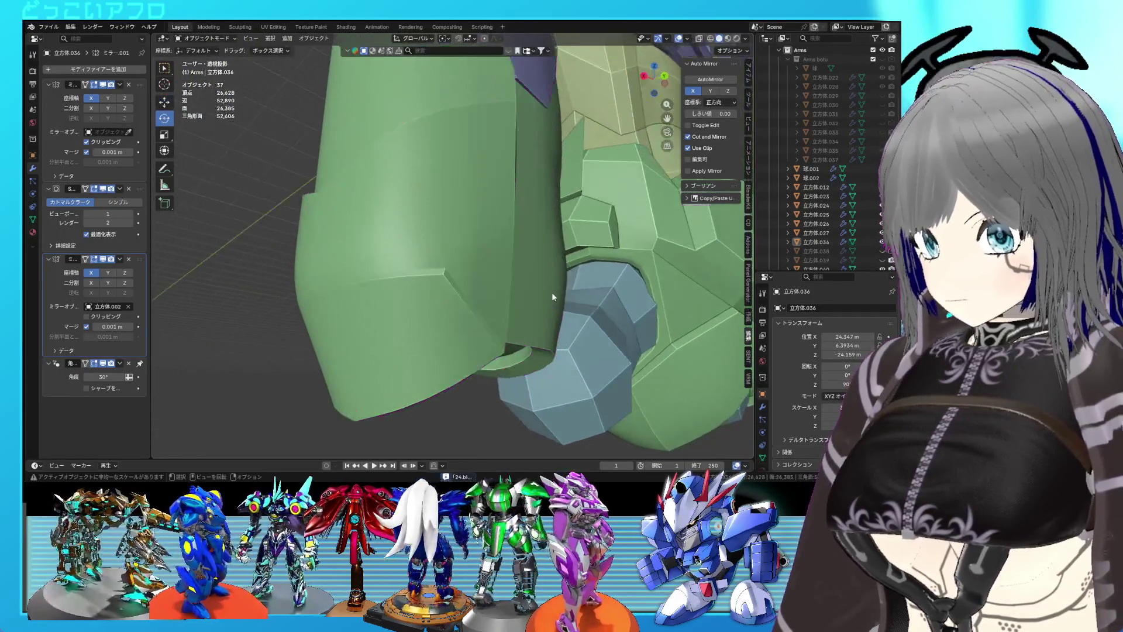
- Select the forearm armor piece and pick a face on it in Edit Mode
scroll(up, 3)
scroll(down, 3)
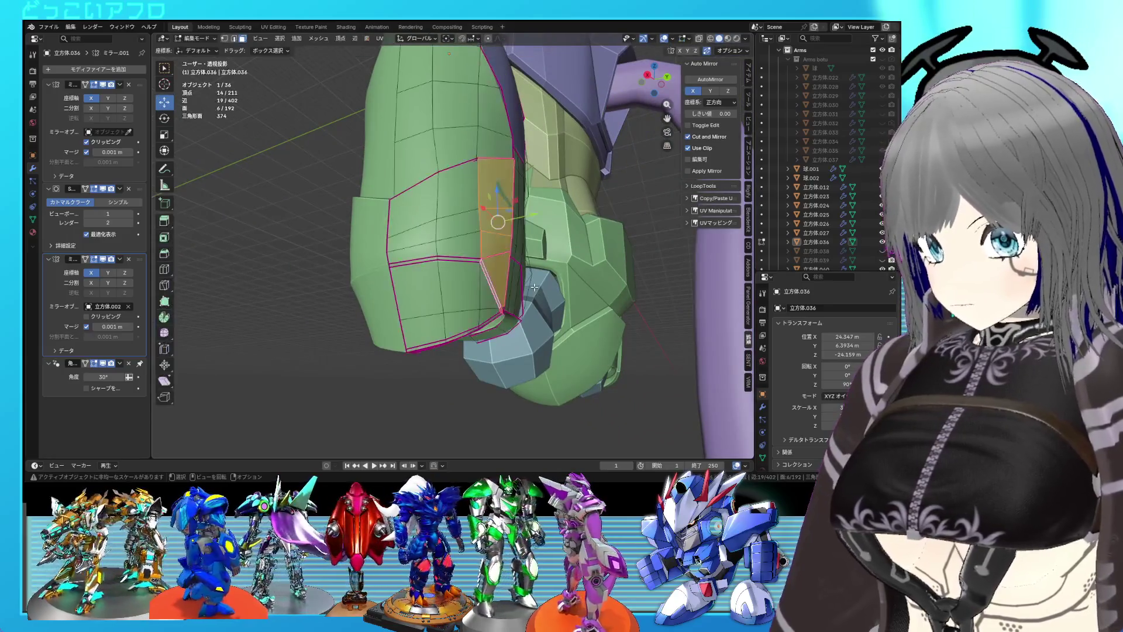
click(533, 294)
scroll(up, 3)
click(470, 241)
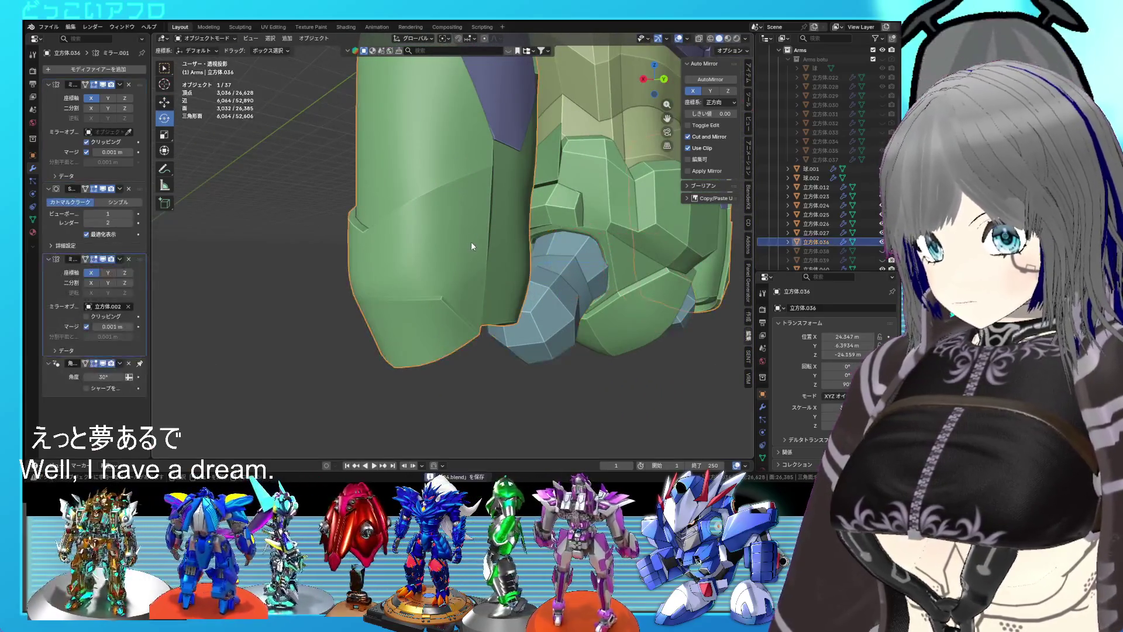
key(Tab)
click(474, 275)
drag(476, 278, 402, 284)
scroll(down, 3)
- View the whole robot from the front, then return to editing the armor mesh
key(Tab)
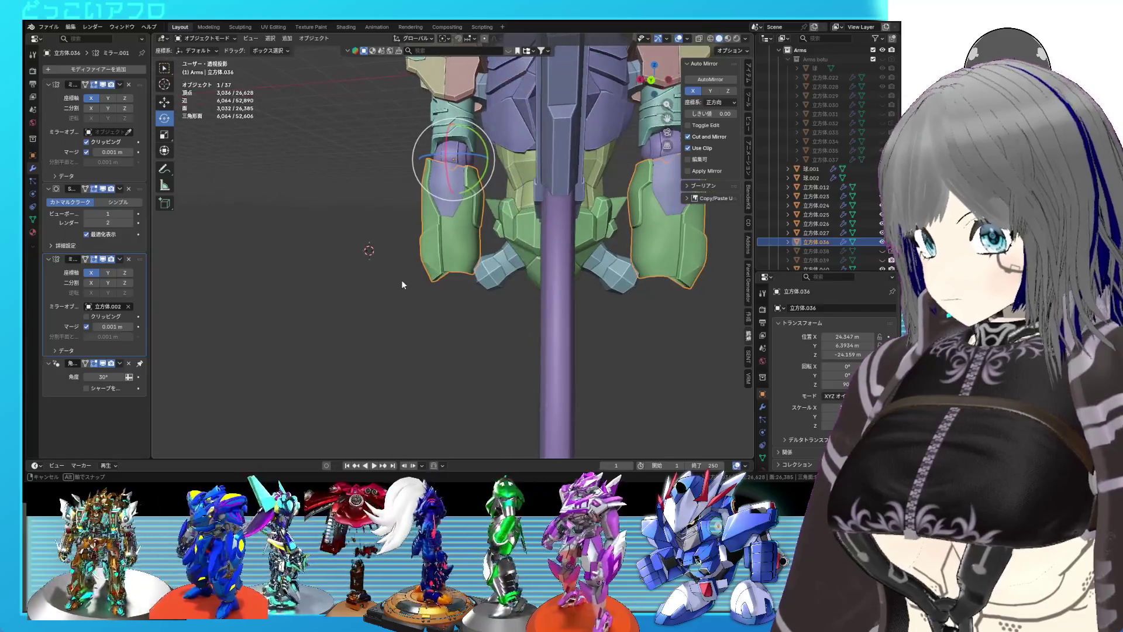
drag(433, 255, 482, 257)
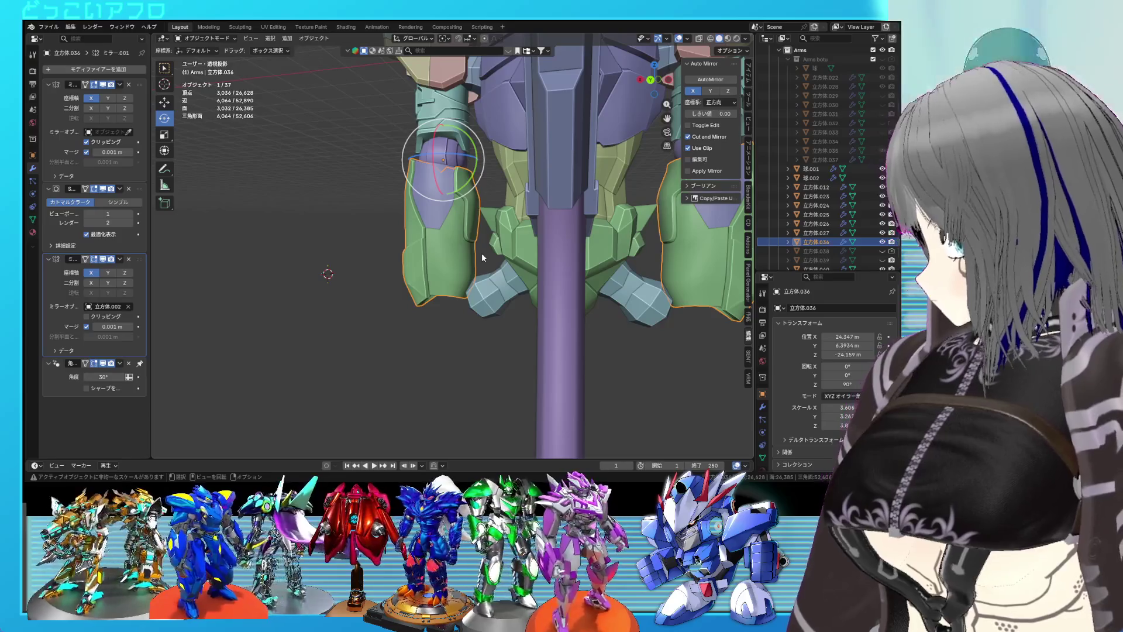
scroll(up, 3)
key(Tab)
drag(498, 254, 491, 258)
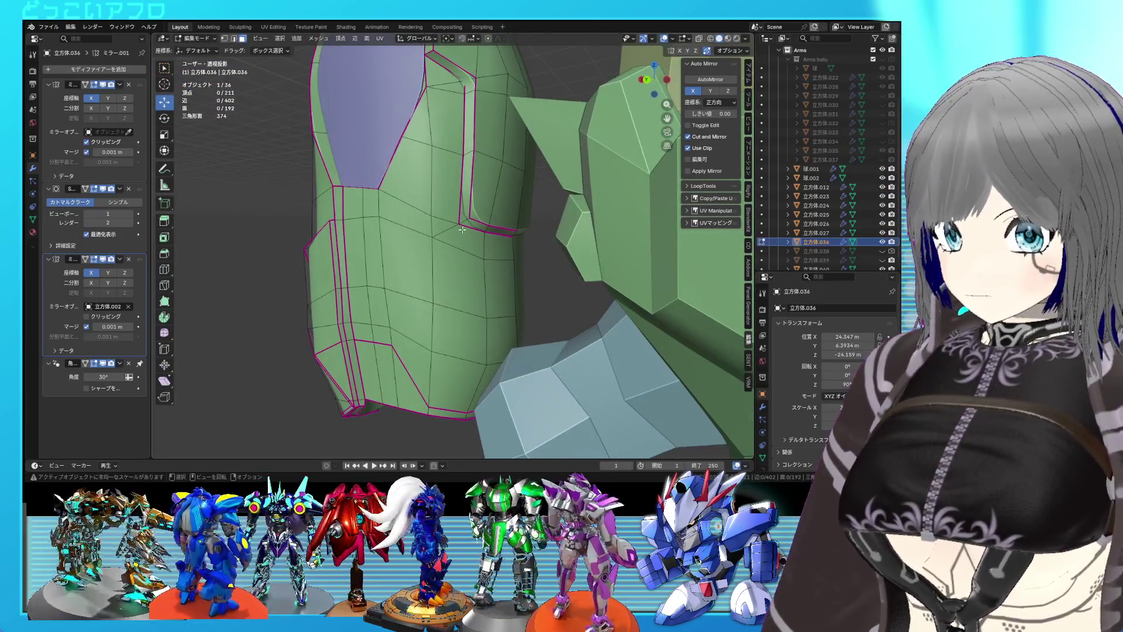
- Edge-slide an inset panel outline edge to -0.691 and move another groove edge upward
key(2)
click(462, 217)
key(g)
key(g)
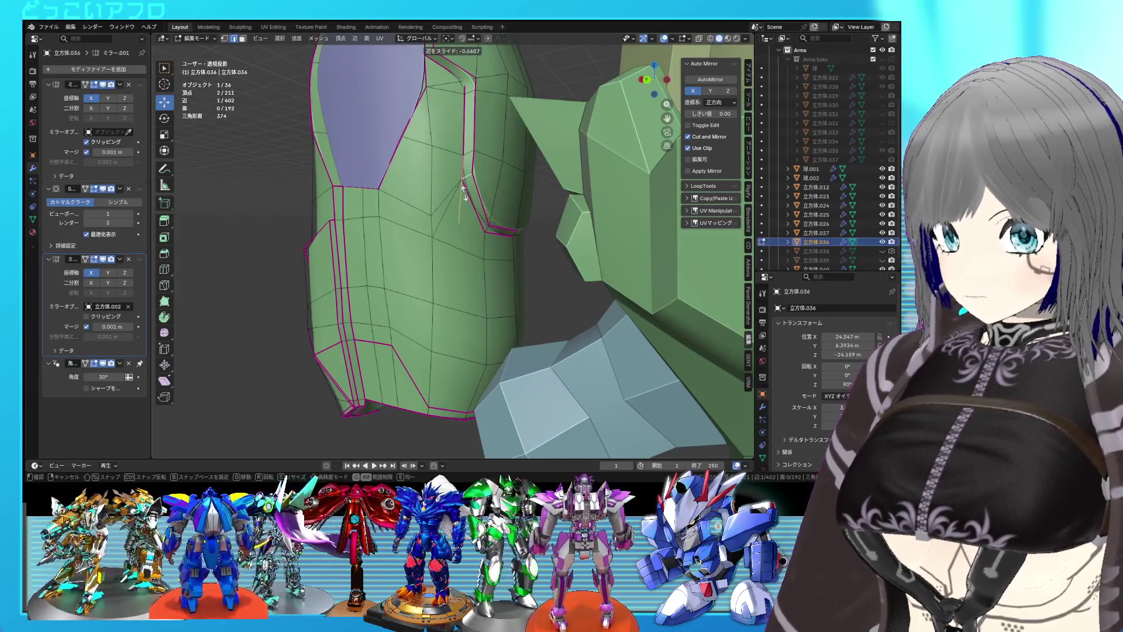
click(465, 192)
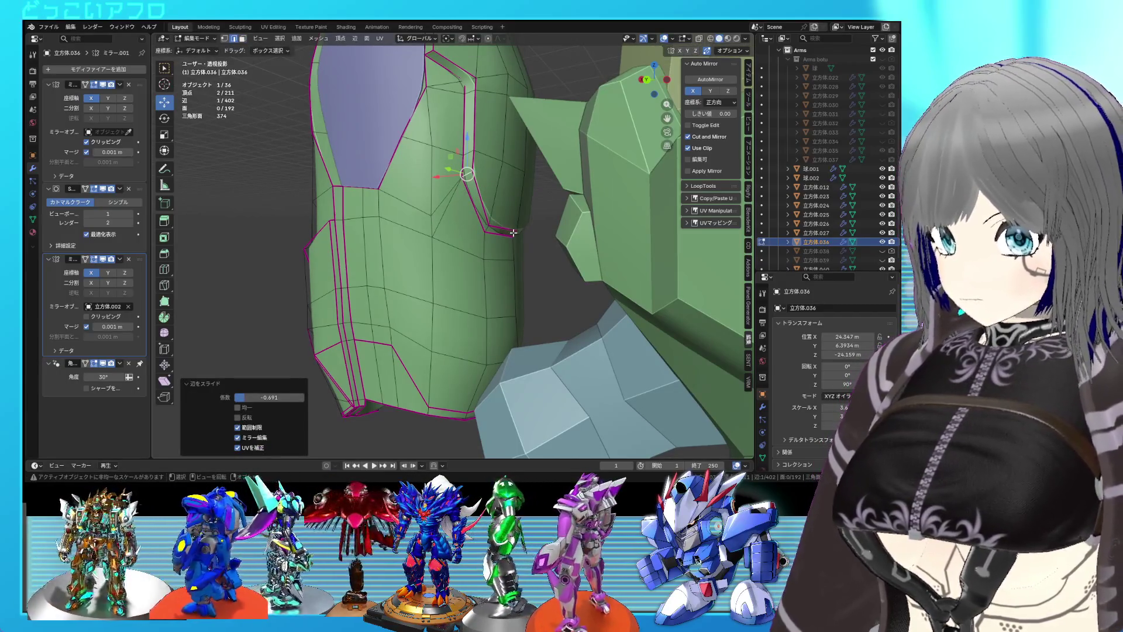
click(513, 233)
drag(486, 204, 487, 176)
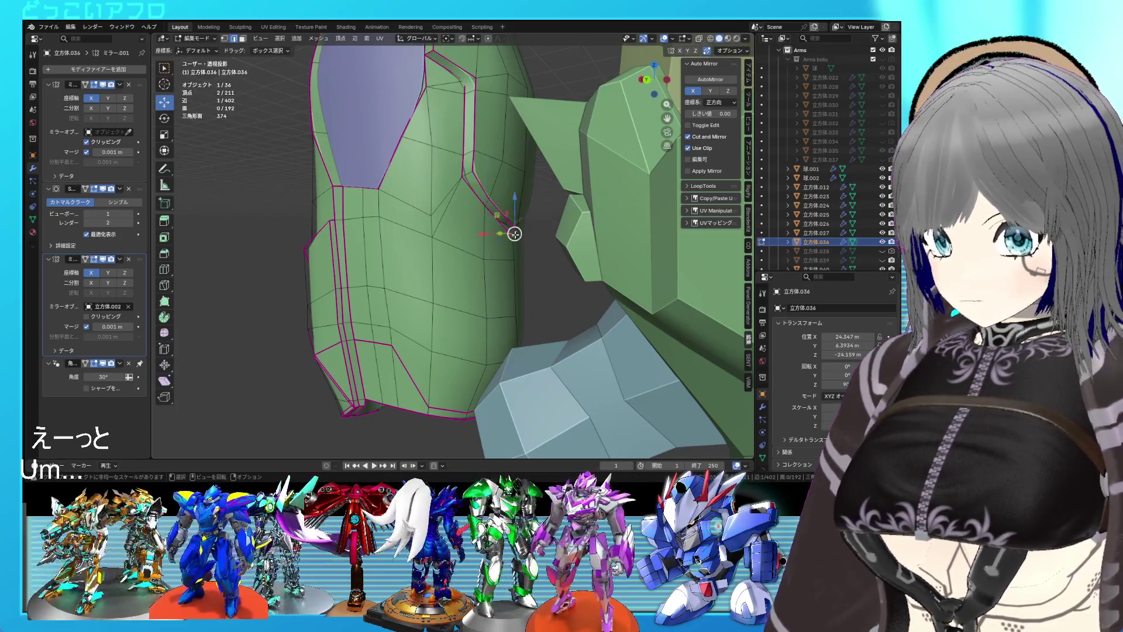
- Check the result in object mode, then move the selected groove edge again from the back view
key(Tab)
drag(533, 280, 483, 275)
key(Tab)
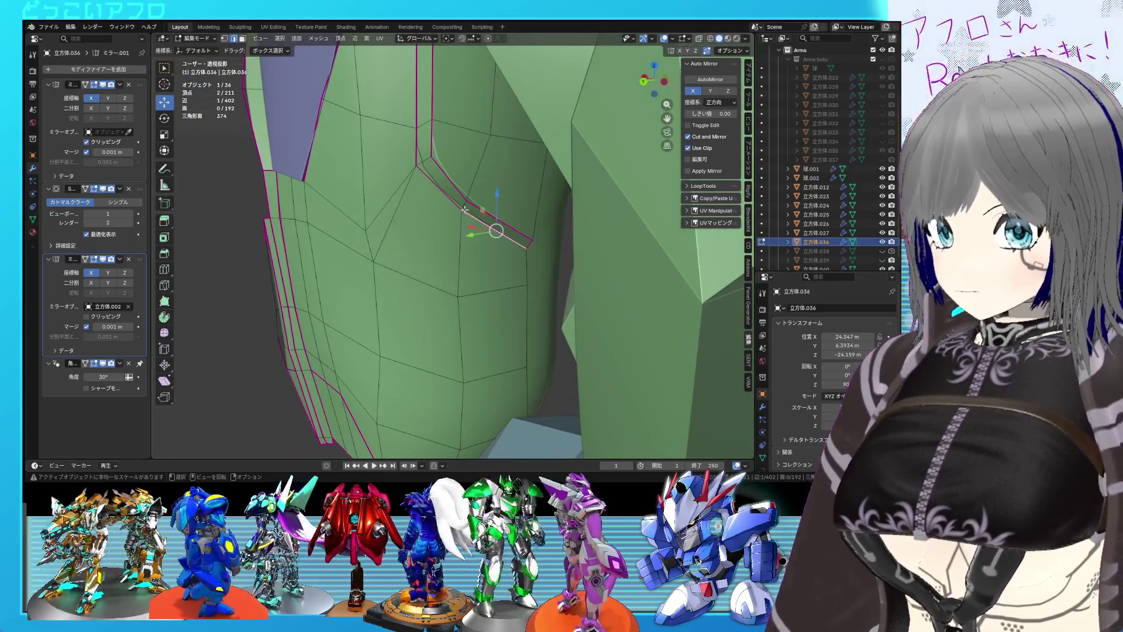
drag(463, 206, 527, 209)
key(g)
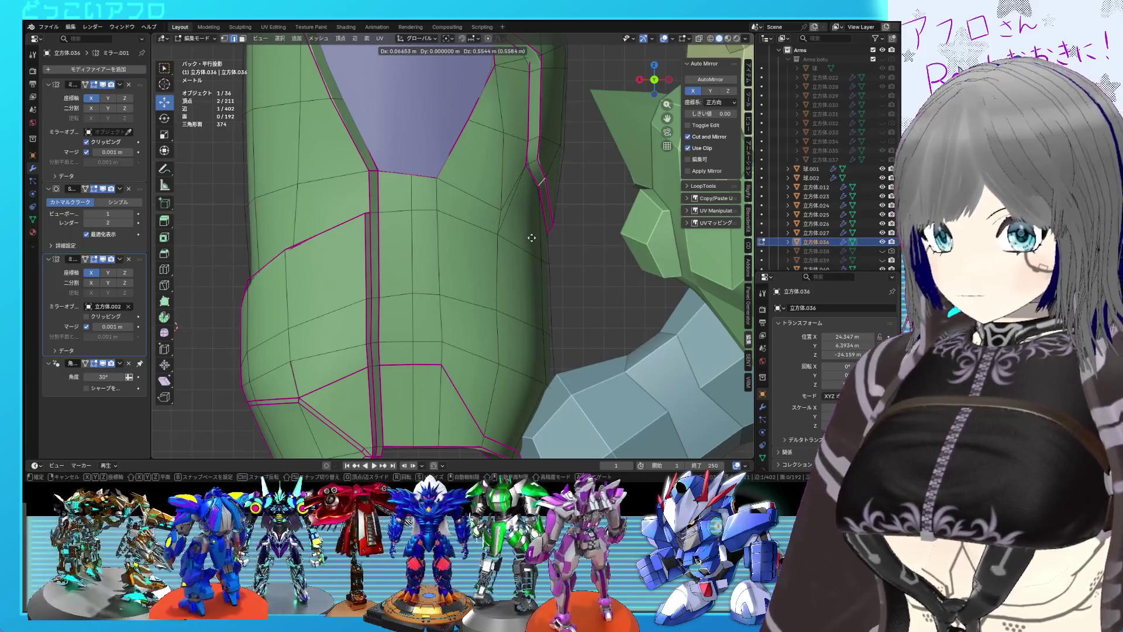
click(534, 235)
drag(534, 236, 537, 240)
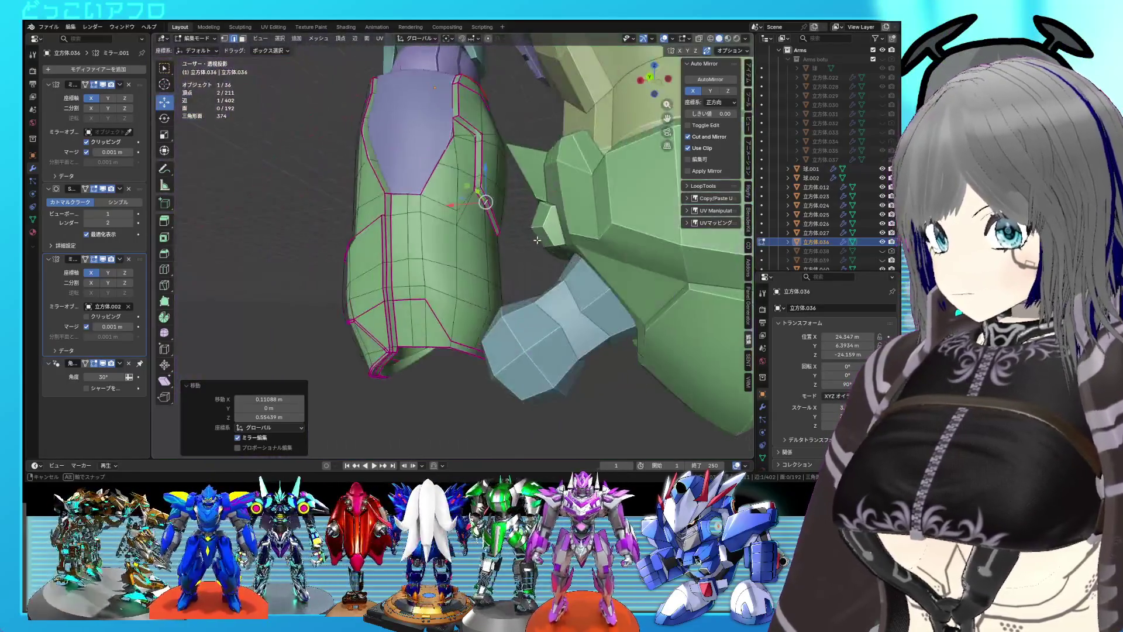
scroll(up, 3)
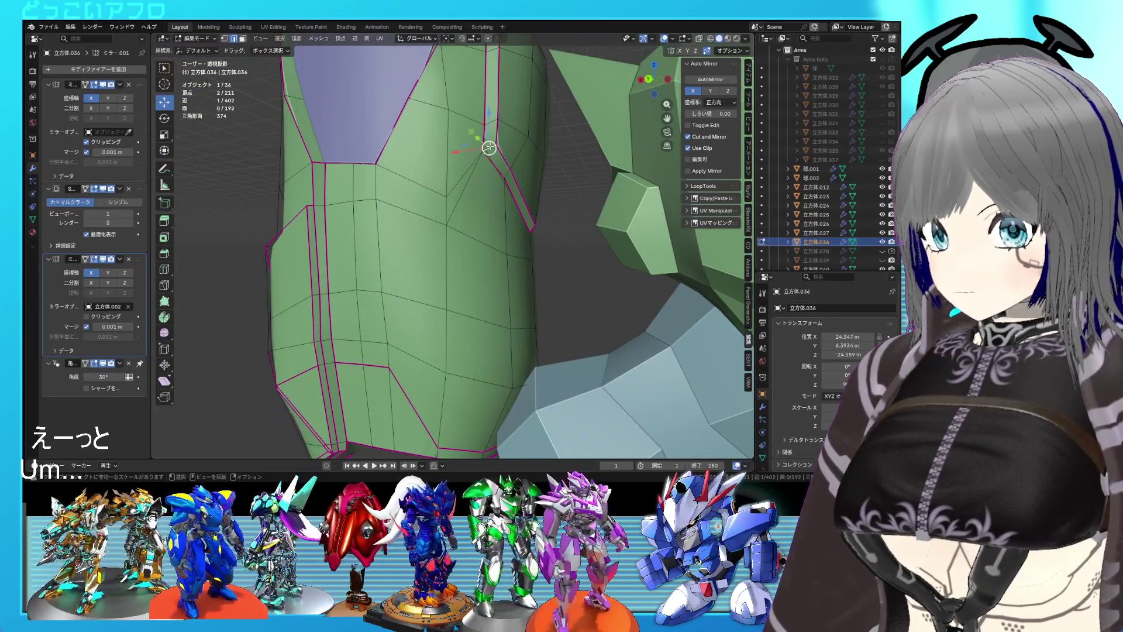
- From the back view, move the selected groove edge up and left along the arm, previewing in object mode
key(Tab)
drag(518, 193, 509, 188)
key(Tab)
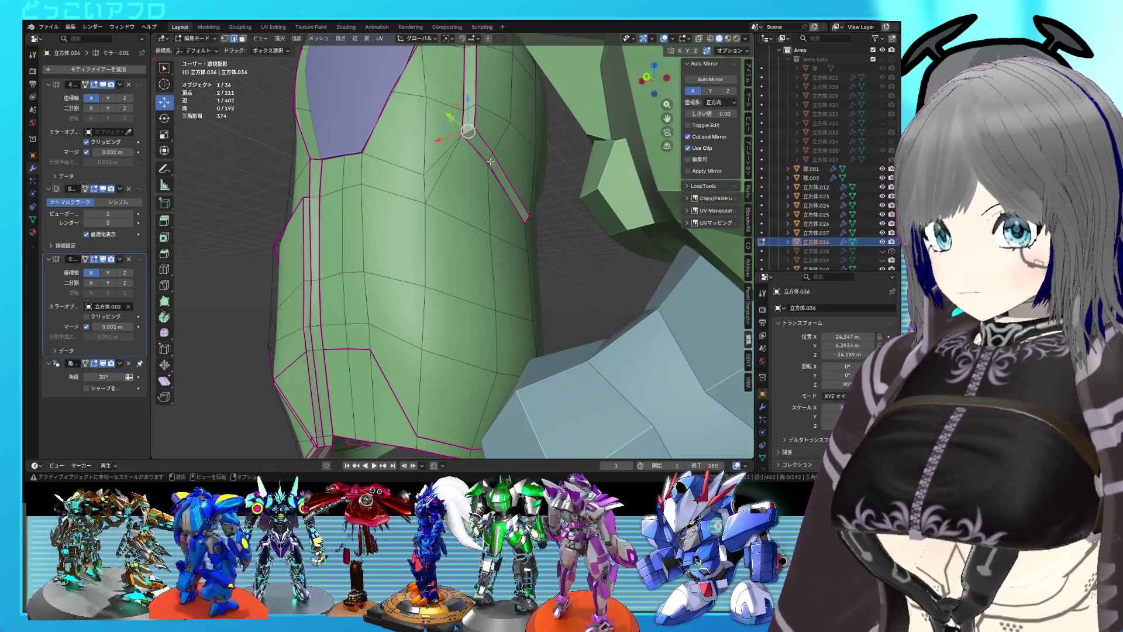
key(ctrl+KP_1)
key(Tab)
key(Tab)
drag(533, 232, 518, 176)
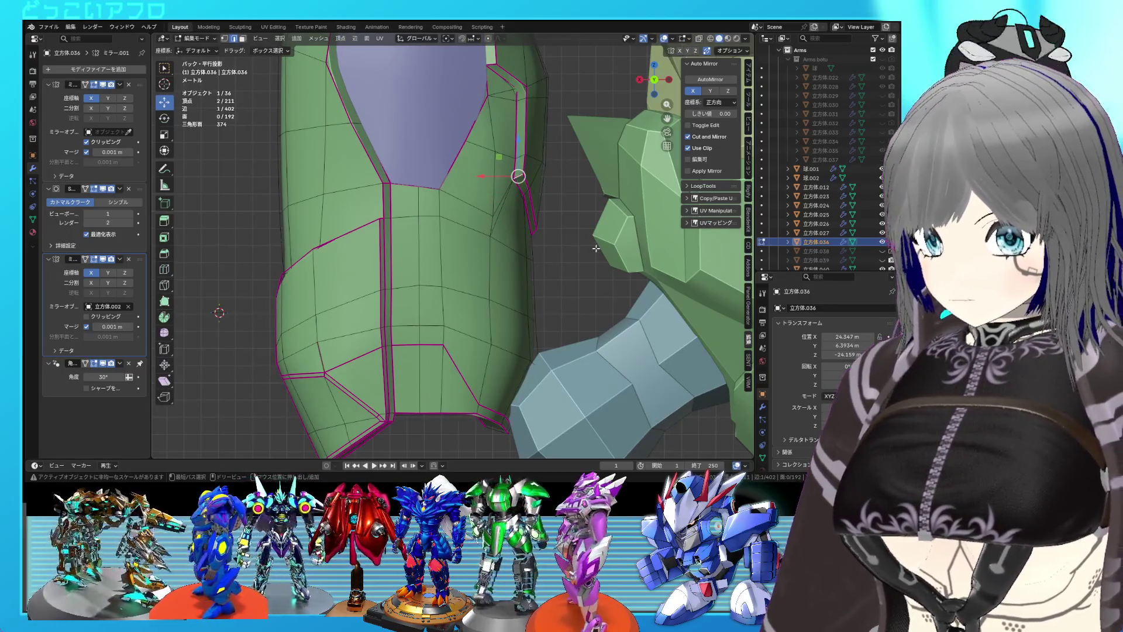
key(Tab)
drag(562, 246, 536, 280)
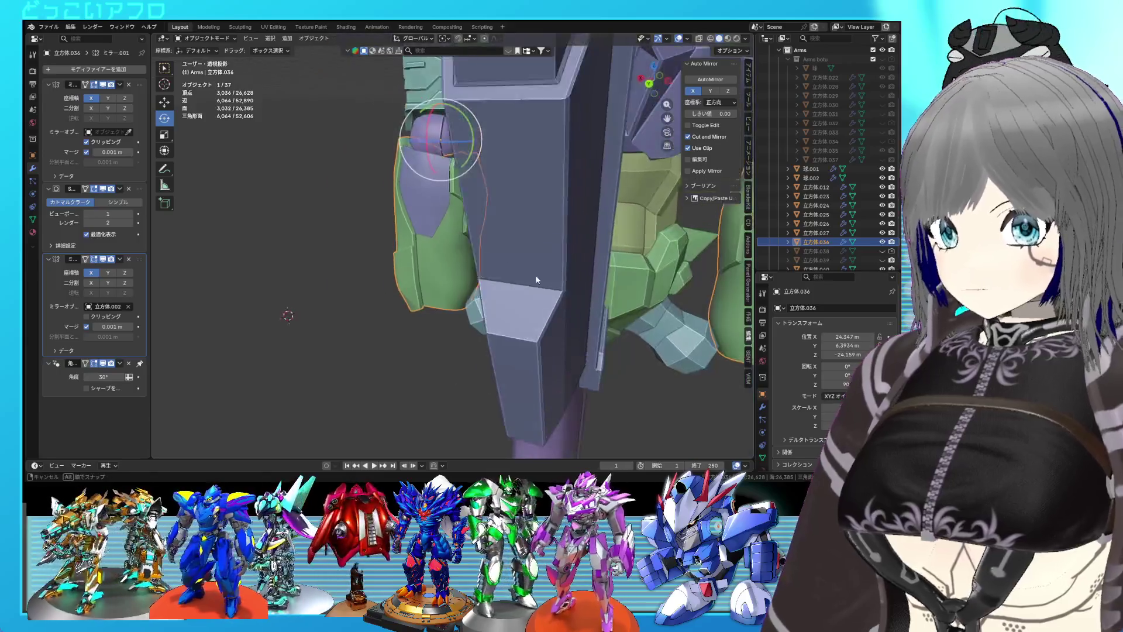
- Frame the arm, slide the groove edges along the armor, and save the file
key(Tab)
key(KP_Decimal)
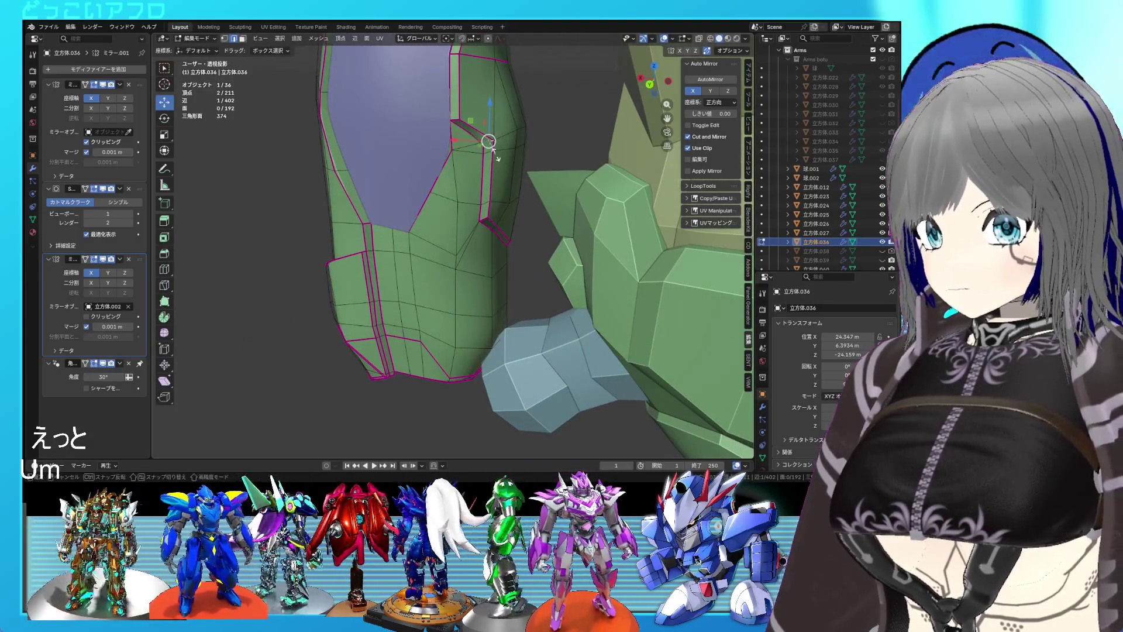
drag(487, 150, 509, 172)
key(g)
key(g)
click(519, 151)
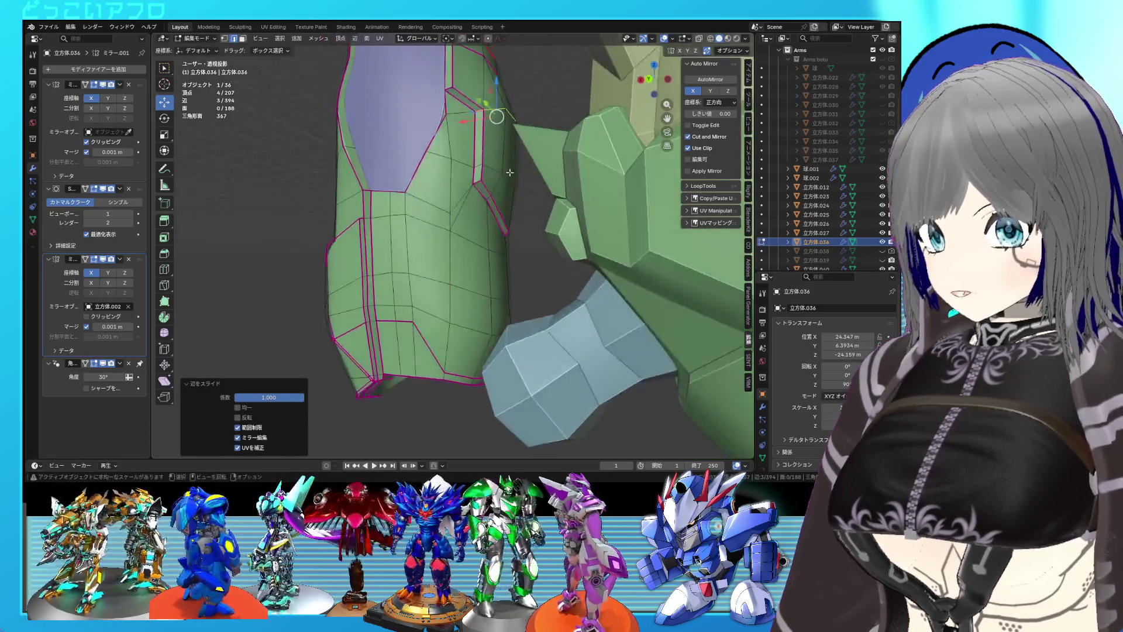
key(ctrl+s)
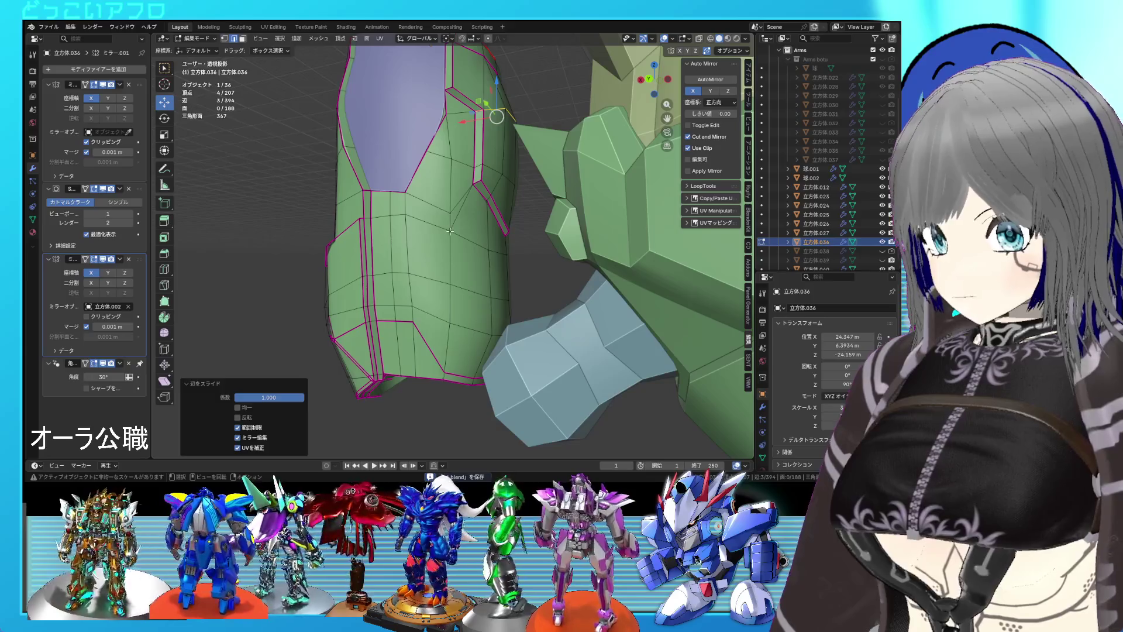
- Vertex-slide a single groove vertex along its edge and return to object mode
key(1)
click(450, 231)
key(shift+v)
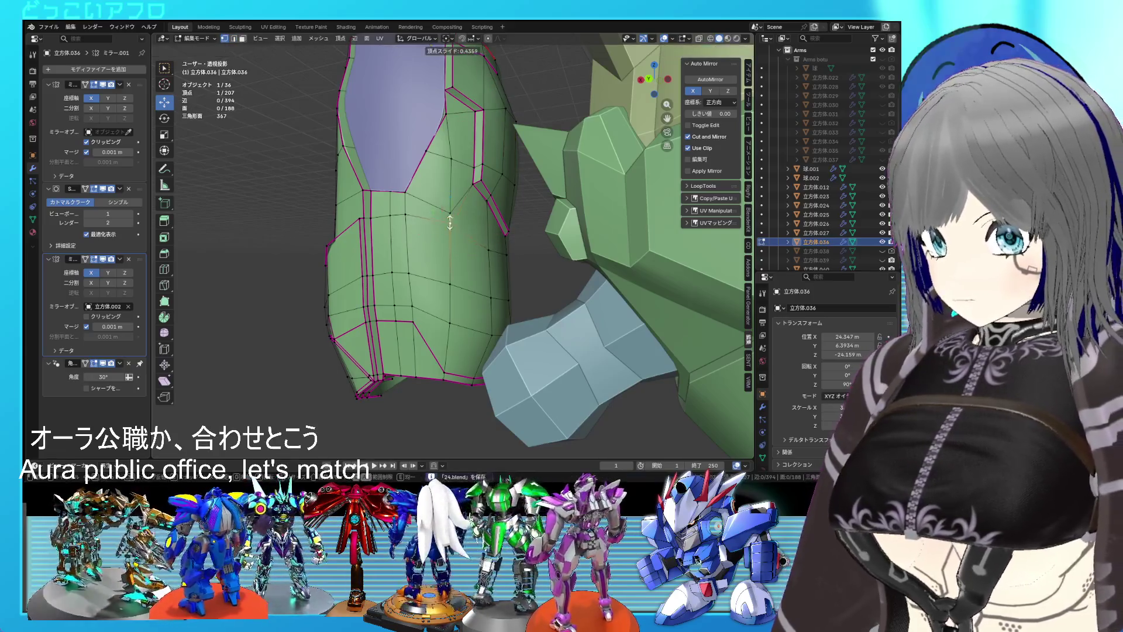
click(450, 222)
key(Tab)
scroll(down, 3)
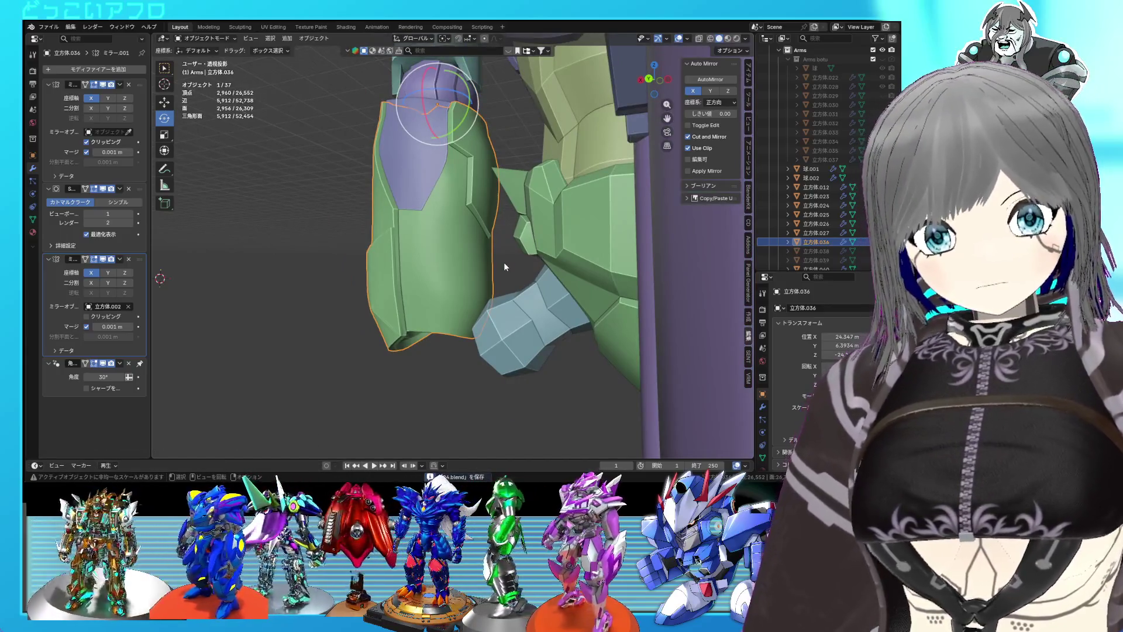
- Enter edit mode on the forearm armor and pick vertices along the edge loop, then clear them
scroll(up, 3)
drag(505, 266, 476, 273)
key(Tab)
click(403, 257)
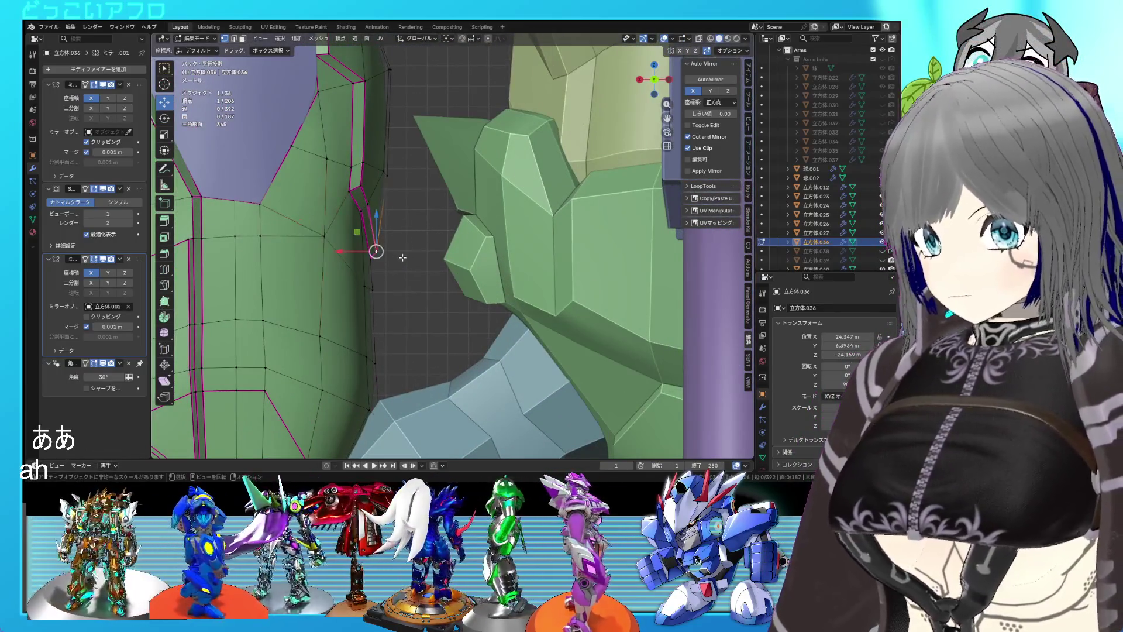
click(362, 213)
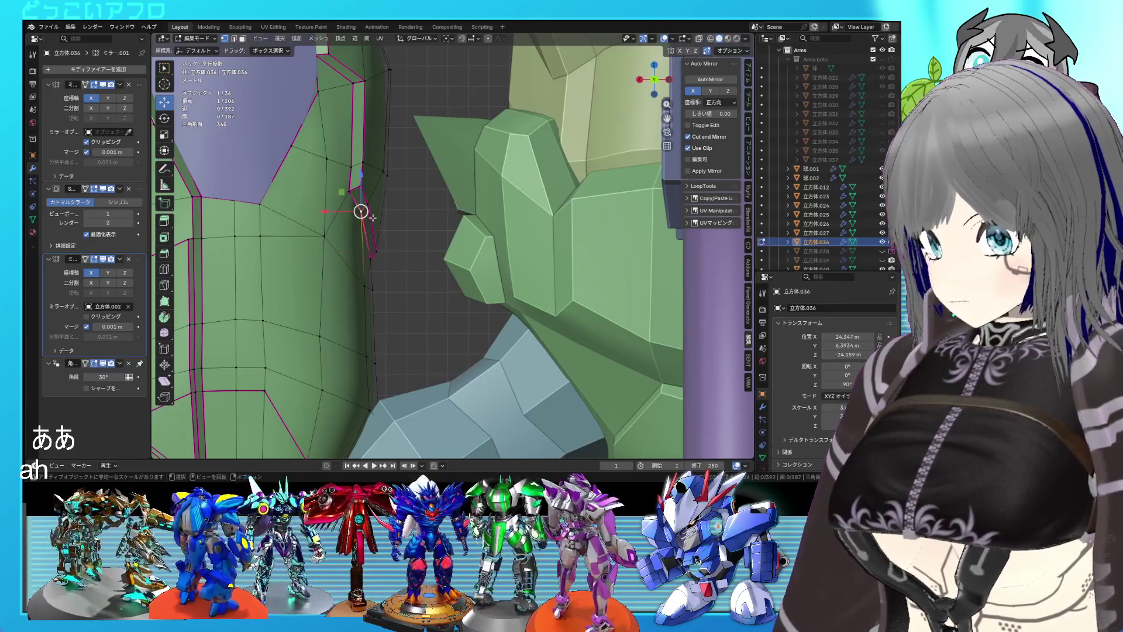
click(375, 216)
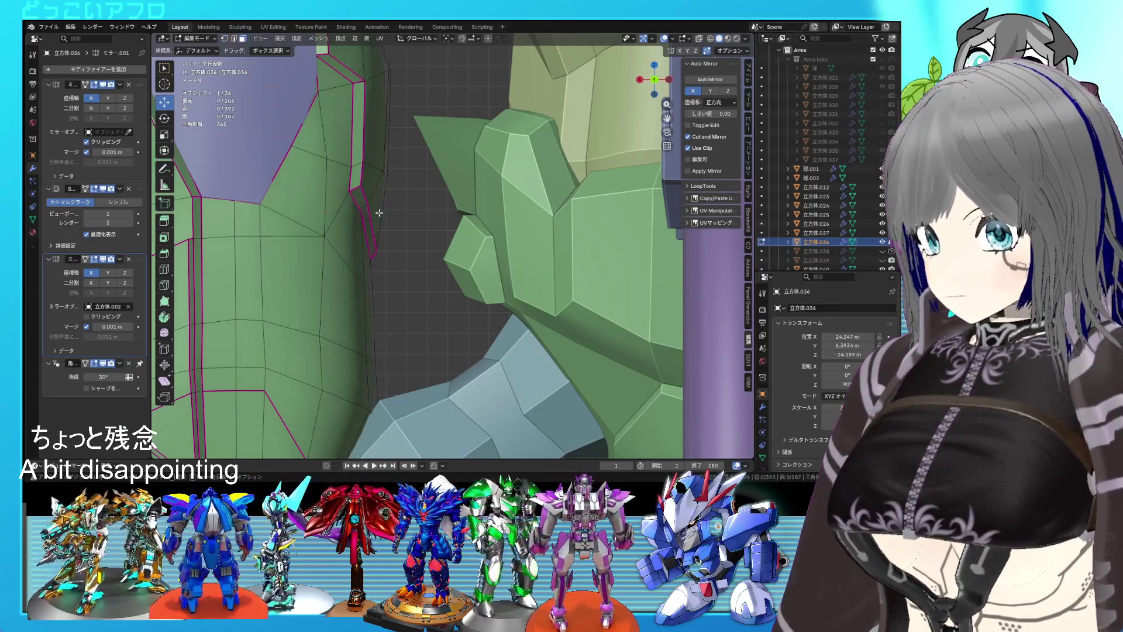
drag(375, 216, 397, 202)
- Select two faces along the armor edge, then return to object mode
click(390, 177)
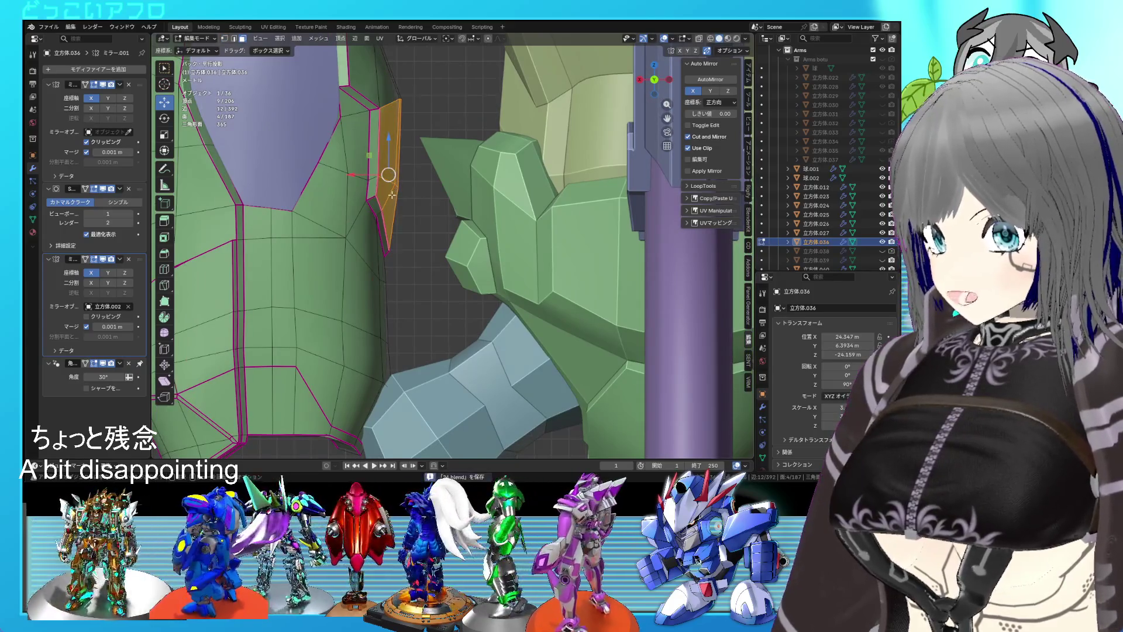
click(390, 196)
click(383, 207)
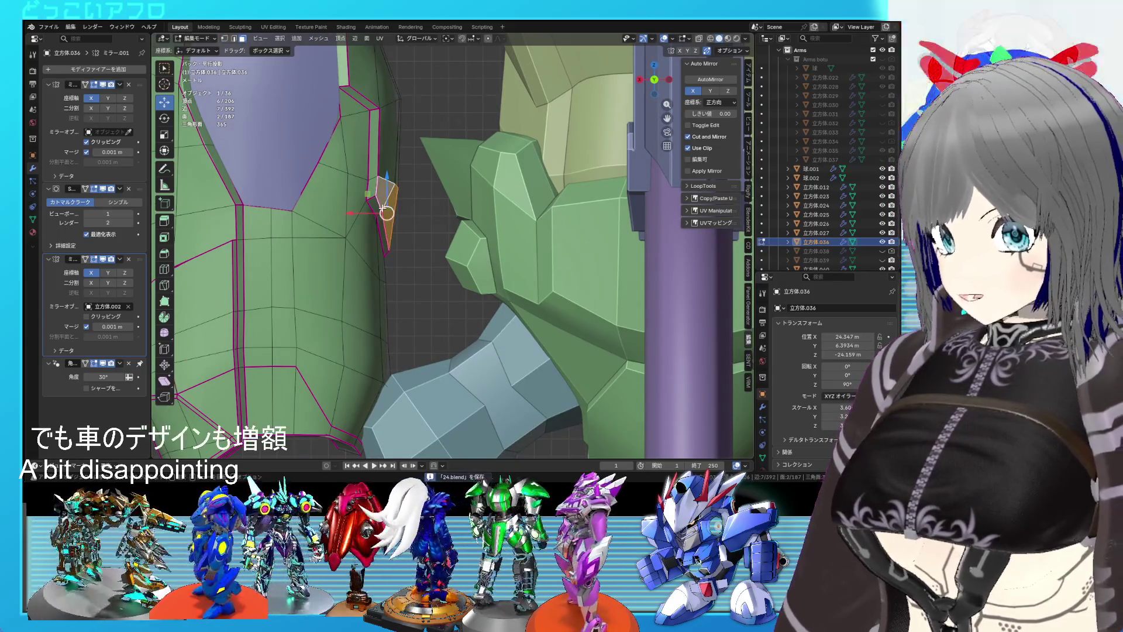
key(Tab)
scroll(down, 3)
- From the back view, re-enter edit mode in see-through wireframe and box-select the arm's lower faces
drag(390, 208, 581, 251)
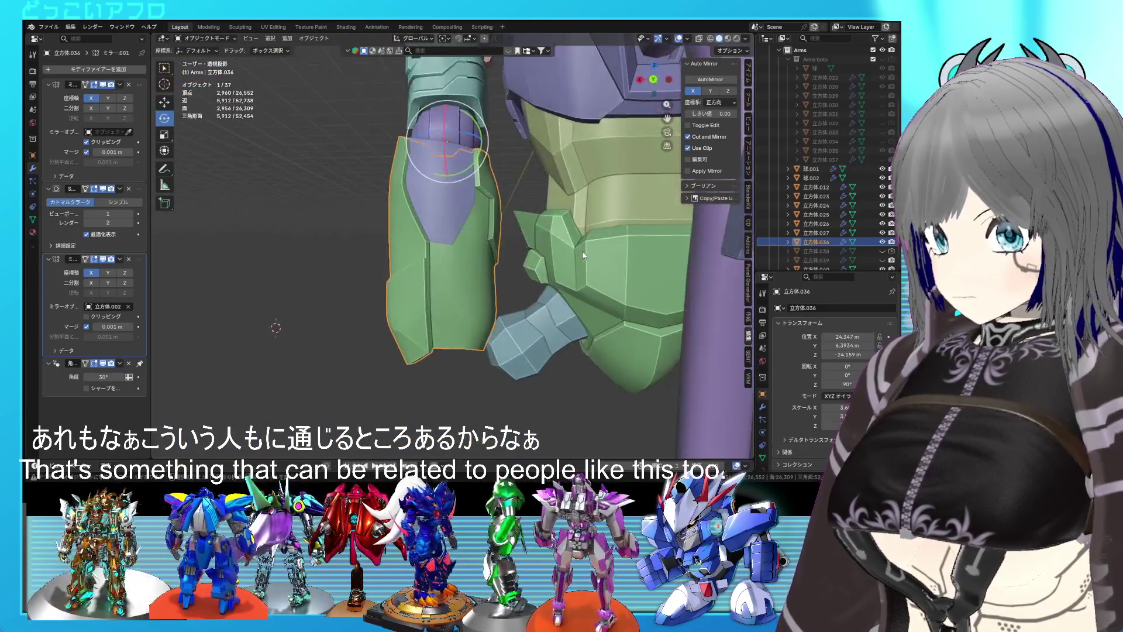
key(ctrl+KP_1)
key(Tab)
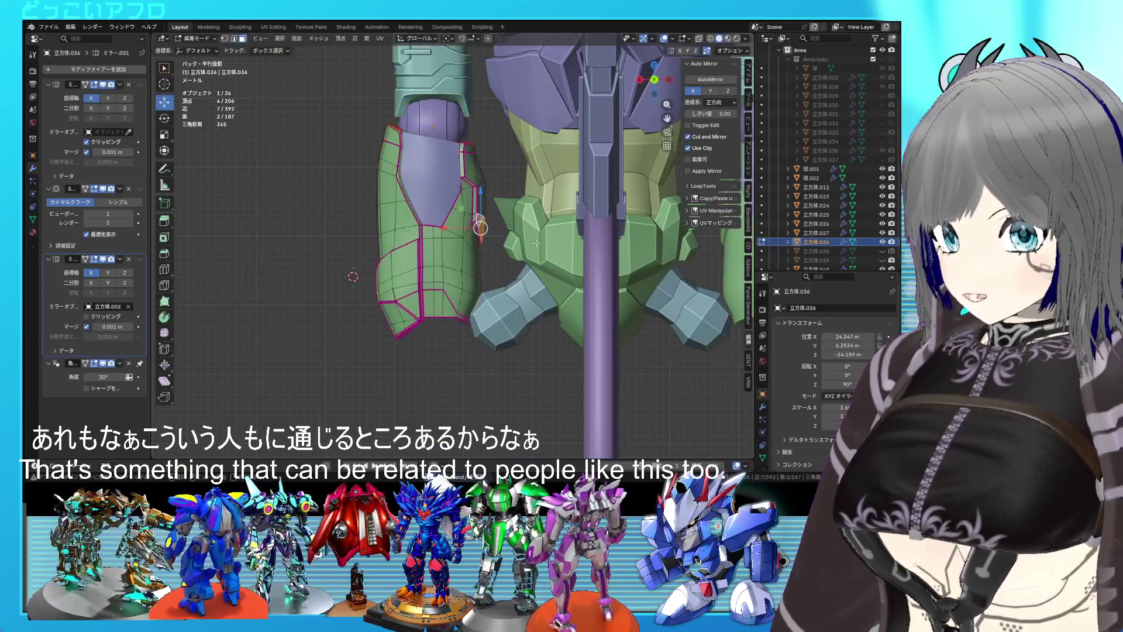
scroll(up, 3)
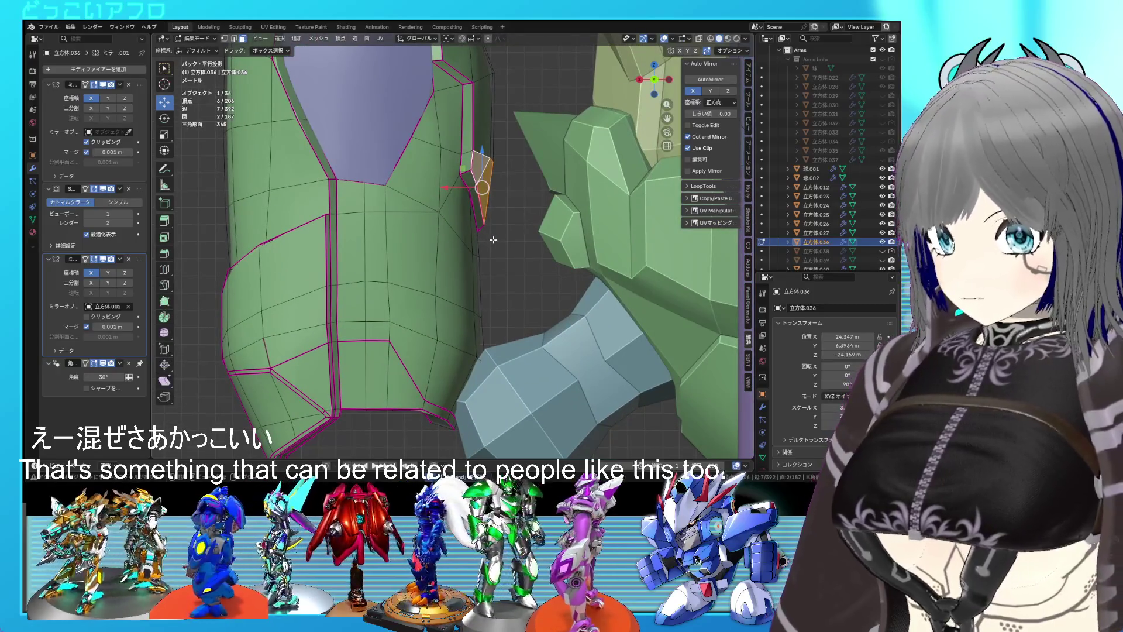
scroll(down, 3)
key(shift+z)
drag(491, 360, 441, 286)
- Add two more vertices to the lower-face selection, switch to the back view and save
drag(441, 286, 467, 327)
scroll(up, 3)
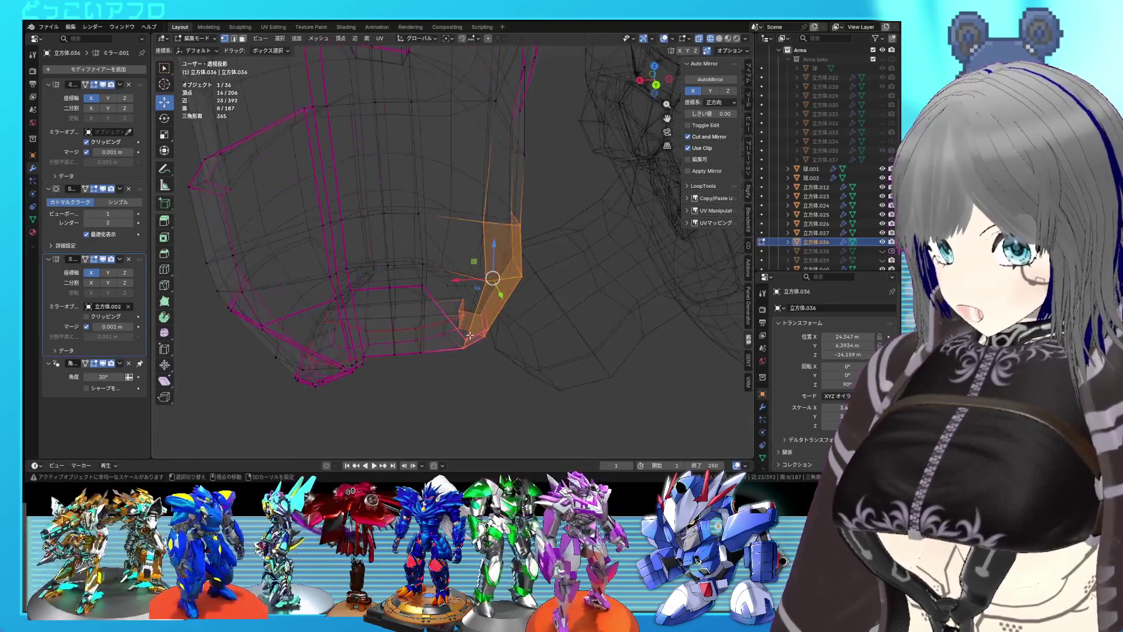
click(467, 357)
key(shift+z)
key(shift+z)
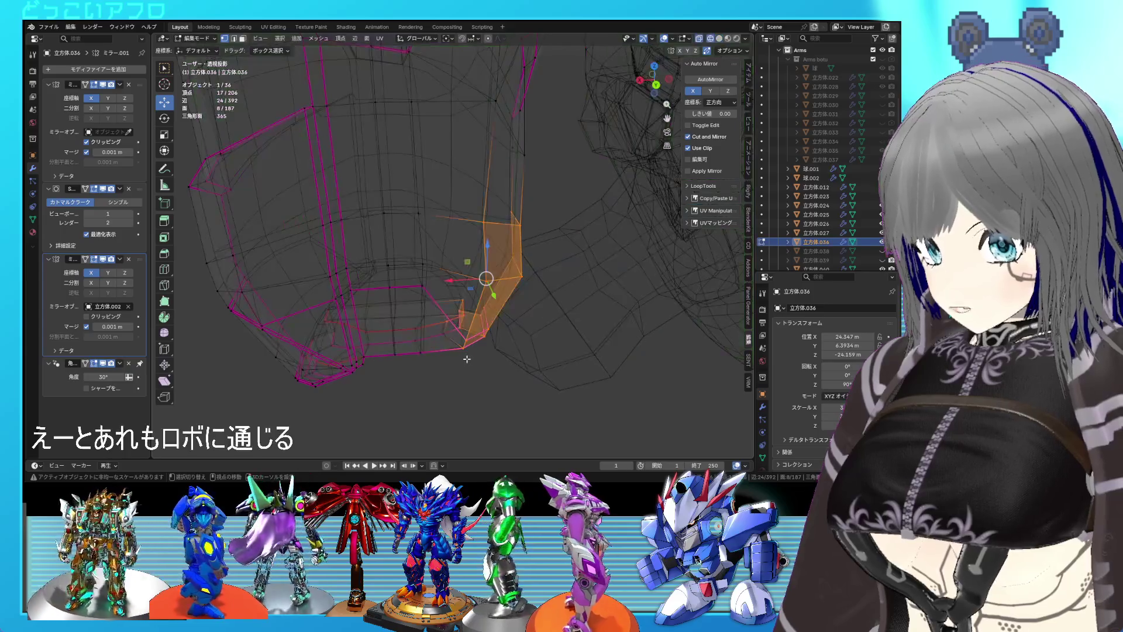
click(460, 306)
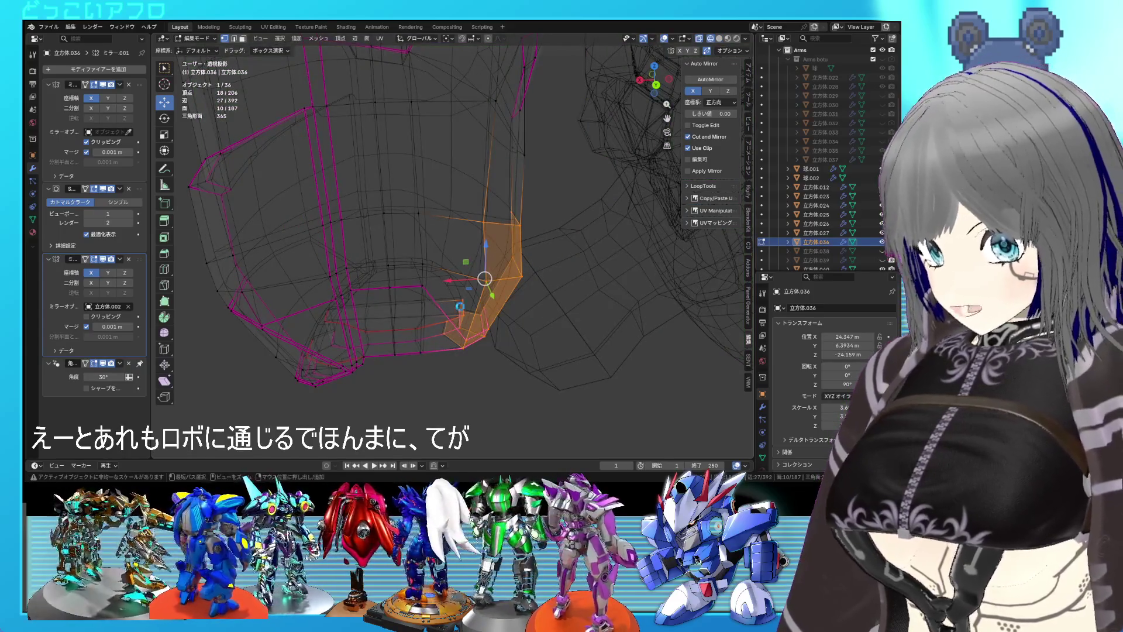
key(ctrl+KP_1)
key(ctrl+s)
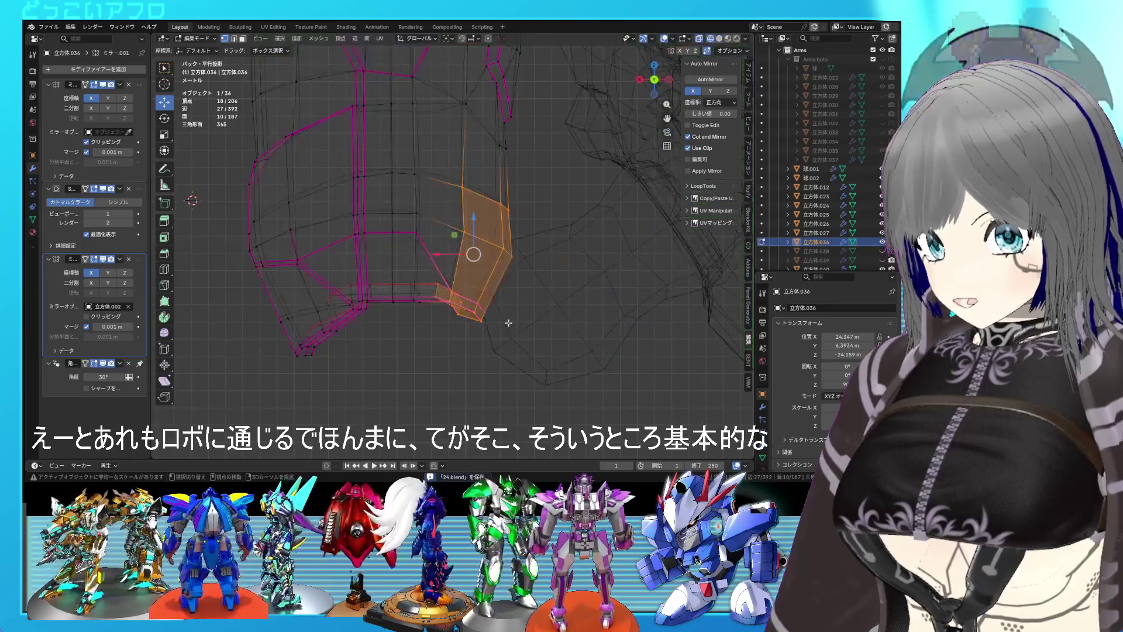
- Move the selected faces about 0.32 m along X and one edge about 0.16 m along X
drag(444, 258, 438, 260)
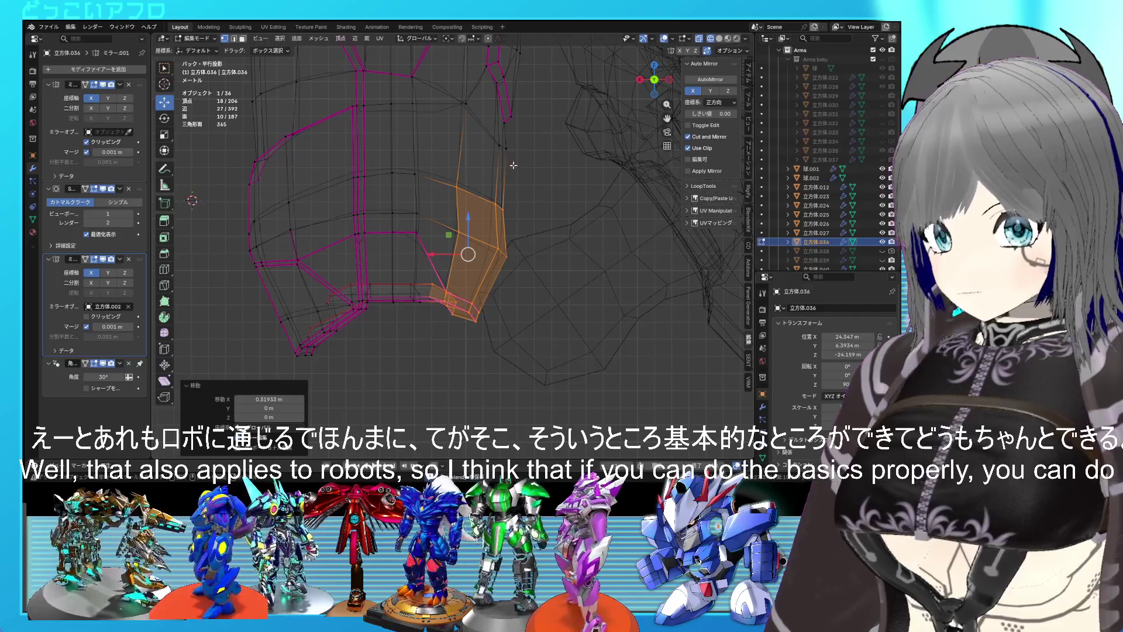
click(494, 144)
drag(469, 146, 474, 163)
key(alt+z)
key(Tab)
scroll(down, 3)
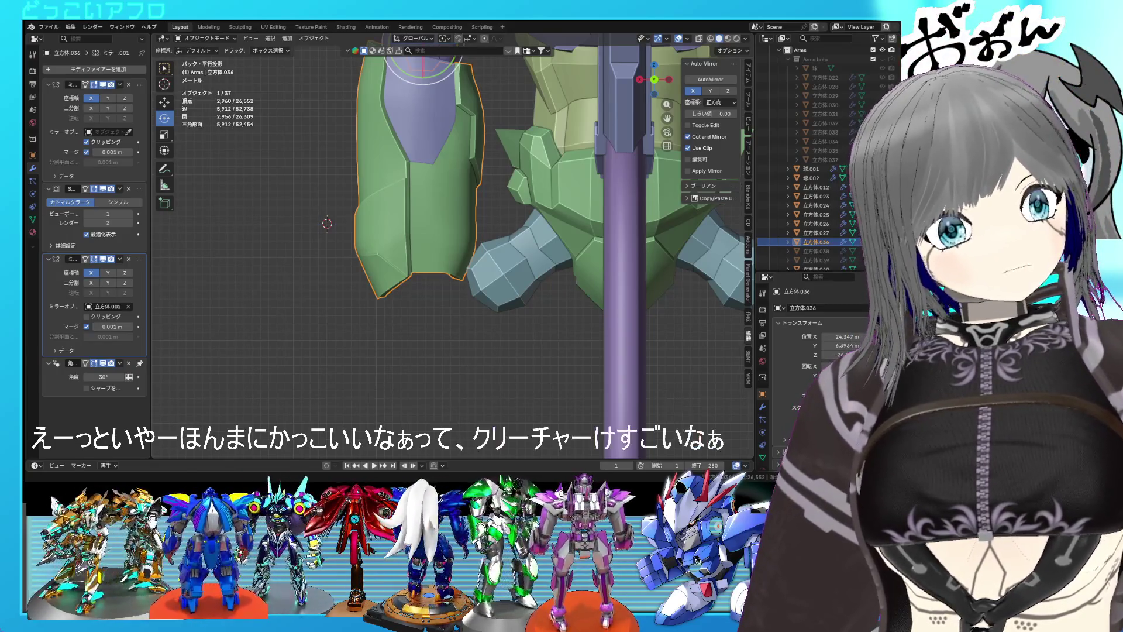
- Select the hexagonal joint piece inside the arm and scale it down to 0.951
drag(555, 293, 481, 219)
scroll(down, 3)
scroll(up, 3)
scroll(down, 3)
scroll(up, 3)
drag(480, 214, 574, 244)
click(614, 299)
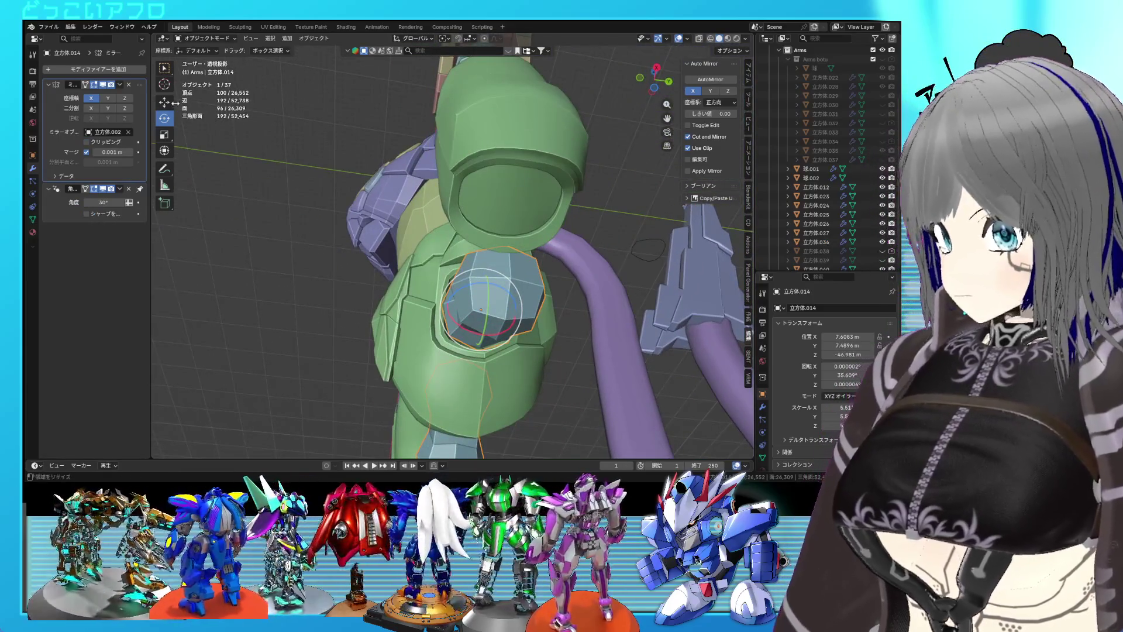
key(s)
click(491, 344)
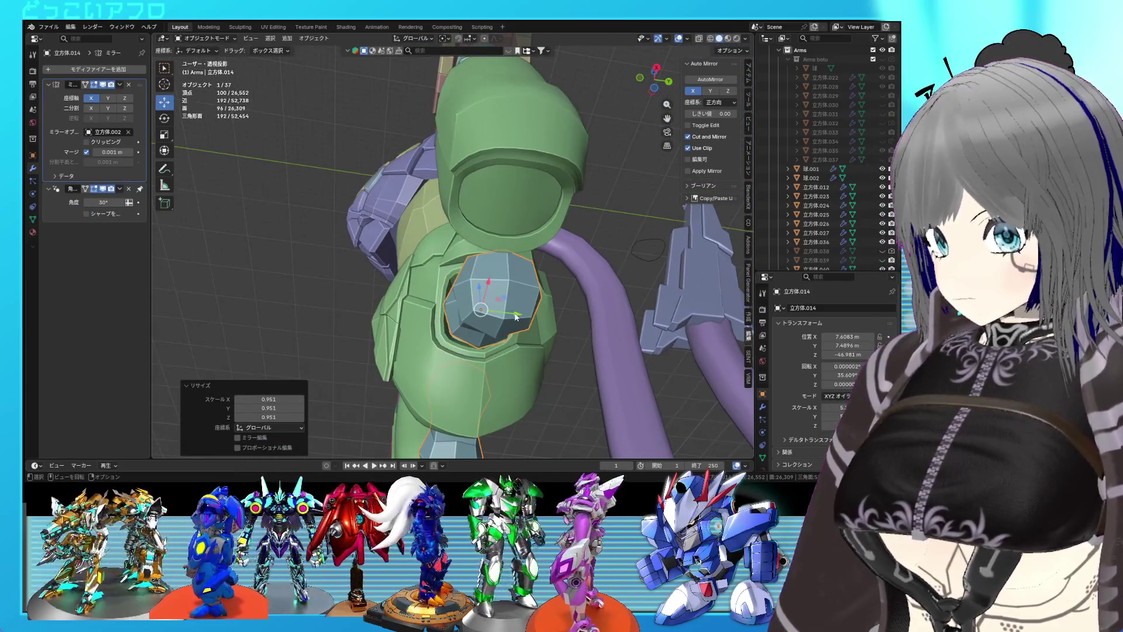
- Shift the hex piece -0.223 m along Y, then reopen the forearm armor in edit mode
click(510, 317)
drag(510, 317, 469, 305)
click(486, 319)
key(Tab)
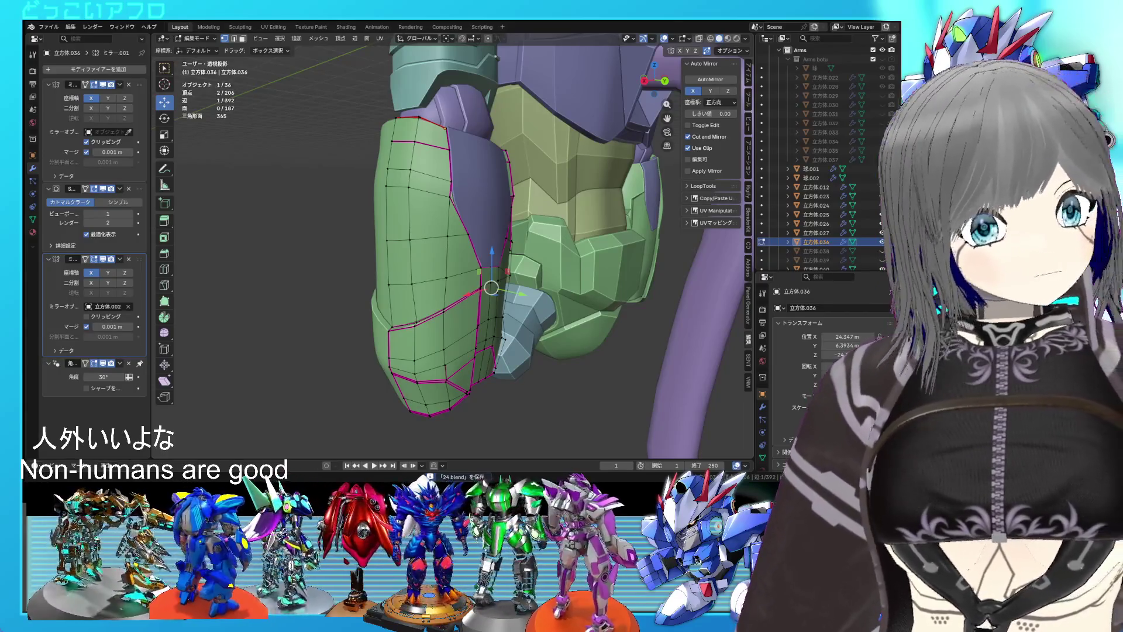
- Save, then in wireframe move the selected lower-groove vertices 0.15 m along X
drag(469, 305, 537, 188)
key(ctrl+s)
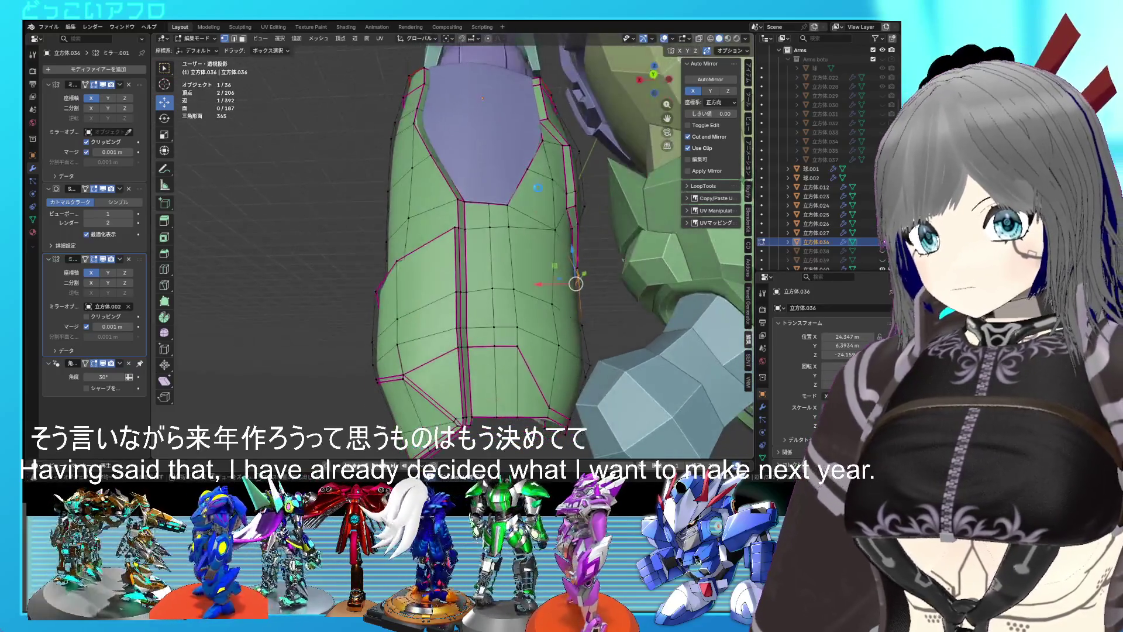
drag(576, 268, 524, 282)
key(shift+z)
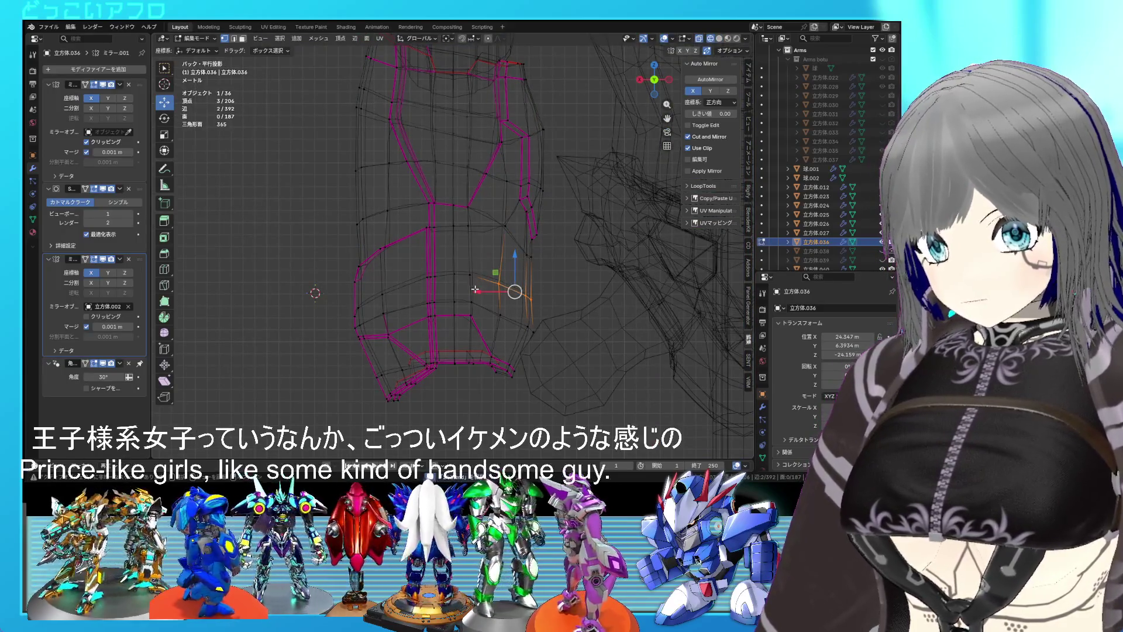
drag(475, 289, 480, 289)
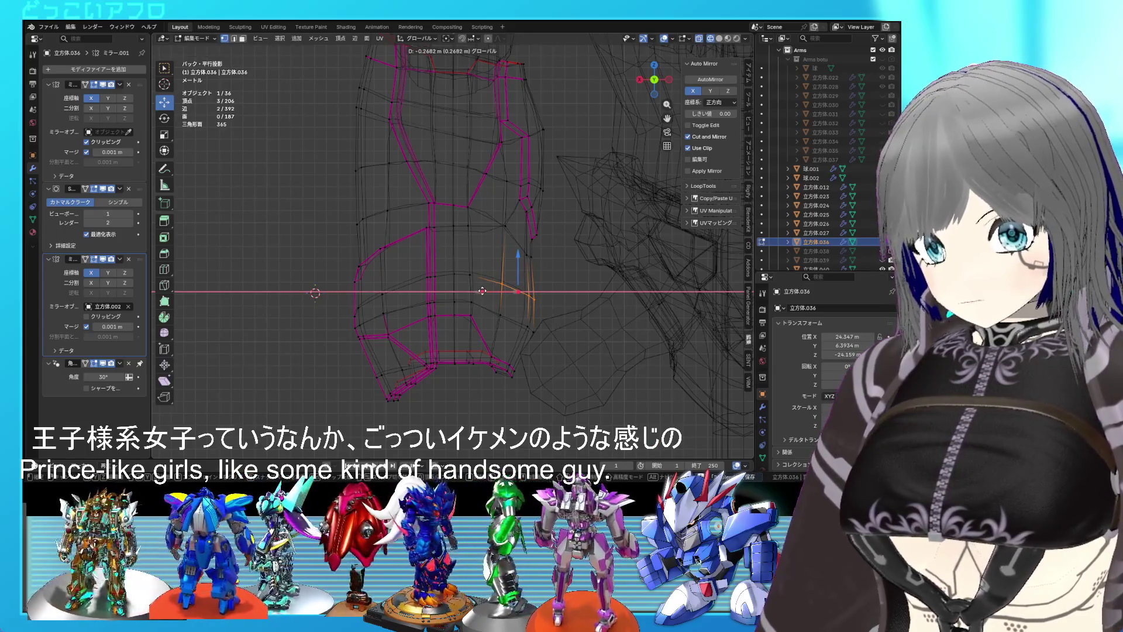
click(481, 291)
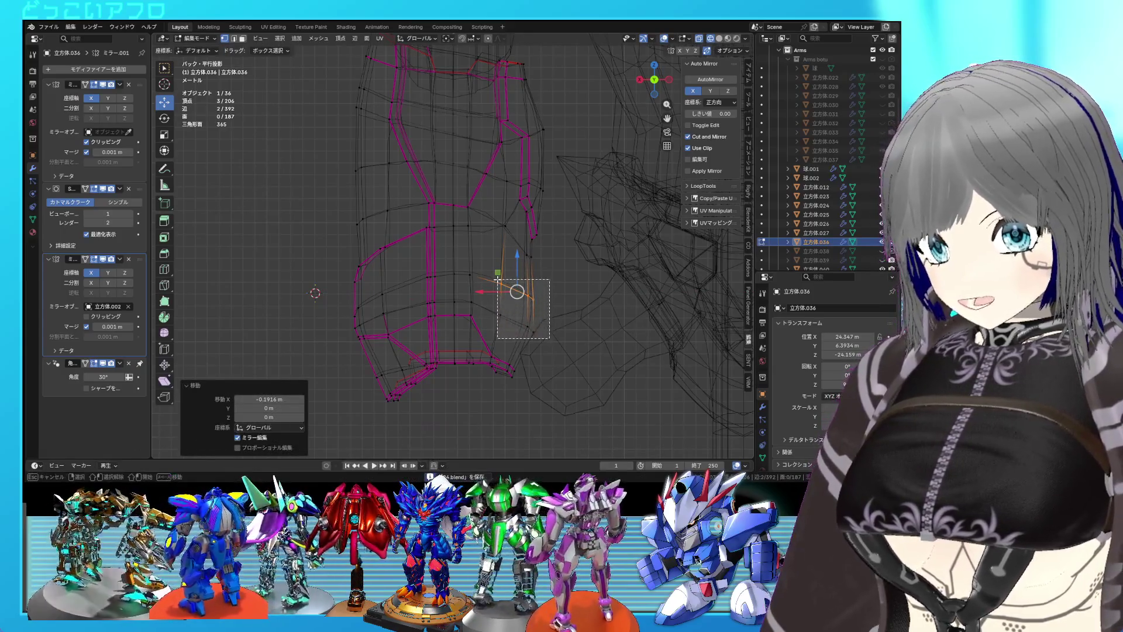
drag(497, 280, 498, 280)
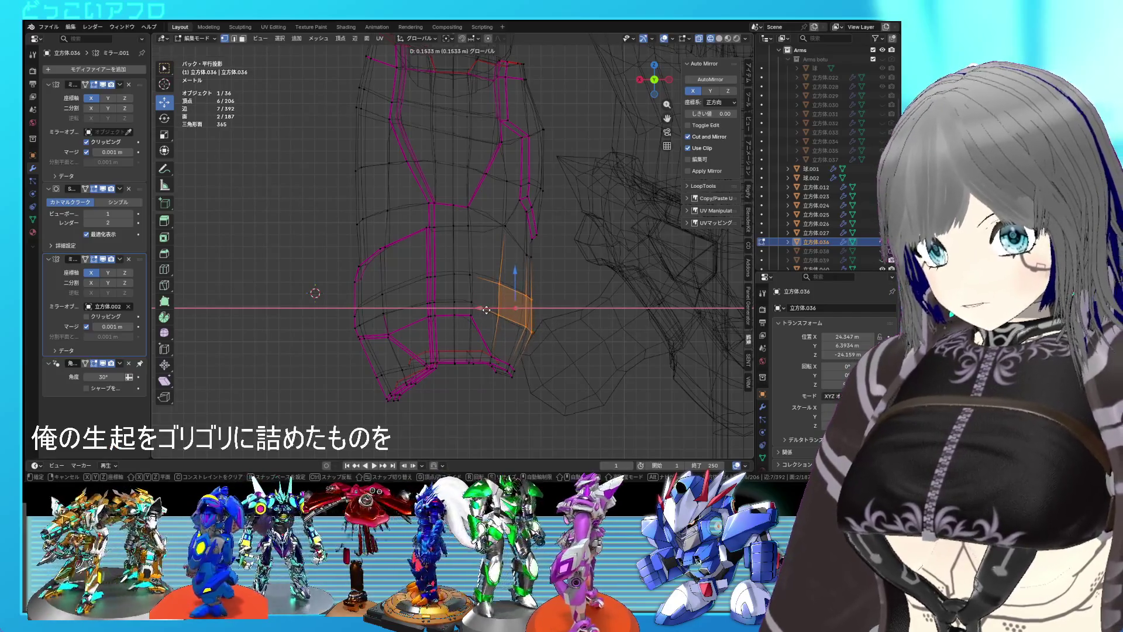
click(486, 310)
- Move three of those vertices further along X, return to solid shading and save
drag(515, 287, 496, 273)
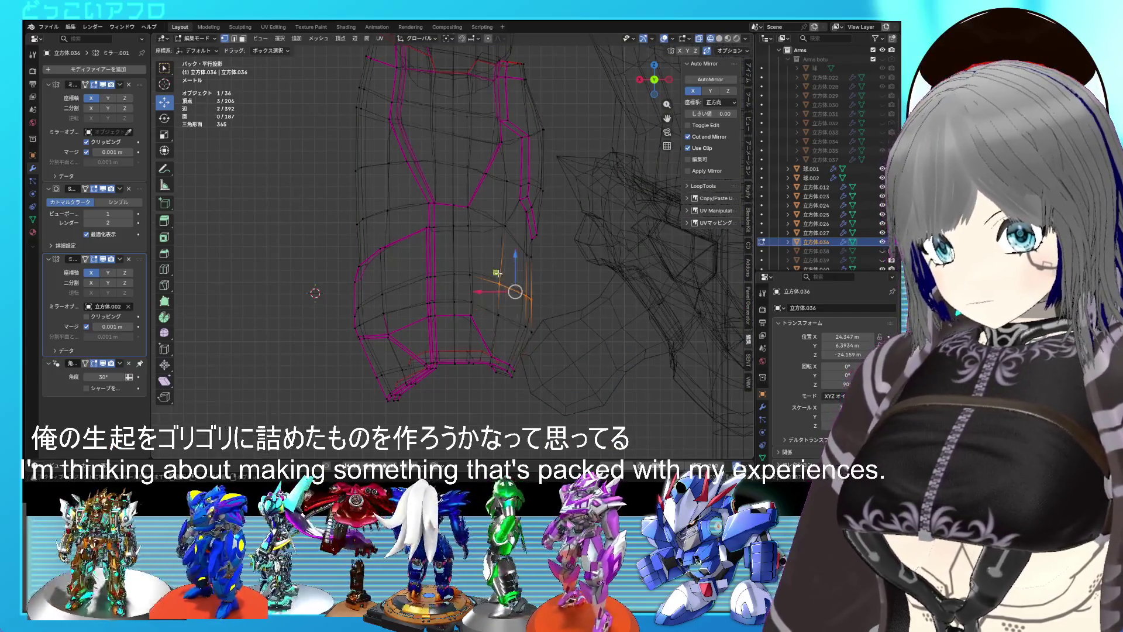
key(g)
key(x)
click(491, 292)
key(shift+z)
drag(525, 286, 563, 317)
key(ctrl+s)
- Check the armor in object mode, then re-enter edit mode in wireframe and save
key(Tab)
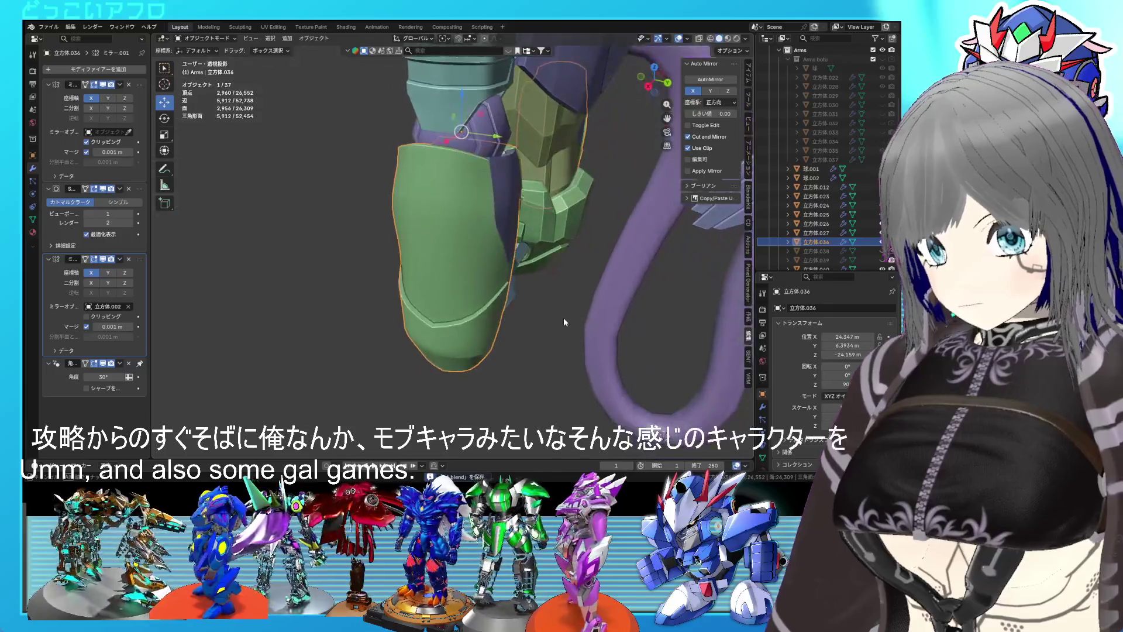
drag(496, 203, 476, 285)
key(Tab)
scroll(up, 3)
key(shift+z)
key(shift+z)
drag(517, 357, 555, 303)
key(ctrl+s)
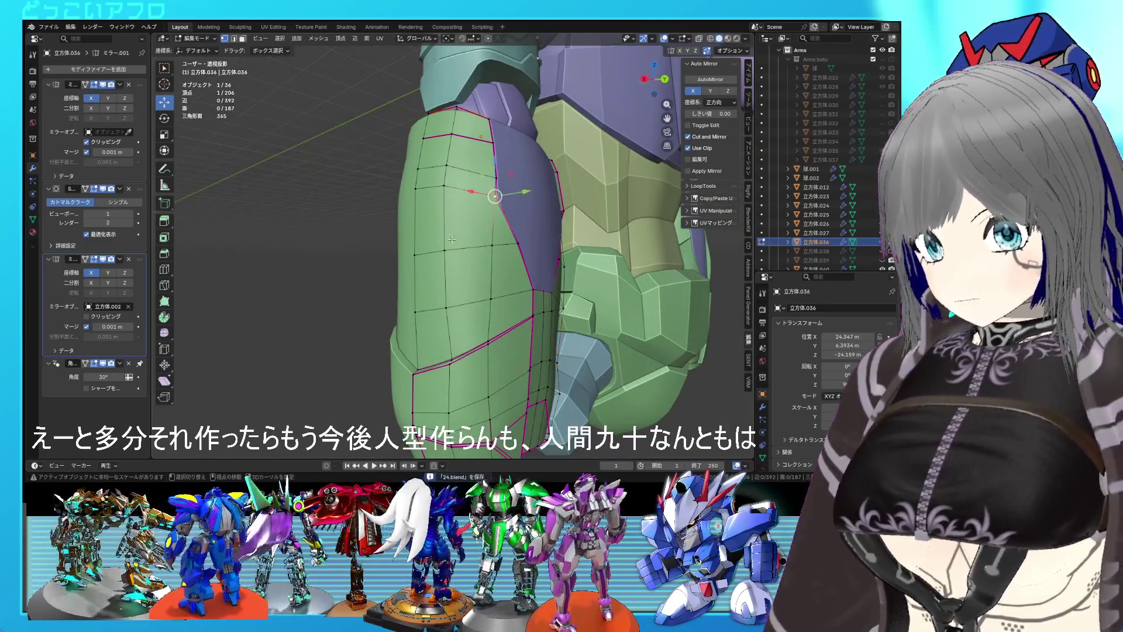
- From the right-side view, confirm the panel-line edge slide at factor 0.335 and orbit to inspect it
drag(468, 270, 404, 343)
scroll(up, 3)
key(shift+z)
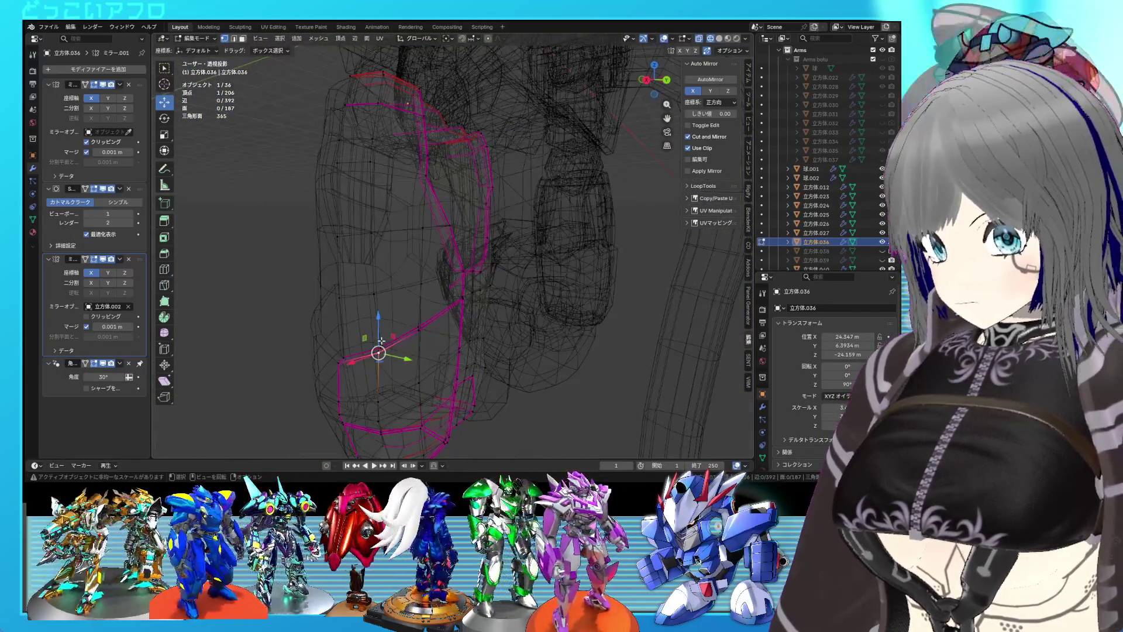
key(shift+z)
key(KP_3)
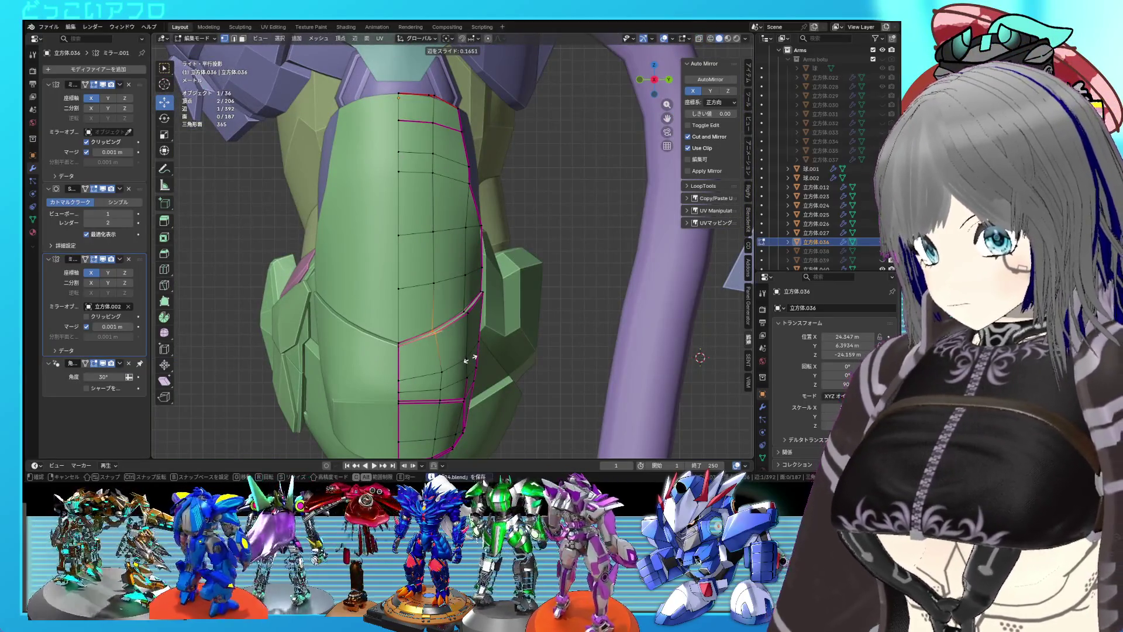
click(468, 361)
drag(468, 361, 434, 309)
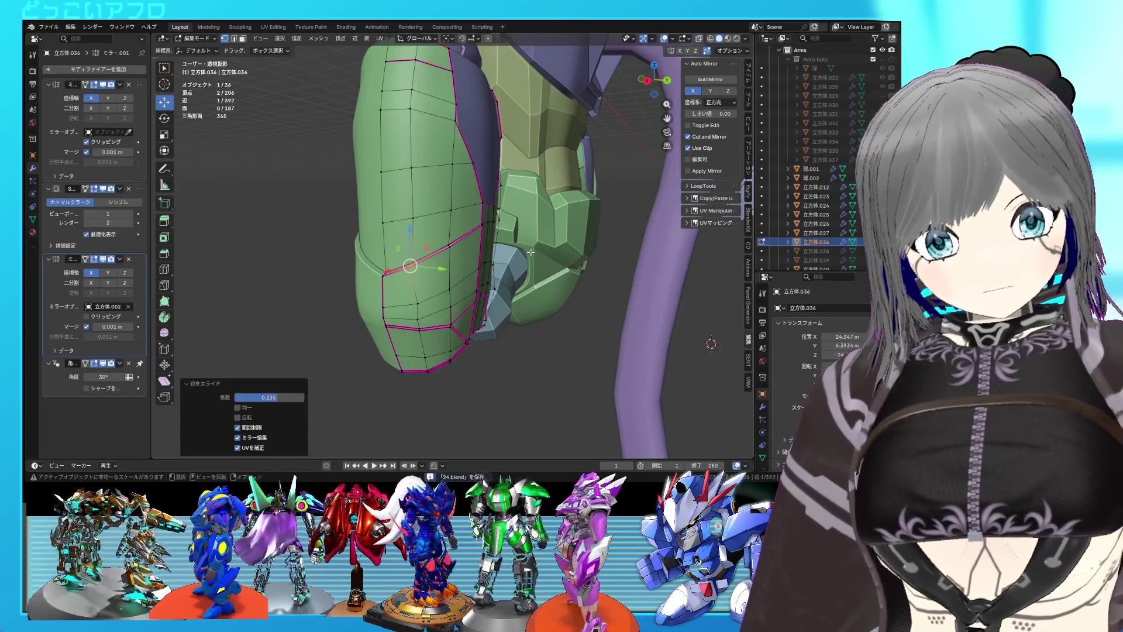
drag(535, 261, 493, 269)
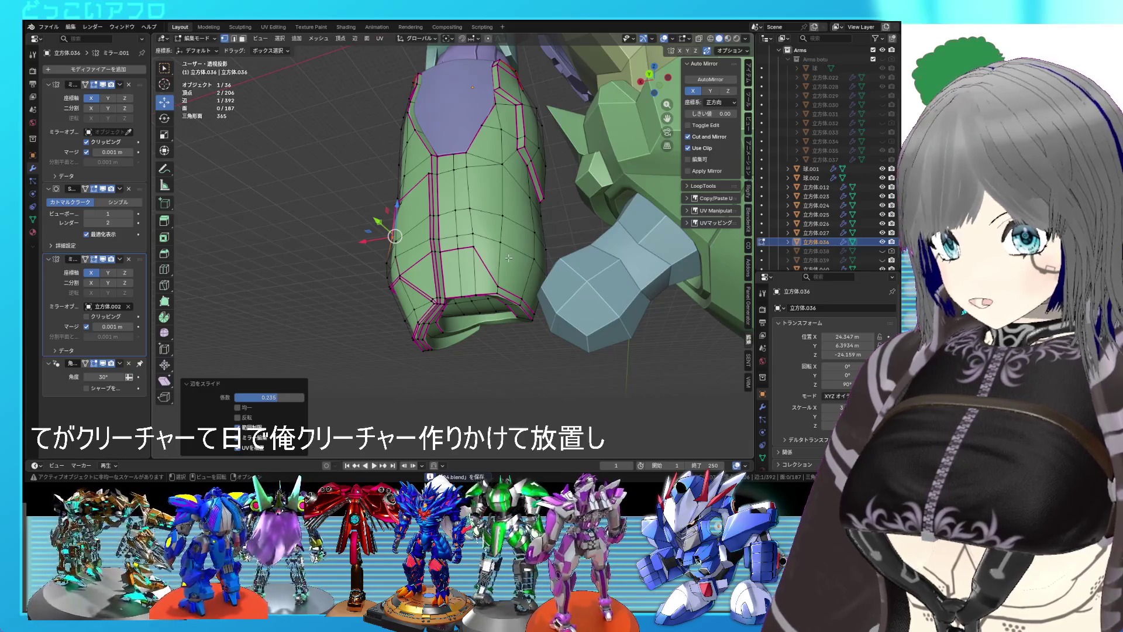
drag(519, 253, 539, 252)
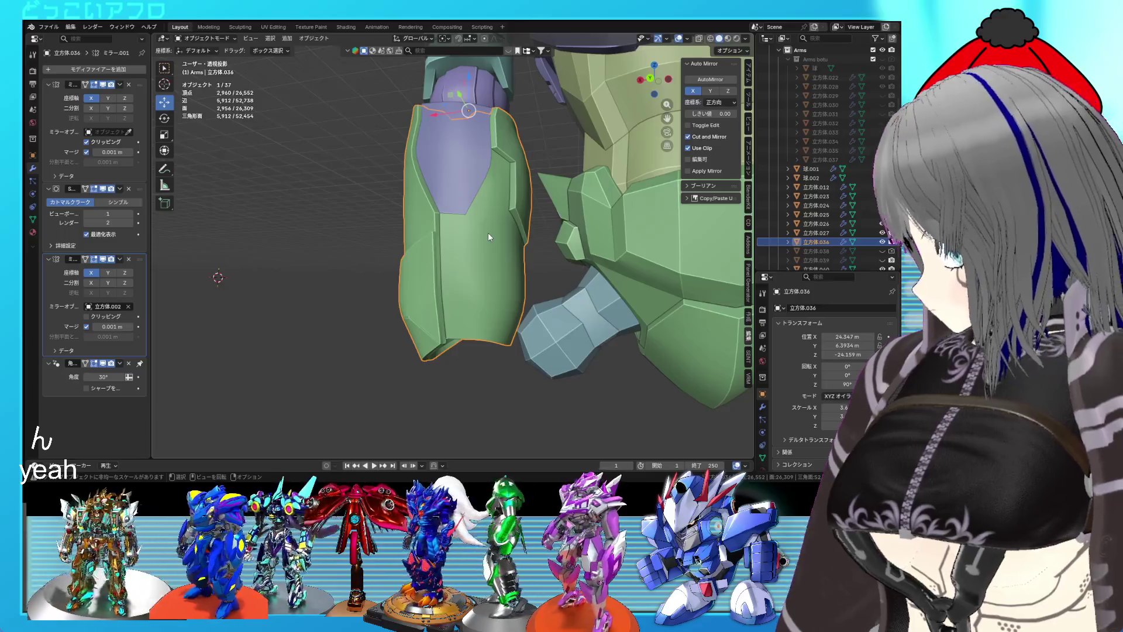
- In edit mode, select a single groove edge on the armor and subdivide it
drag(488, 232, 530, 212)
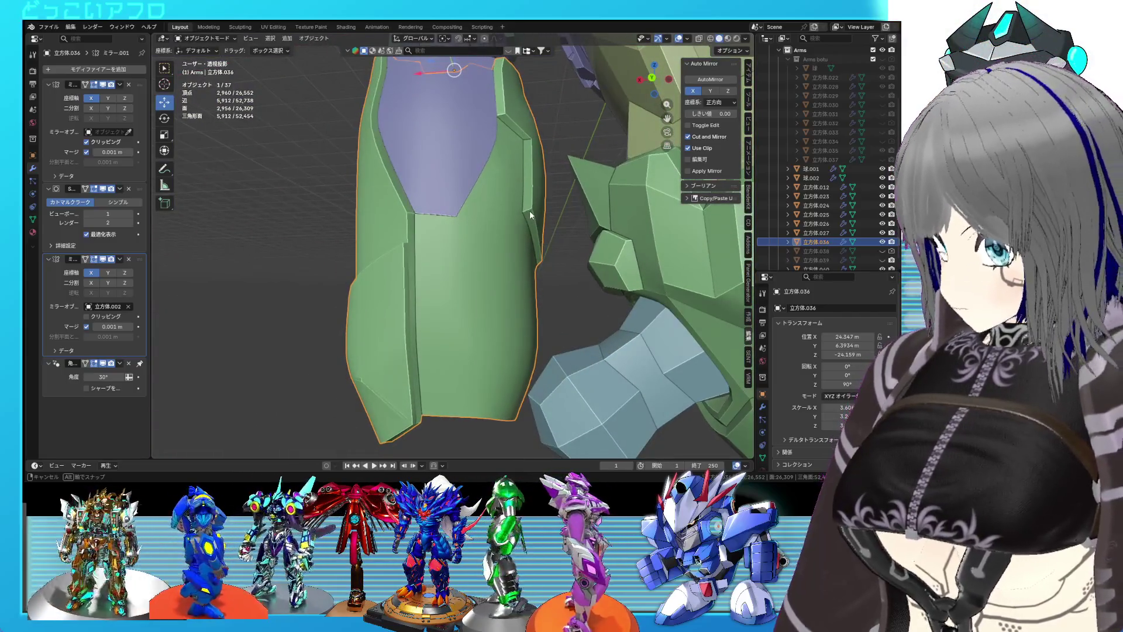
key(Tab)
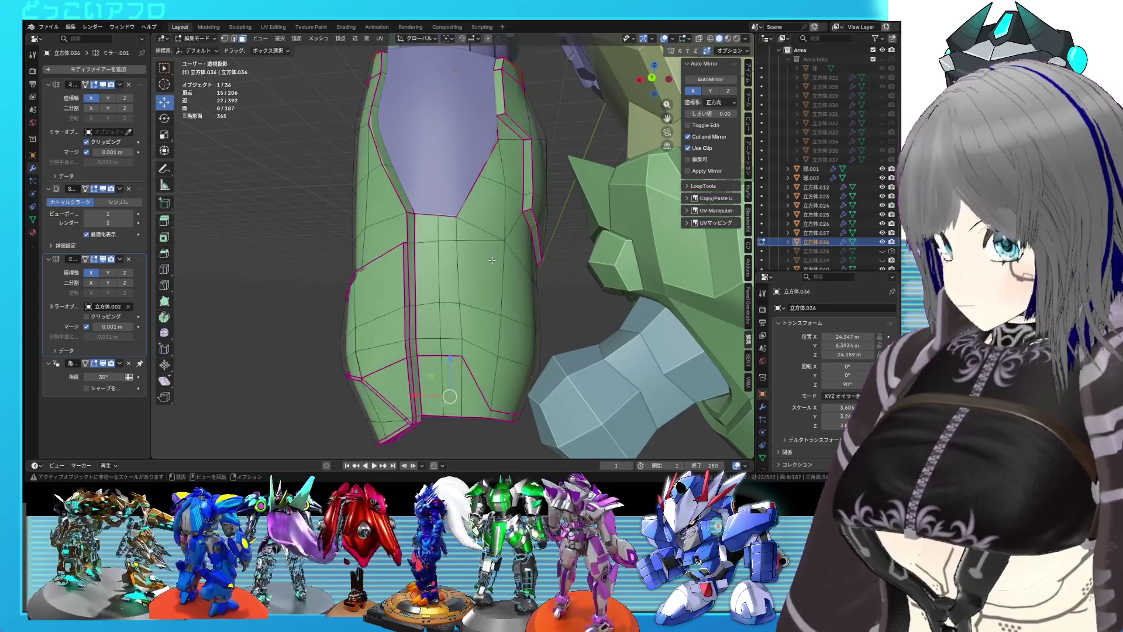
scroll(up, 3)
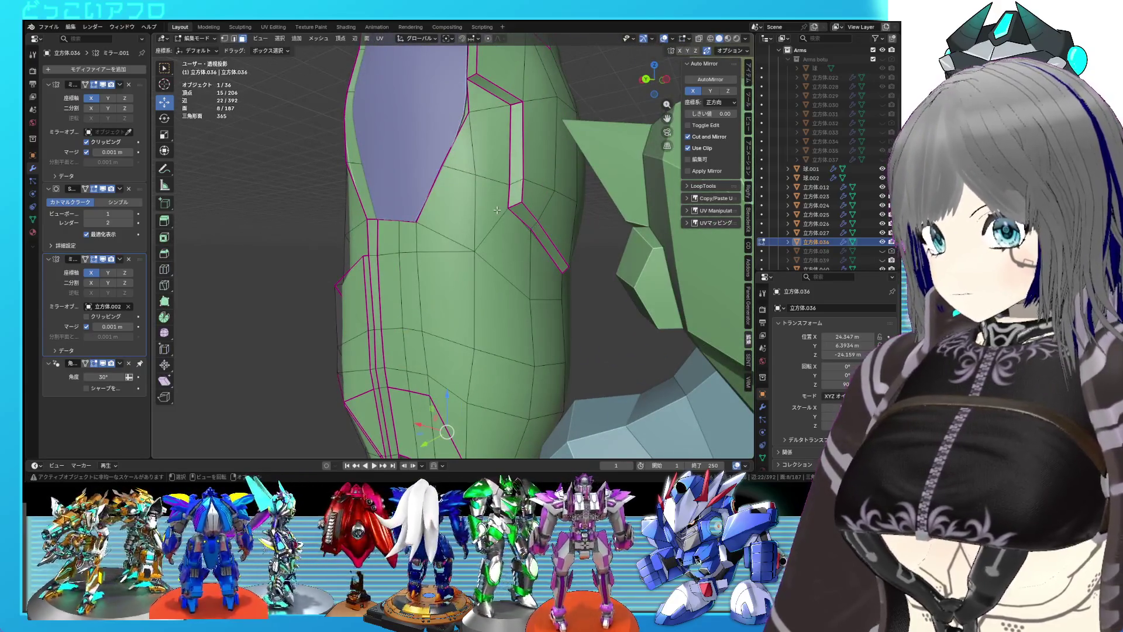
drag(487, 252, 487, 252)
drag(487, 252, 475, 192)
click(493, 139)
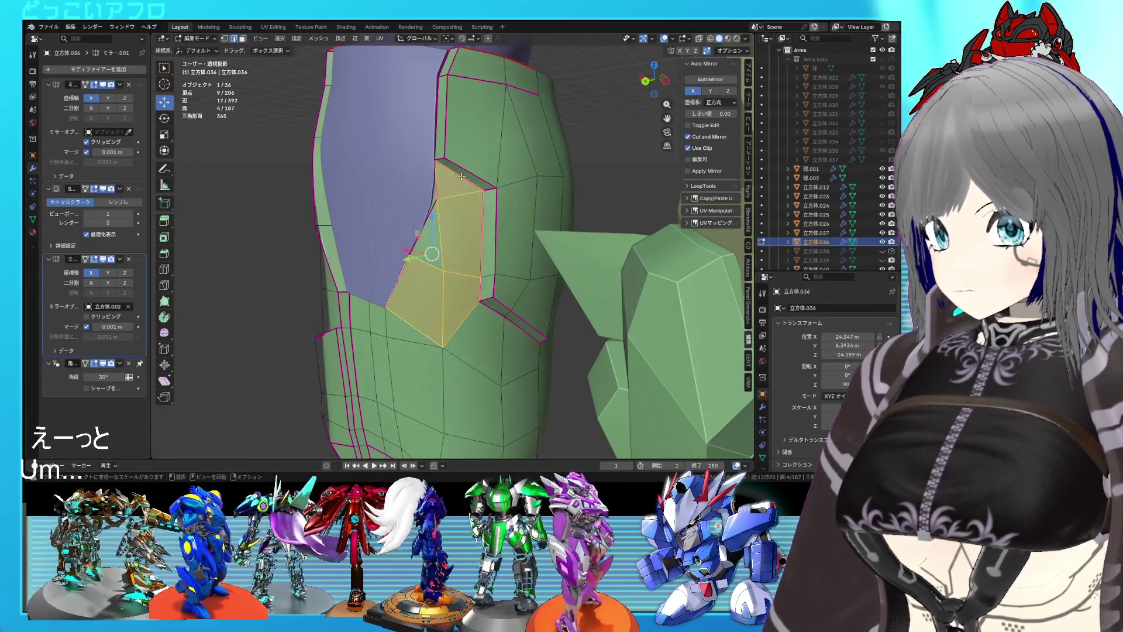
click(461, 176)
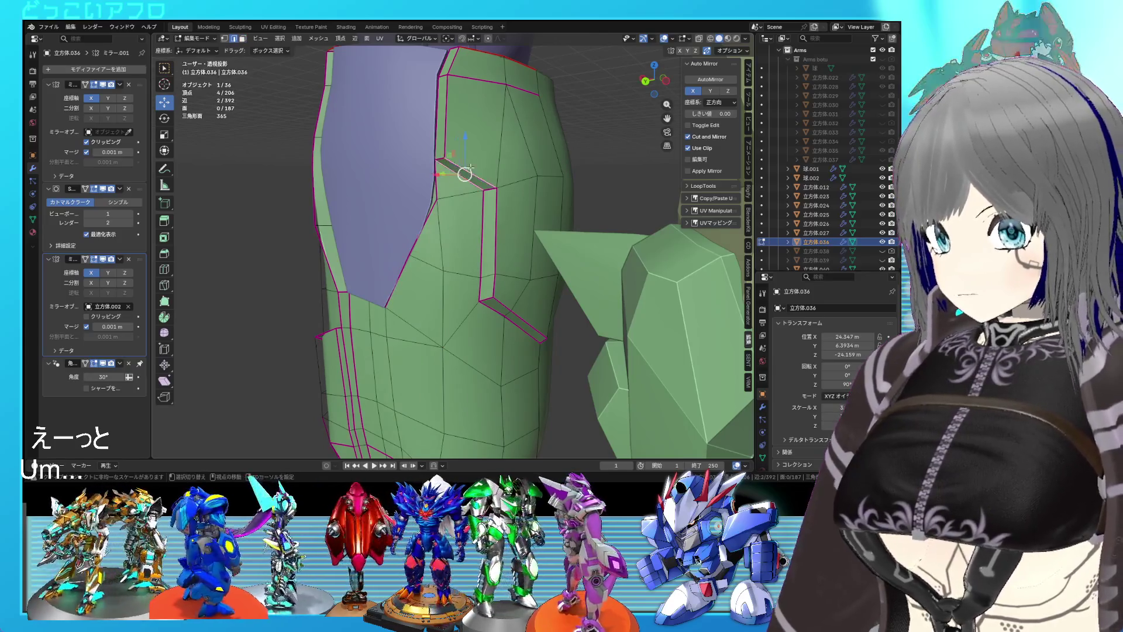
key(ctrl+e)
click(426, 58)
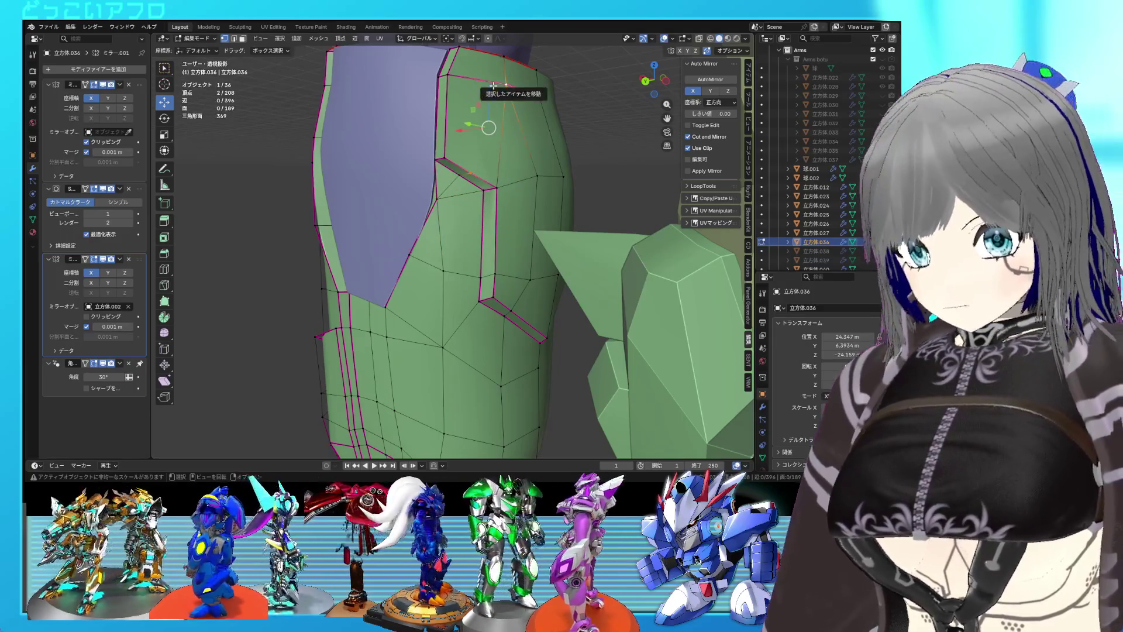
- Save, then vertex-slide the new midpoint vertex along its edge
scroll(up, 3)
key(ctrl+s)
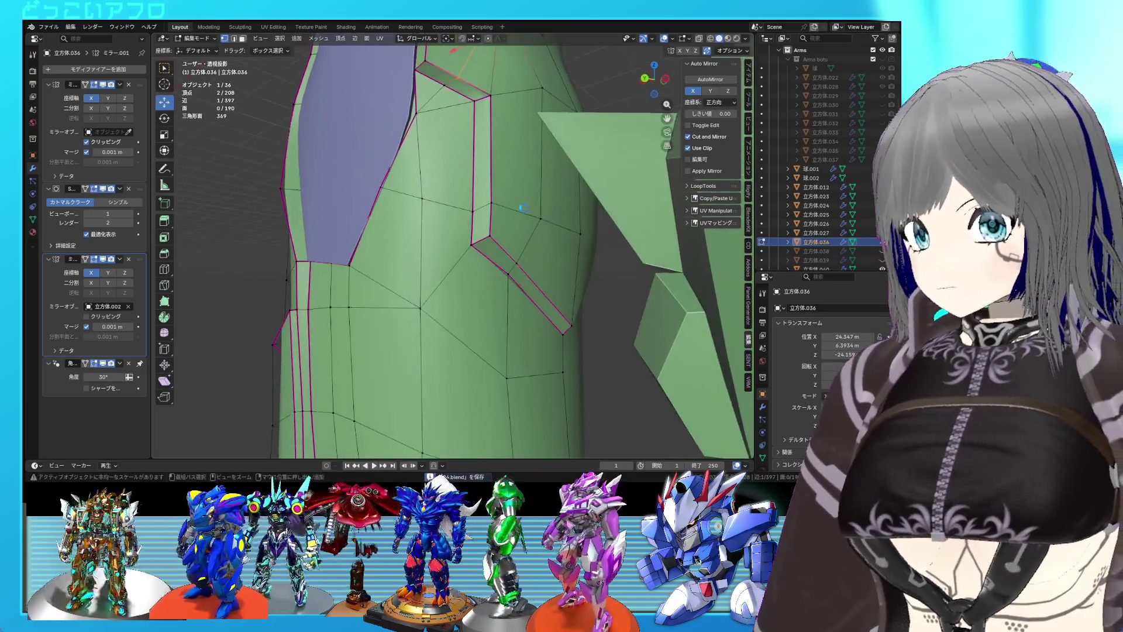
drag(473, 102, 489, 199)
key(shift+v)
click(473, 186)
- Select the panel faces beside the groove, extrude them in place and scale to 0.963
key(3)
click(475, 210)
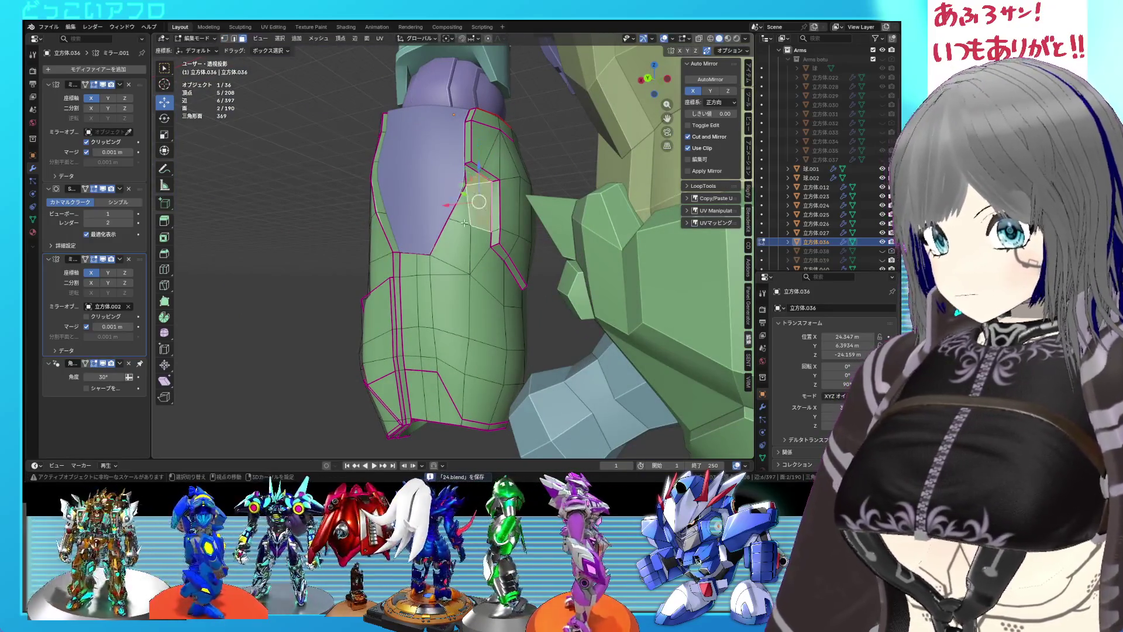
click(465, 220)
drag(465, 220, 525, 203)
key(e)
click(541, 245)
key(s)
click(540, 242)
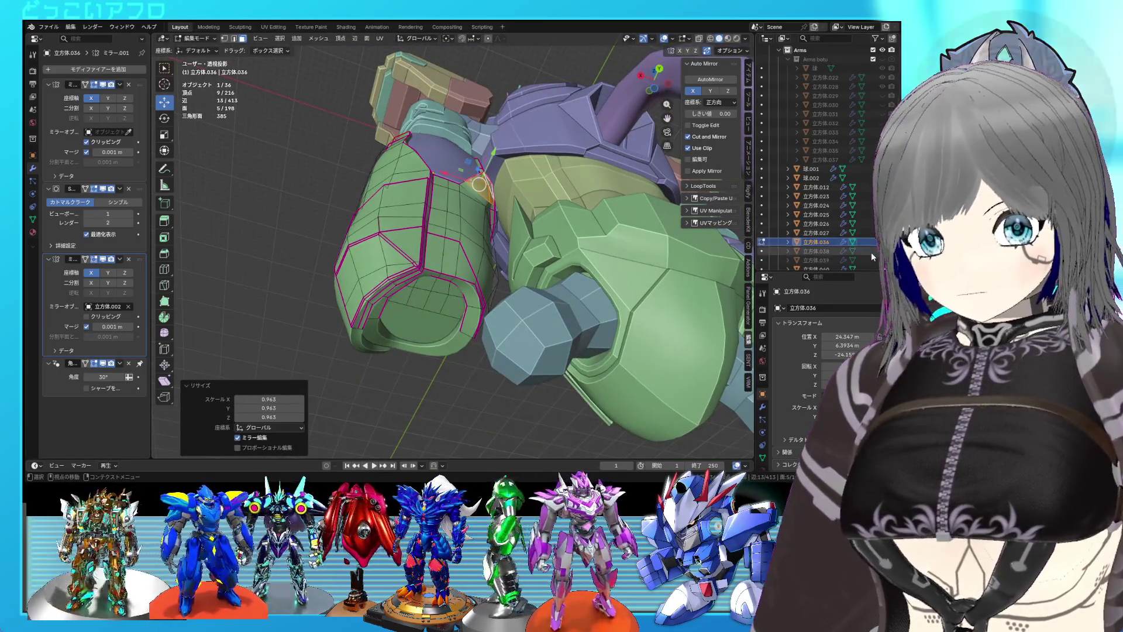
- Unhide 立方体.039 and 立方体.038, then scale the purple armor piece up by 1.279
click(882, 260)
click(882, 250)
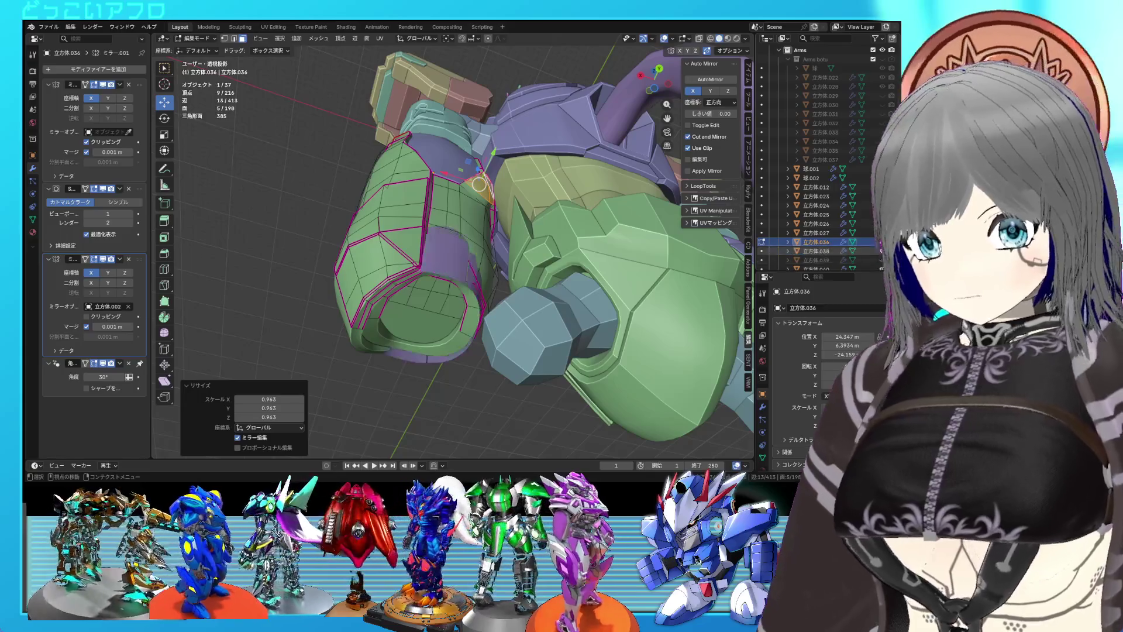
key(Tab)
click(444, 251)
drag(457, 243, 466, 263)
key(s)
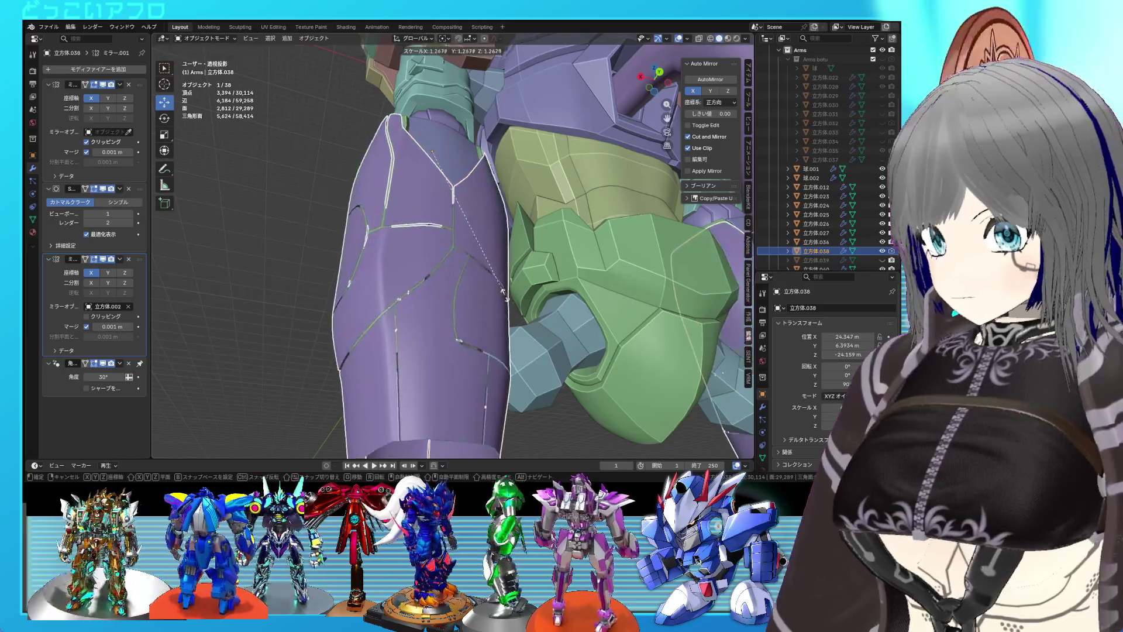
click(507, 300)
scroll(down, 3)
drag(510, 283, 500, 339)
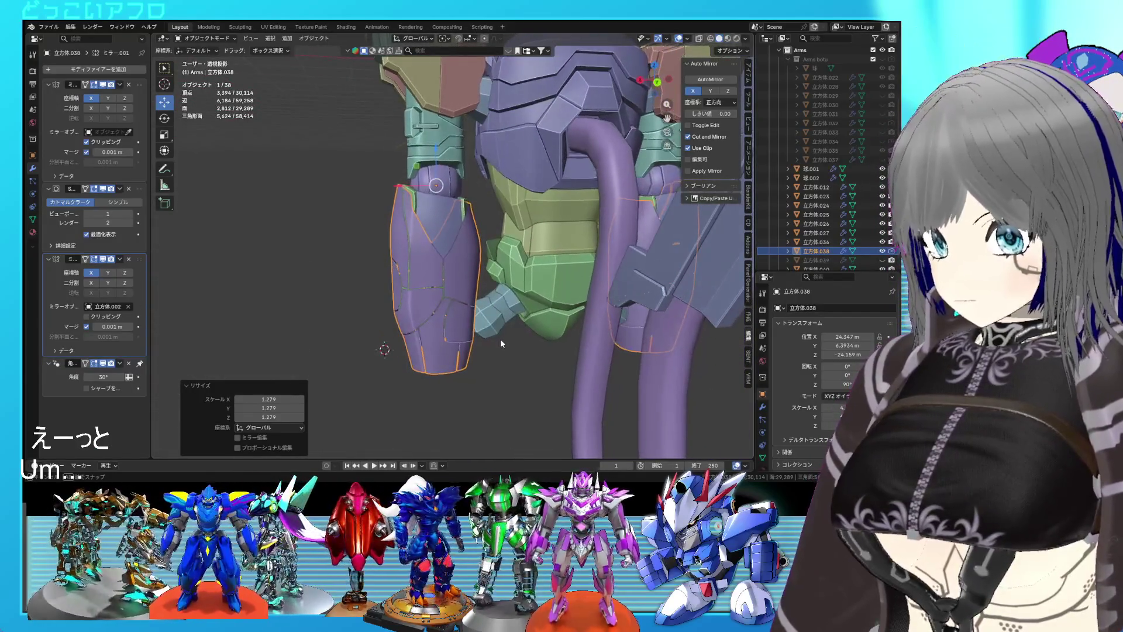
- Raise the purple armor piece 3.256 m along Z onto the robot's arm
key(g)
key(z)
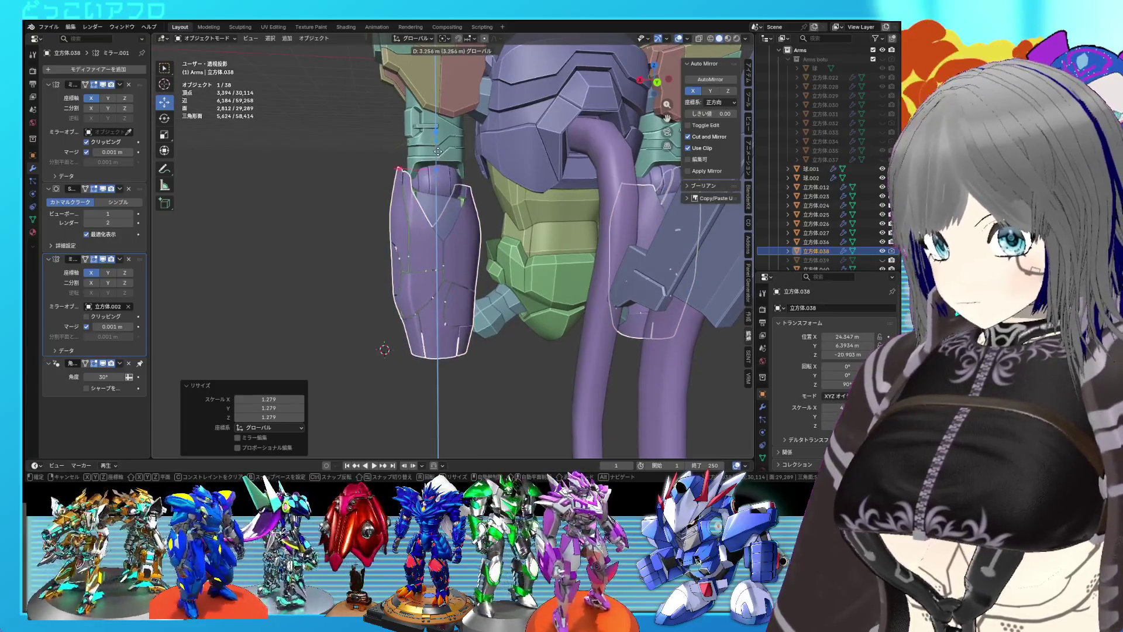
click(438, 168)
scroll(down, 3)
drag(445, 193, 606, 203)
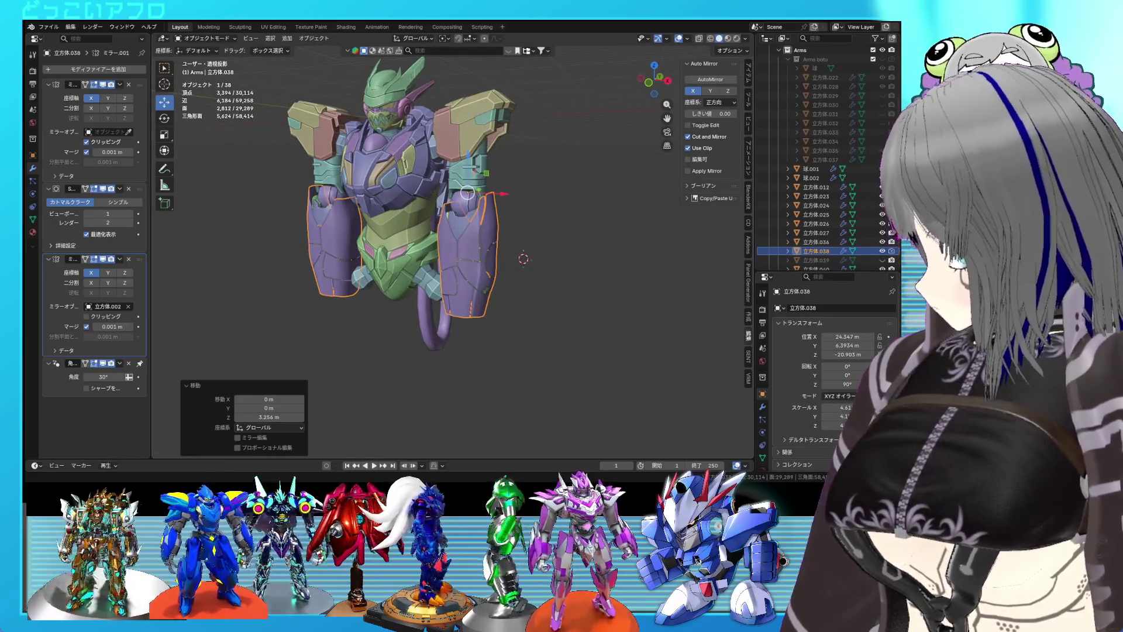
drag(523, 252, 416, 275)
- Hide 立方体.038 again and start mesh editing on the green armor 立方体.036
click(878, 252)
scroll(up, 3)
scroll(up, 3)
click(485, 229)
key(Tab)
drag(485, 230, 468, 212)
scroll(up, 3)
- Select edges along the panel opening's inner side and bottom
click(468, 212)
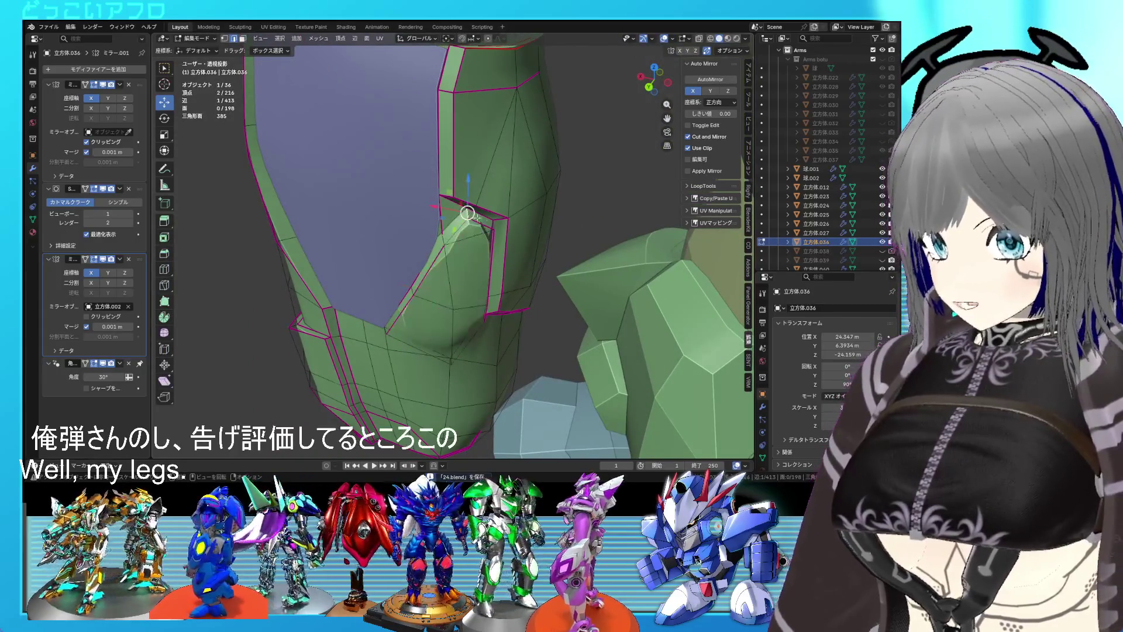
drag(487, 231, 481, 226)
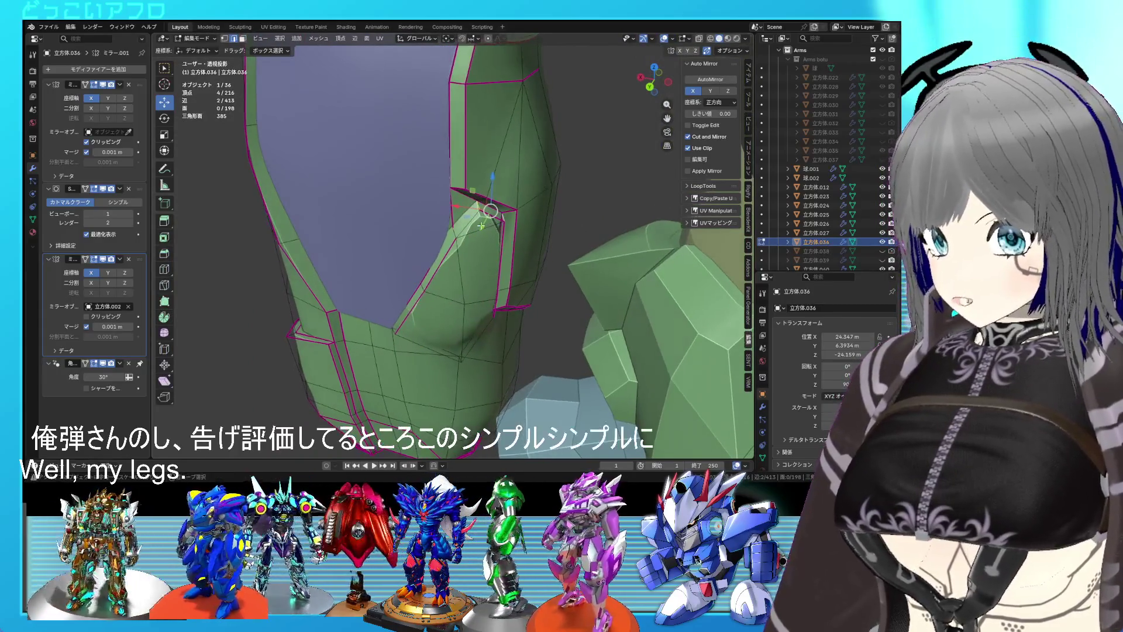
click(491, 288)
scroll(up, 3)
drag(491, 288, 522, 264)
click(436, 323)
click(422, 287)
- Add hidden edges using X-ray and give the selected edges a full crease
key(alt+z)
click(482, 252)
key(alt+z)
click(513, 192)
key(alt+z)
click(517, 261)
key(shift+z)
drag(517, 262, 491, 291)
- Select an edge on the armor, then leave and re-enter Edit Mode
click(464, 247)
drag(464, 246, 472, 257)
click(450, 187)
key(Tab)
scroll(up, 3)
key(Tab)
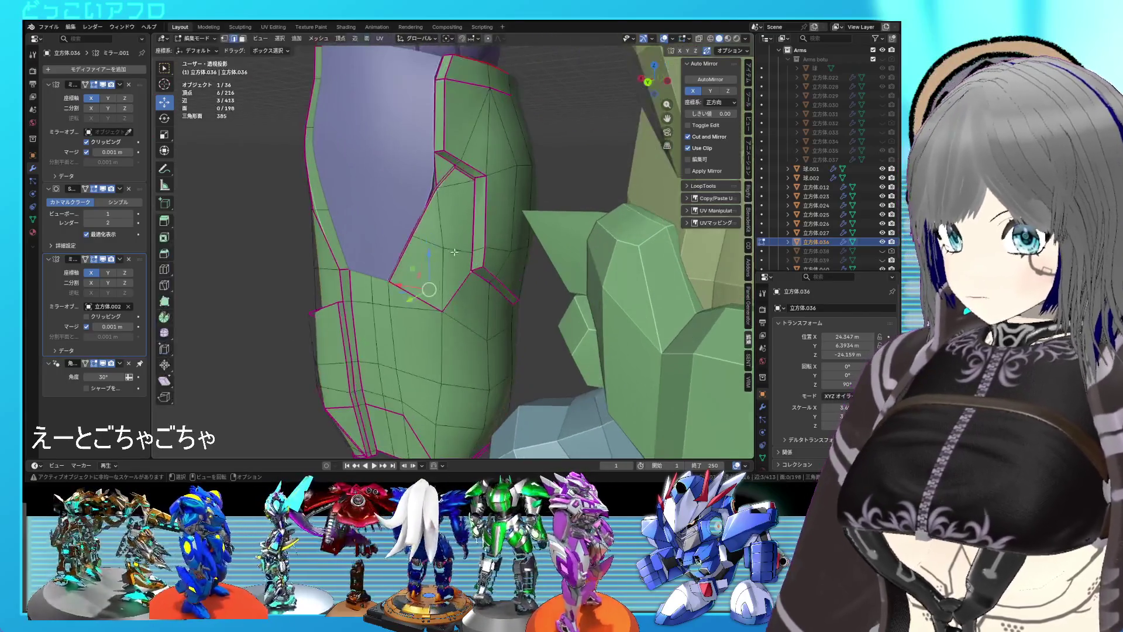
scroll(up, 3)
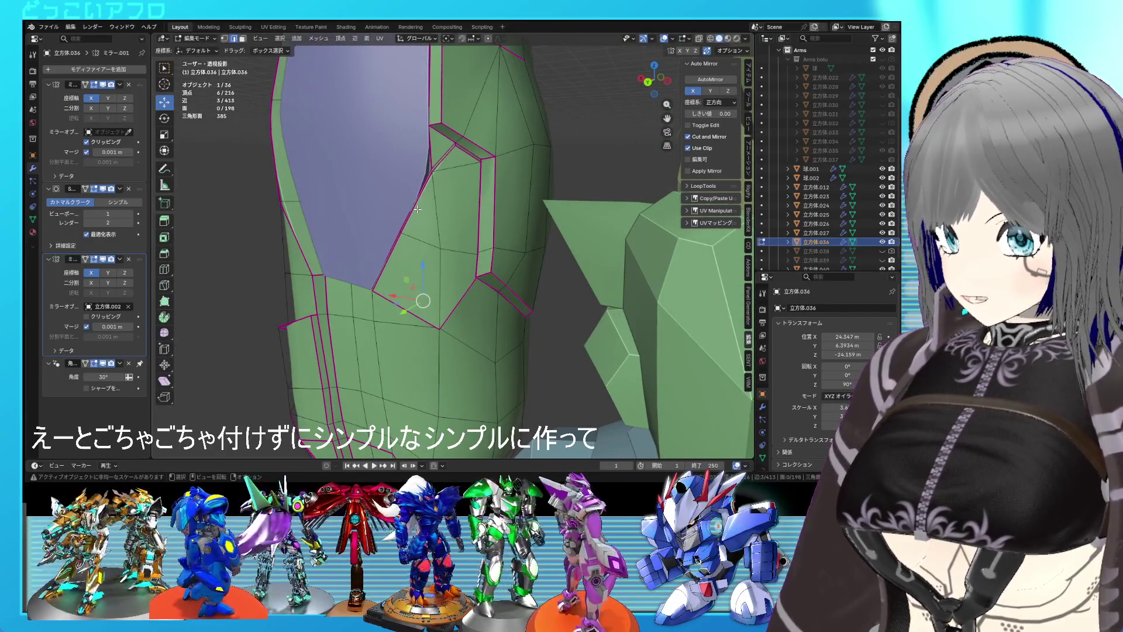
- Slide the neighbouring panel edges and dissolve a stray edge near the opening
click(428, 196)
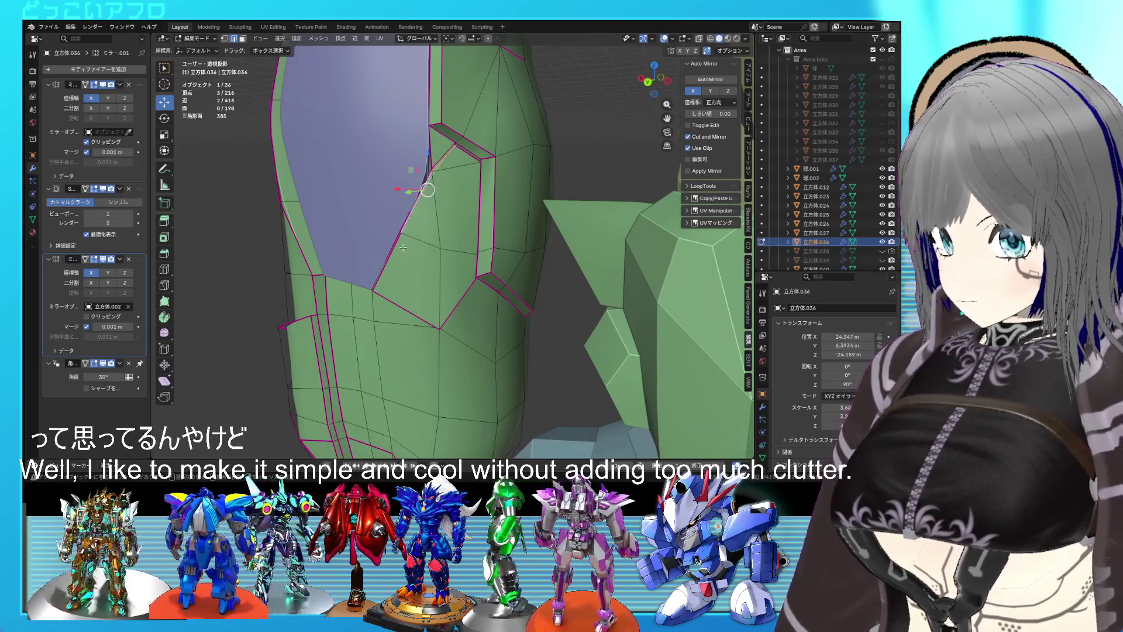
key(g)
key(g)
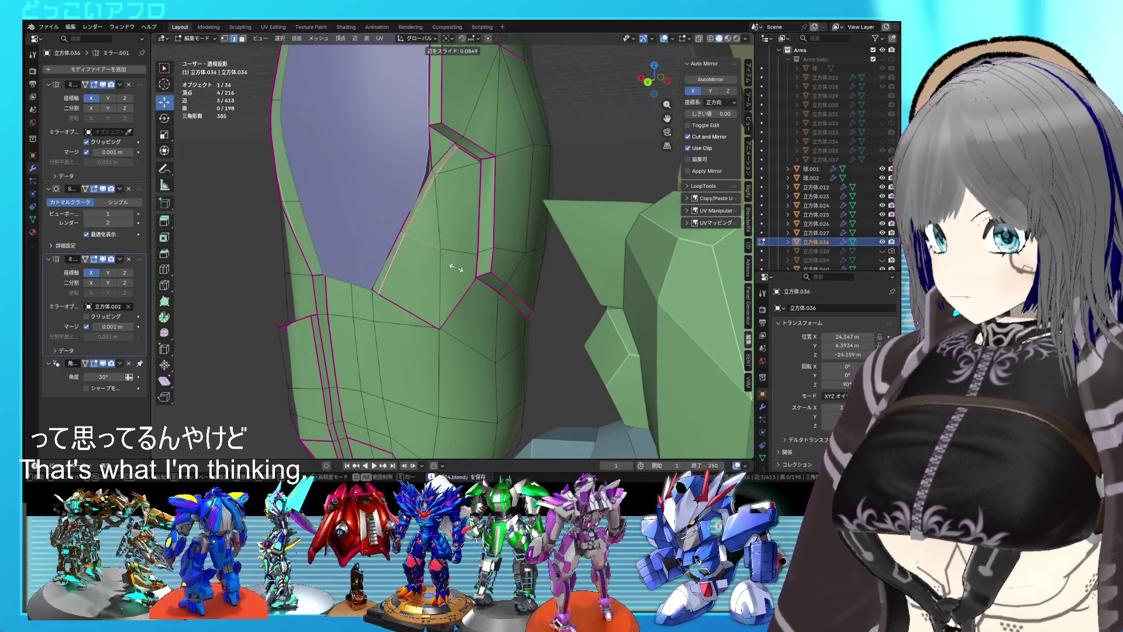
click(456, 268)
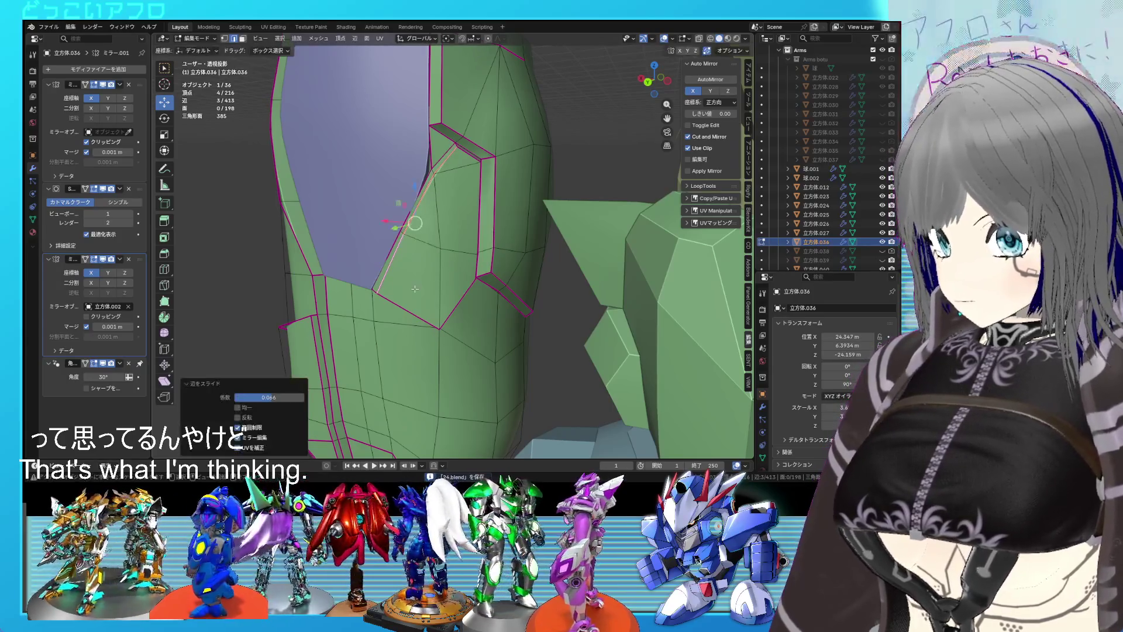
click(430, 301)
drag(438, 303, 432, 281)
right_click(431, 281)
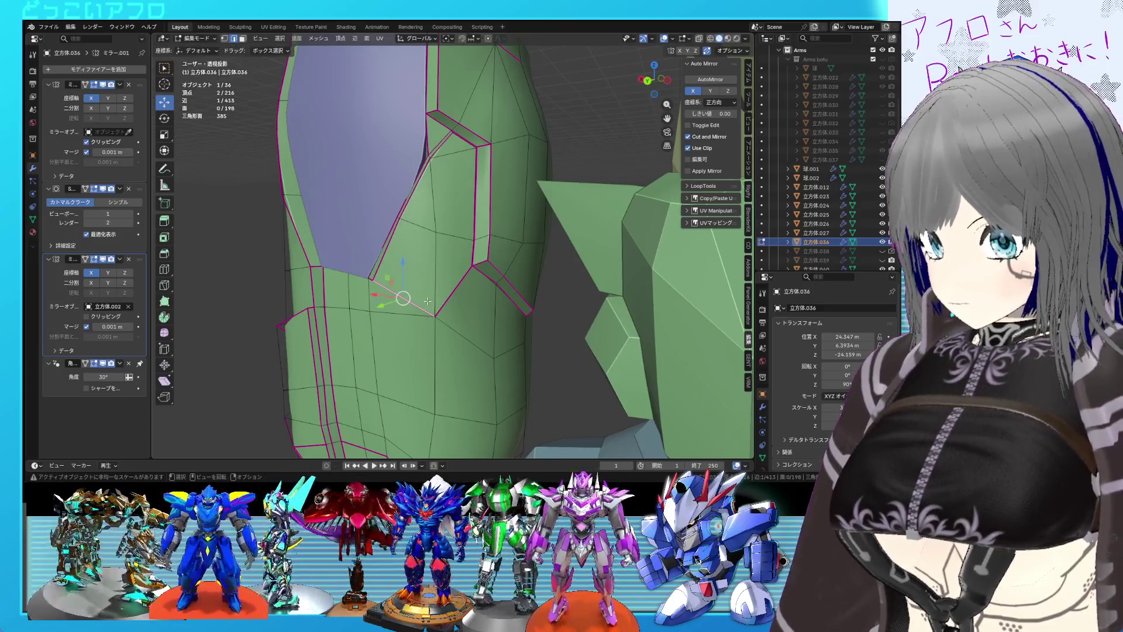
drag(430, 297, 422, 292)
key(x)
click(439, 286)
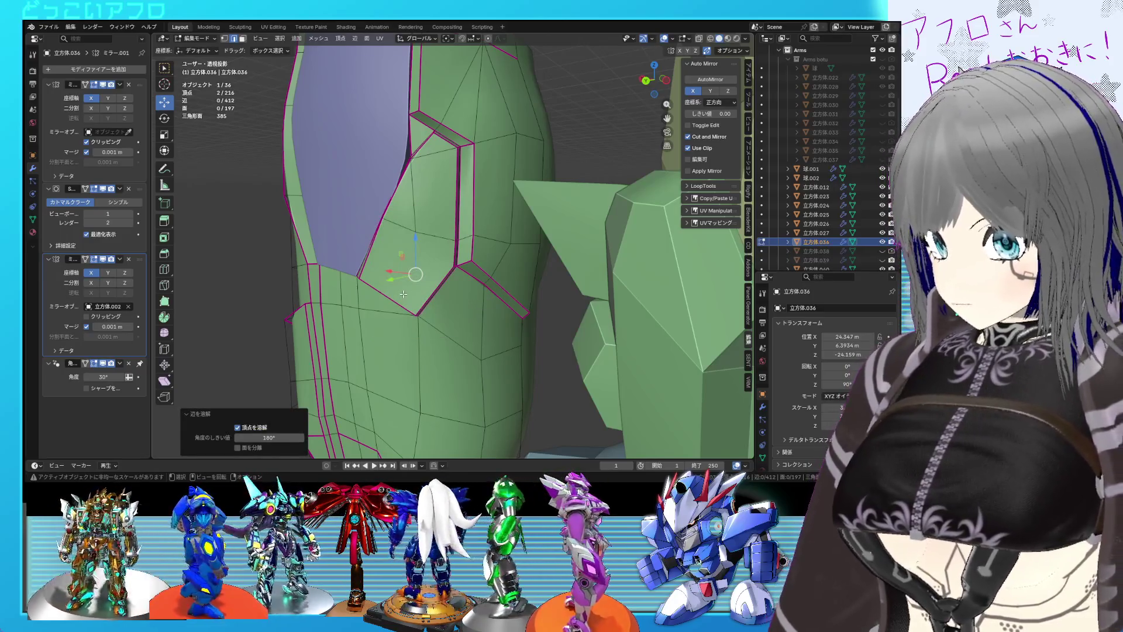
- Slide the edge below the panel and two corner vertices, the last by 0.080
click(404, 295)
key(g)
key(g)
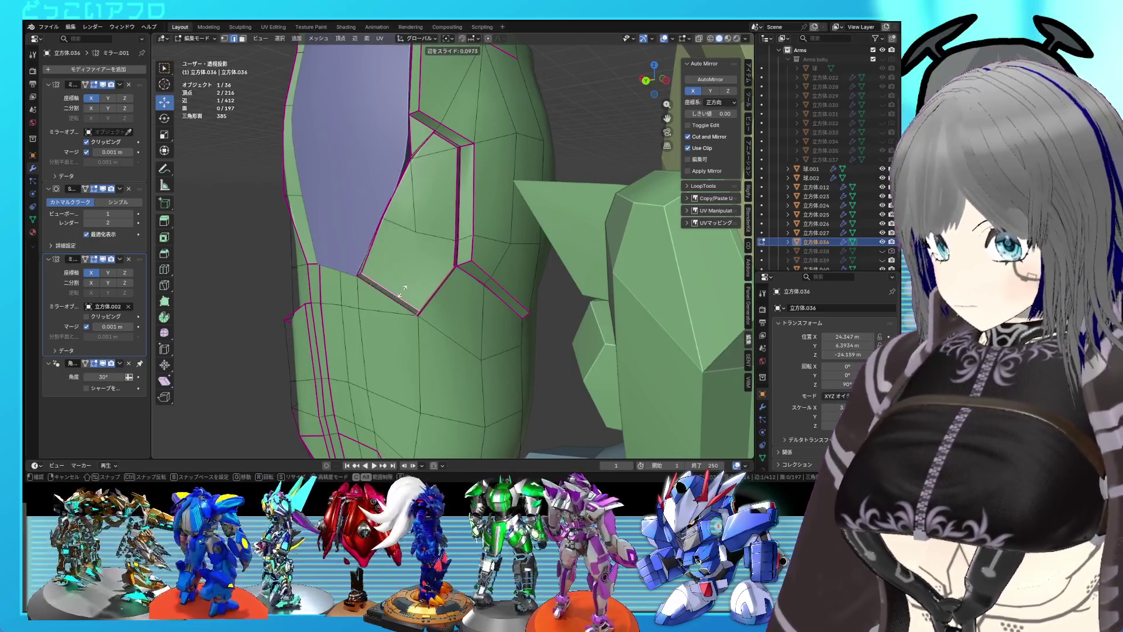
click(404, 291)
drag(404, 291, 414, 234)
click(393, 217)
key(g)
key(g)
click(415, 234)
click(422, 157)
key(g)
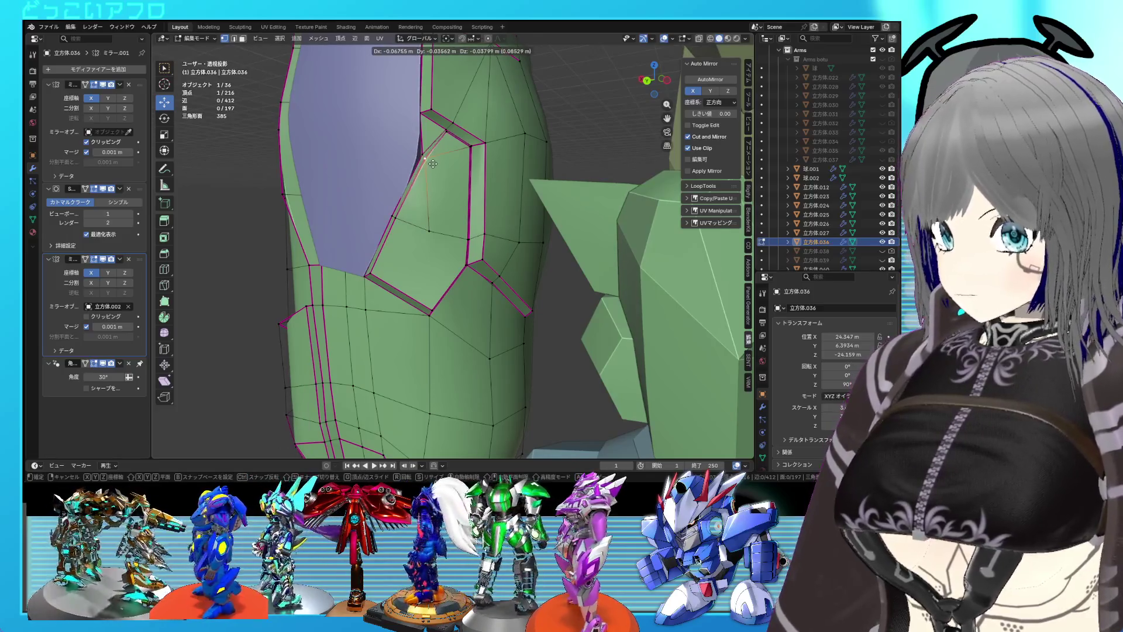
click(433, 164)
key(g)
key(g)
click(448, 133)
- Connect two vertices on the arm mesh with a new edge using J
drag(451, 140, 427, 249)
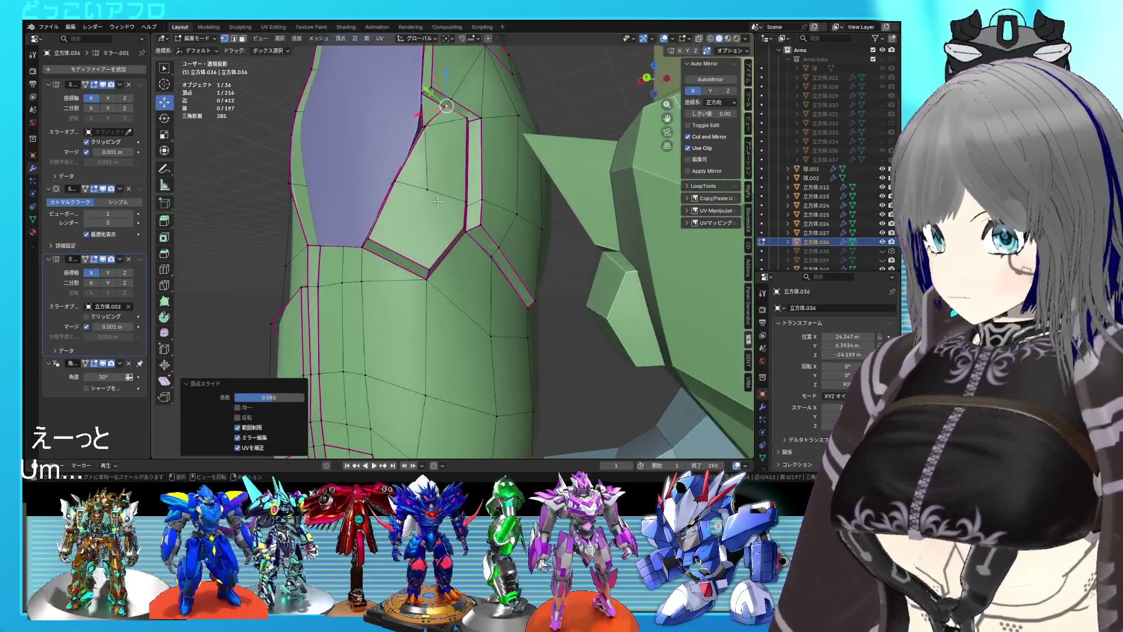
click(427, 260)
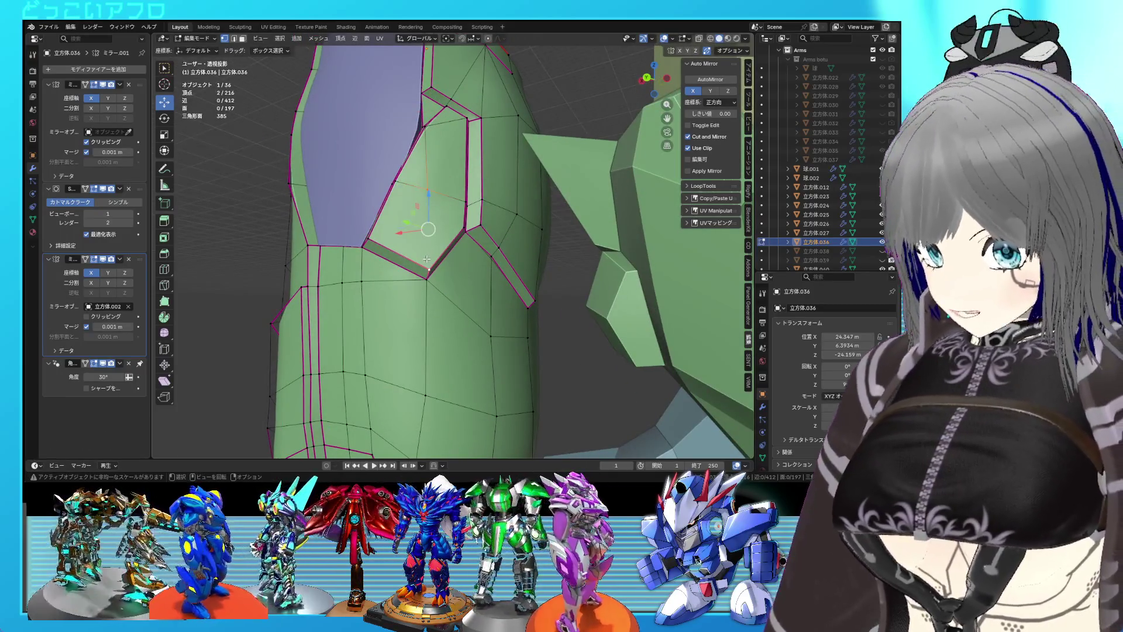
key(j)
drag(427, 259, 452, 275)
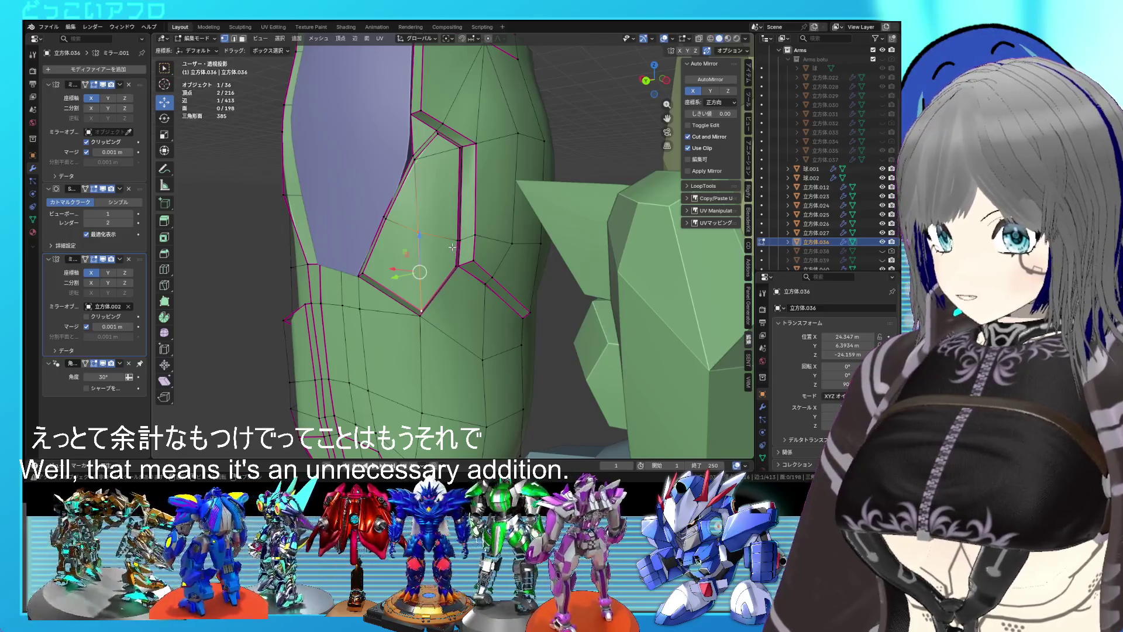
- Slide the extra edge onto its neighbour to merge its vertices, then select the adjacent edge
drag(480, 251, 474, 245)
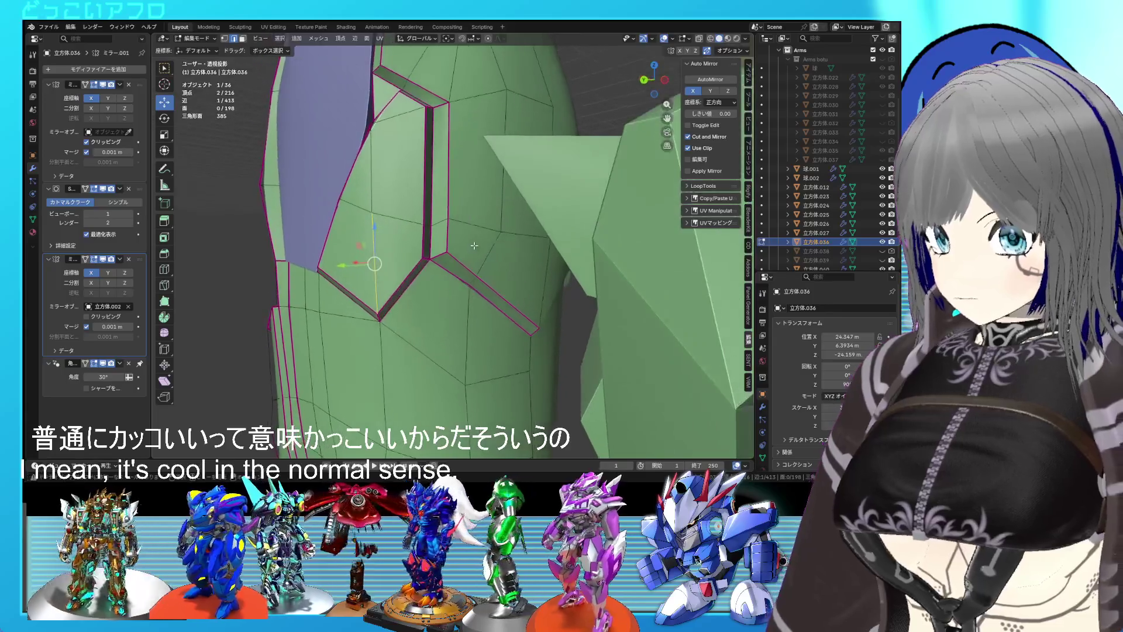
drag(414, 208, 472, 154)
key(g)
key(g)
click(472, 154)
click(525, 245)
drag(525, 246, 524, 242)
- Check the mesh in X-ray and pick a vertex on the panel outline
drag(456, 232, 479, 258)
key(alt+z)
key(a)
click(476, 251)
key(alt+z)
key(alt+z)
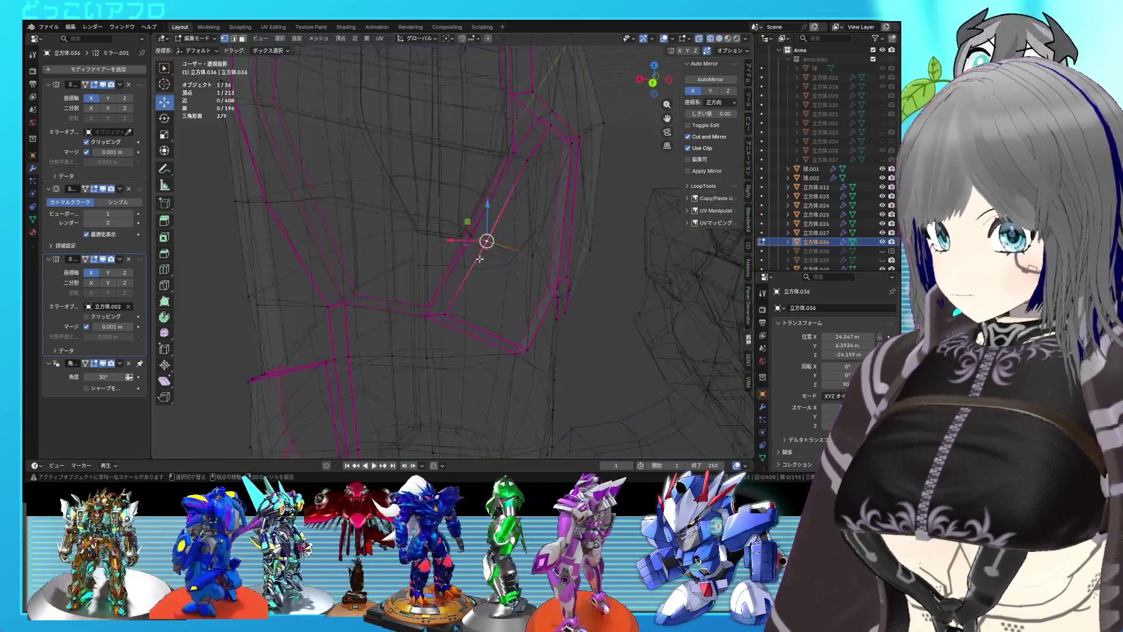
key(alt+z)
- Merge stray vertices by sliding an edge and a vertex onto their neighbours
drag(453, 221, 457, 222)
key(g)
key(g)
click(466, 250)
click(467, 226)
key(g)
key(g)
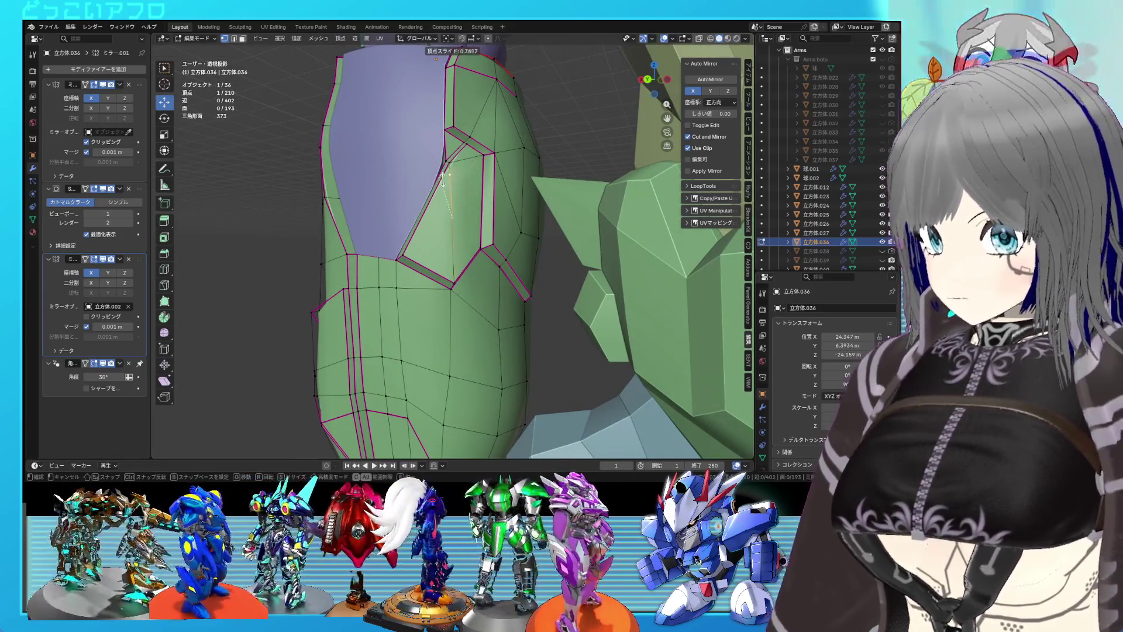
click(447, 155)
drag(448, 155, 456, 242)
- Add a new vertex, join it to another with J, and dissolve an unwanted edge
right_click(468, 231)
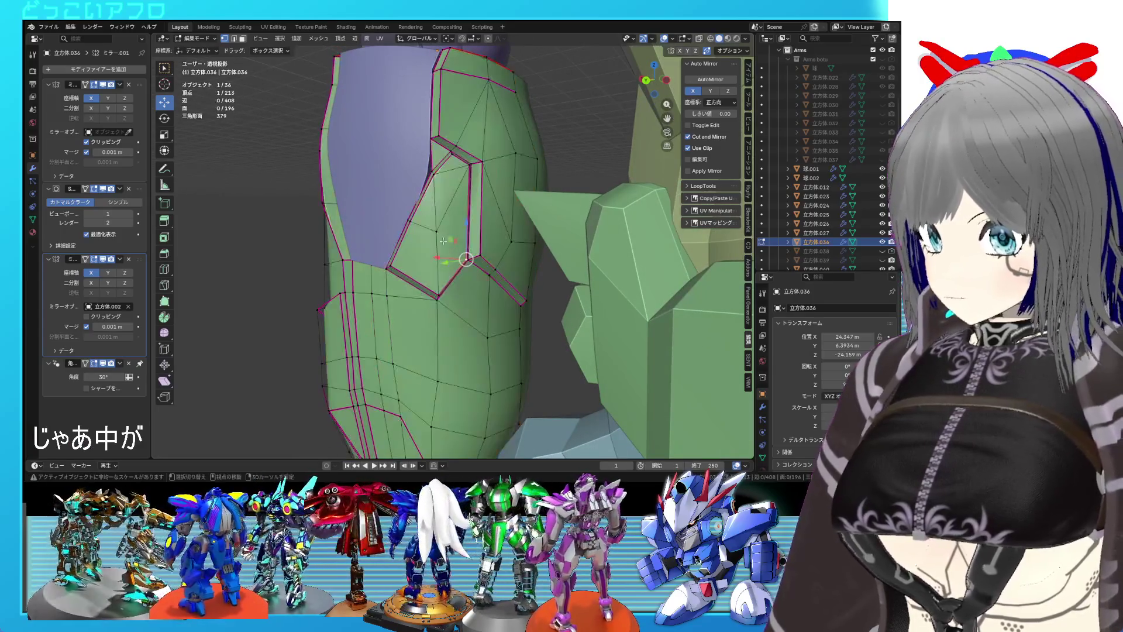
click(437, 232)
key(j)
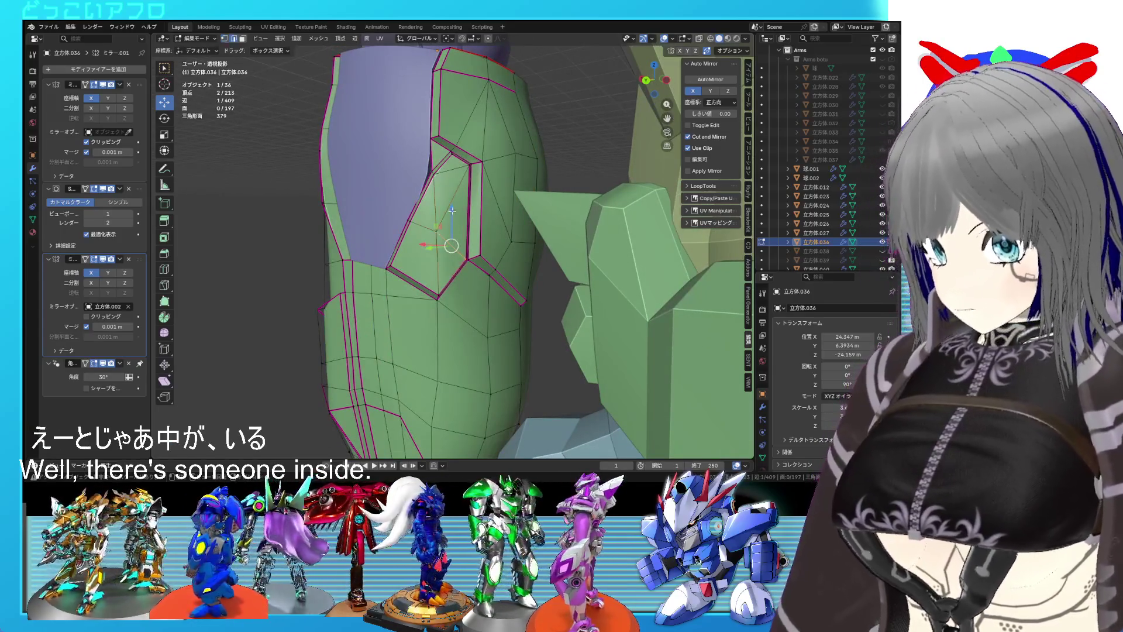
key(x)
click(452, 210)
drag(452, 209, 438, 171)
- Try subdividing the groove strip's vertical edge, undo it, and edge-slide the selected edges
click(438, 171)
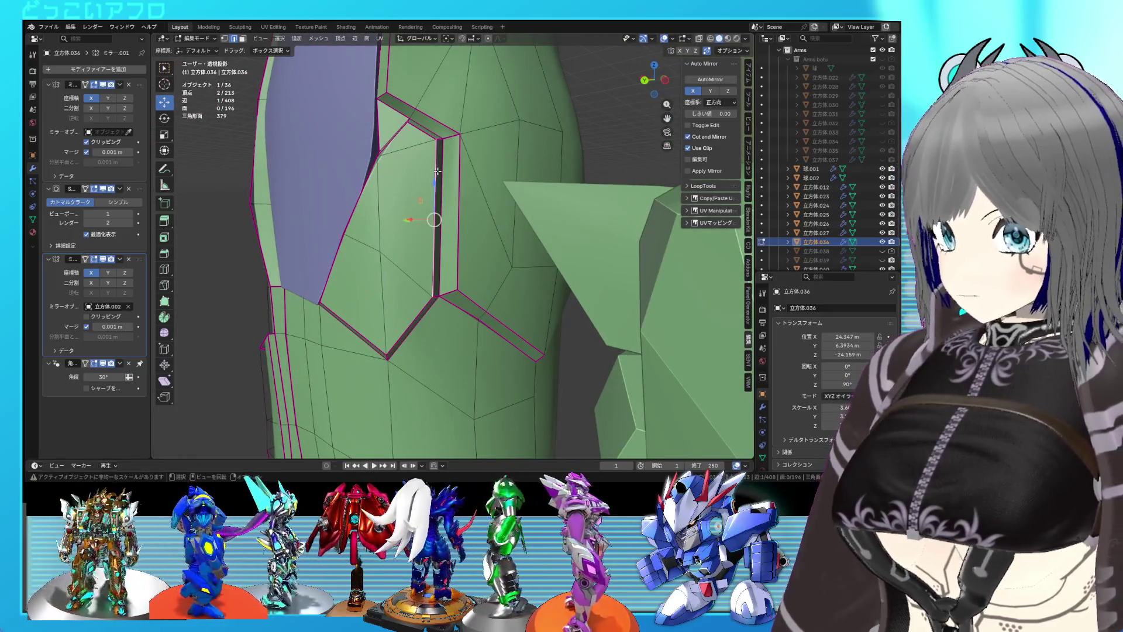
right_click(440, 181)
click(423, 181)
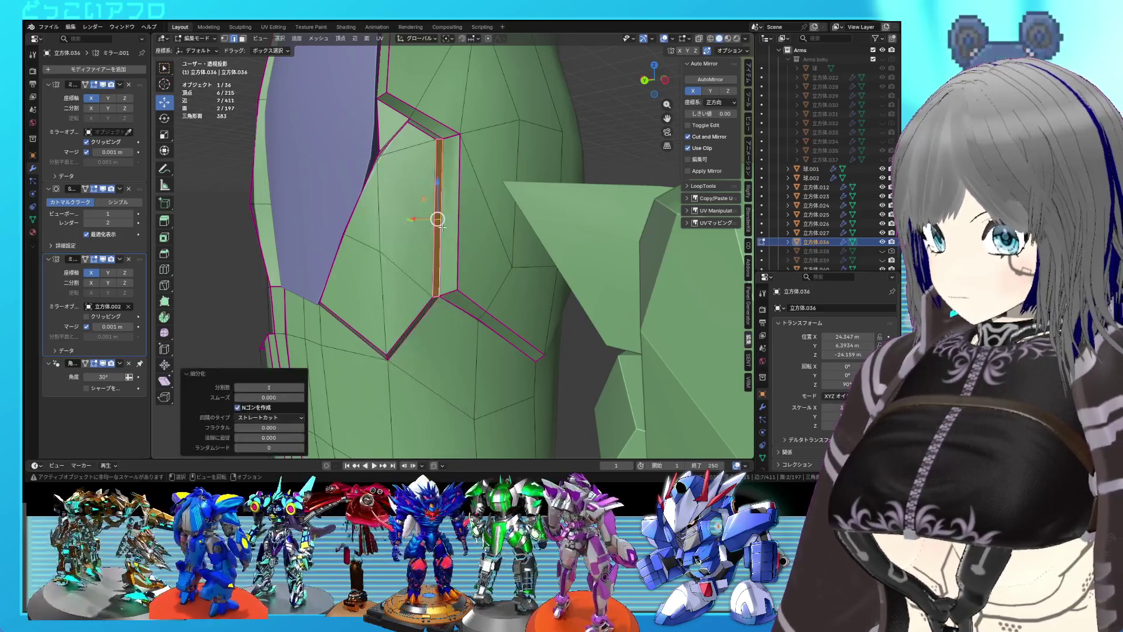
key(ctrl+z)
key(ctrl+z)
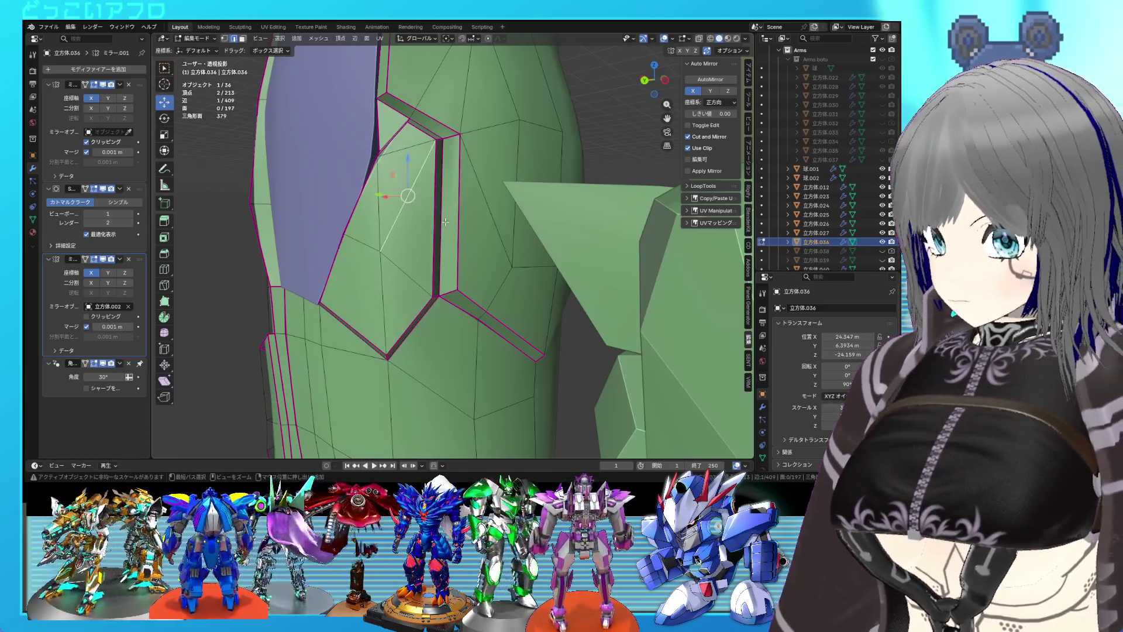
key(j)
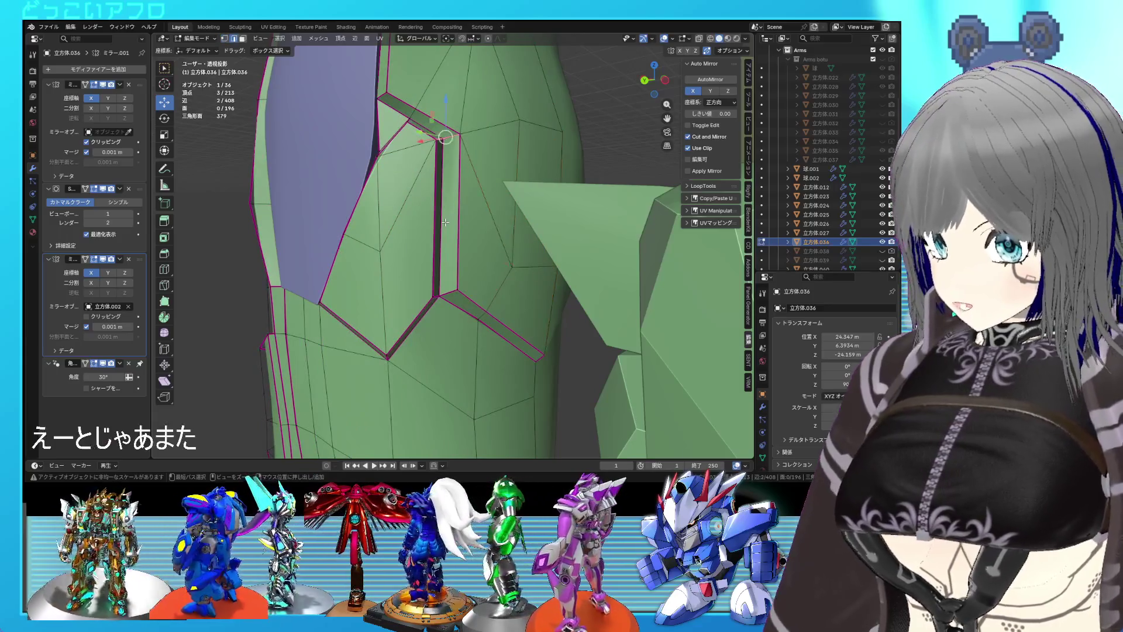
key(ctrl+z)
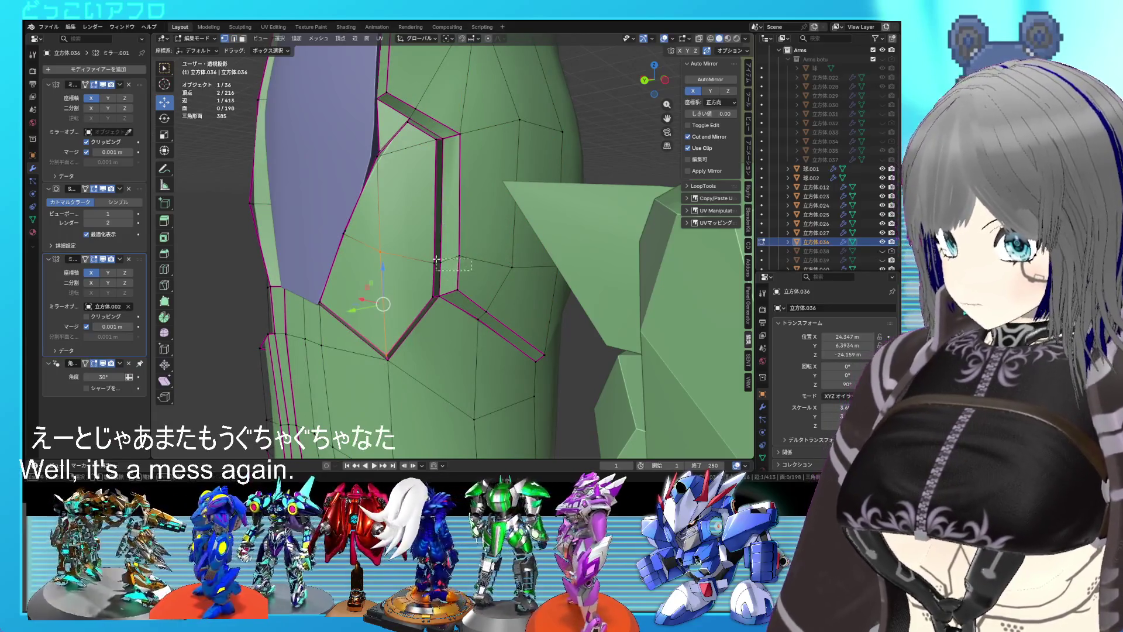
key(ctrl+shift+z)
key(g)
key(g)
click(435, 189)
- Connect two panel vertices with J, then dissolve the new edge
click(459, 158)
drag(434, 163, 499, 179)
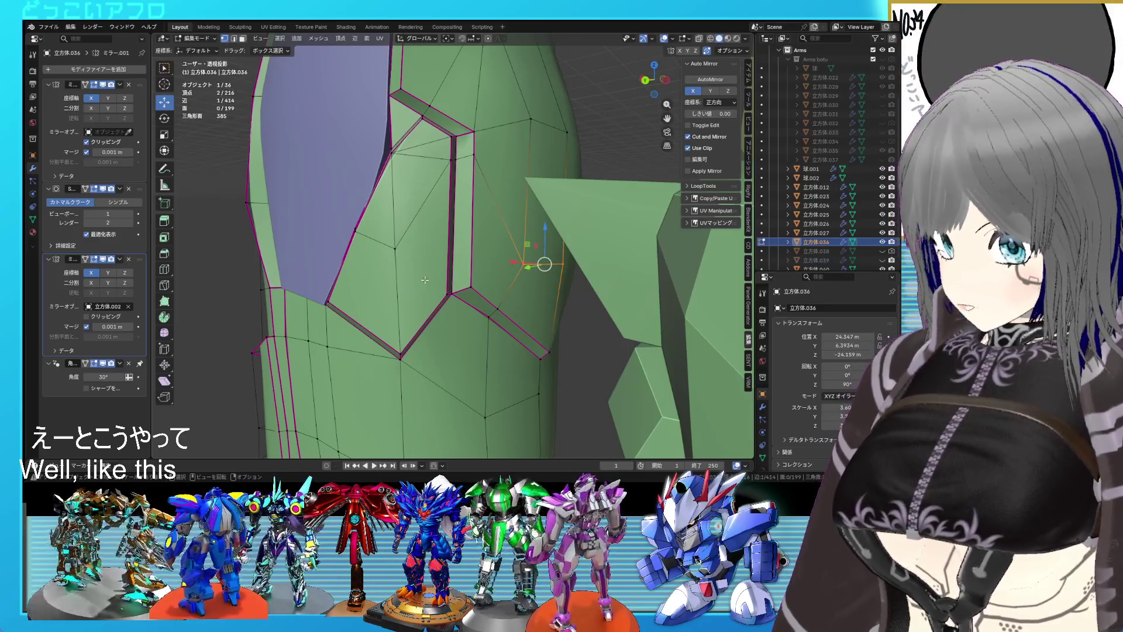
key(j)
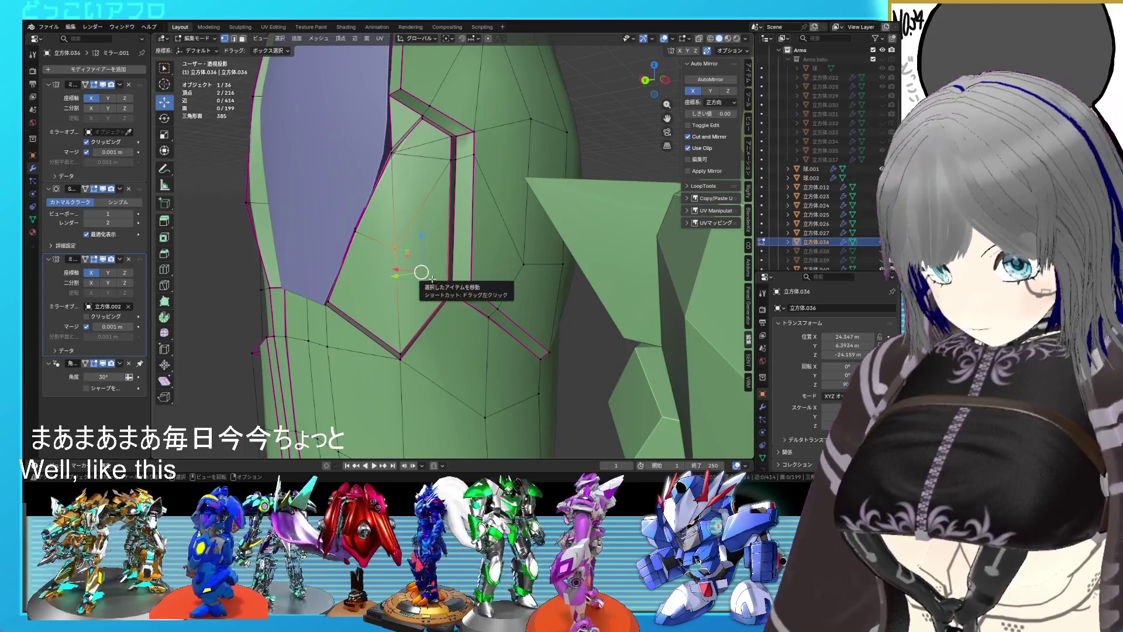
key(x)
click(422, 223)
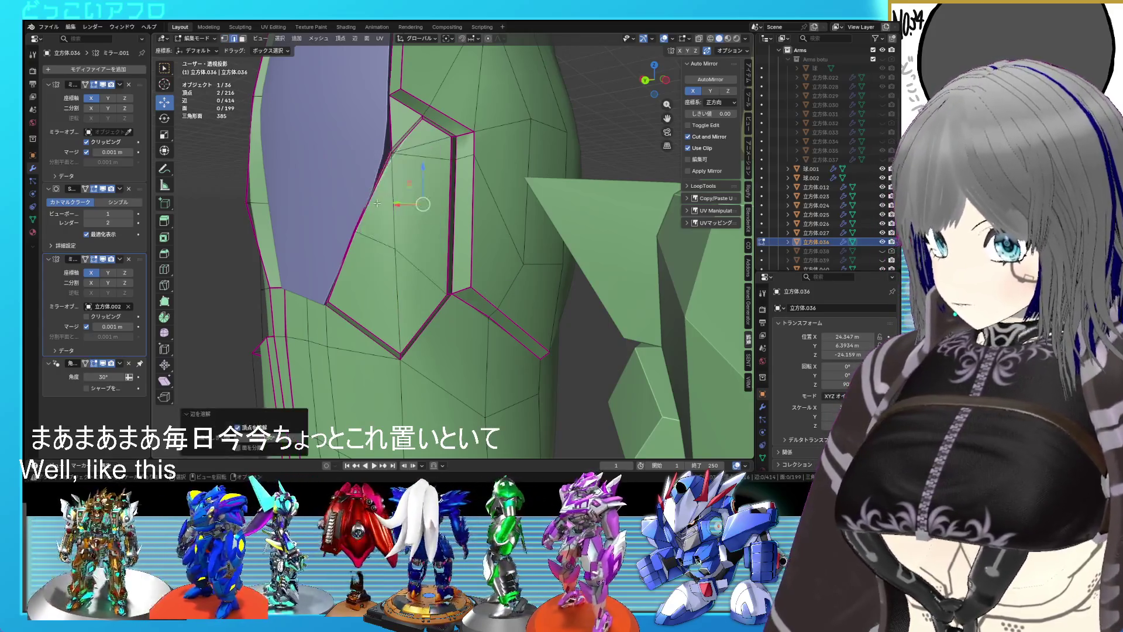
- Dissolve the leftover inset-panel edge and stray vertex, then check the whole arm in Object Mode
key(x)
click(395, 212)
key(x)
click(401, 290)
drag(401, 290, 513, 200)
key(Tab)
scroll(down, 3)
drag(599, 198, 466, 215)
key(Tab)
scroll(up, 3)
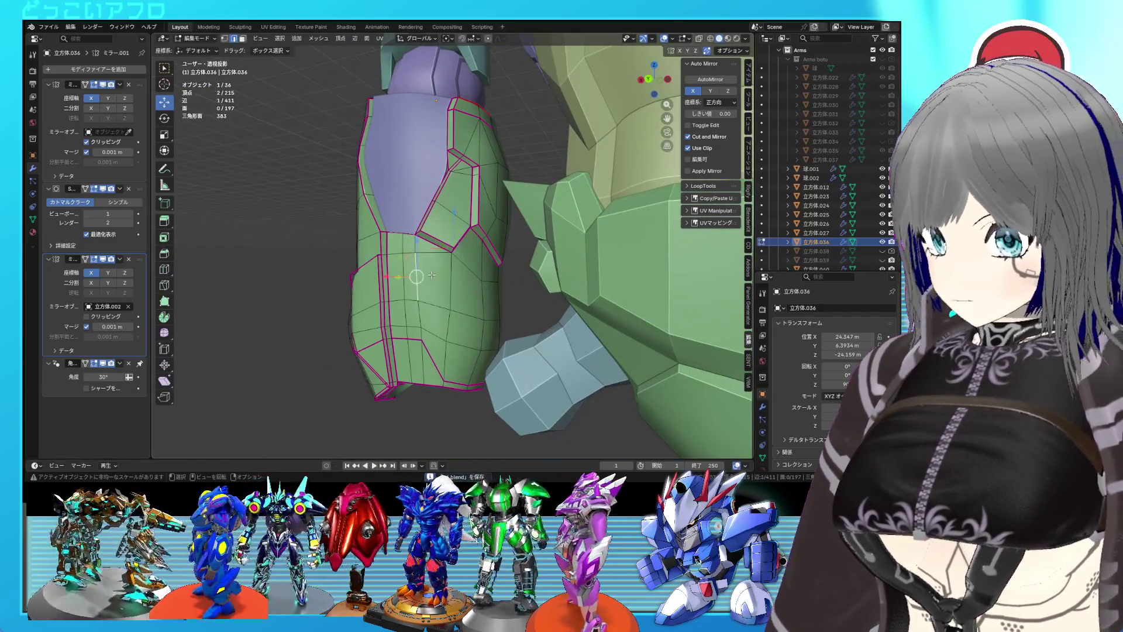
- Extrude a top face of the forearm upward along Z
key(3)
click(429, 261)
drag(429, 260, 460, 238)
key(e)
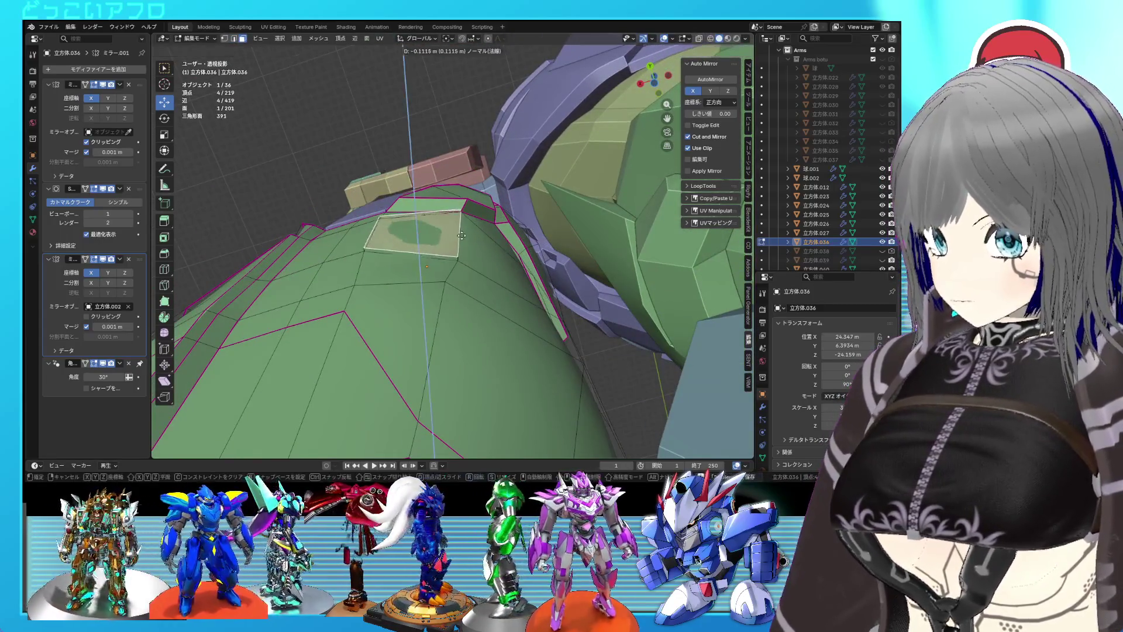
key(x)
key(z)
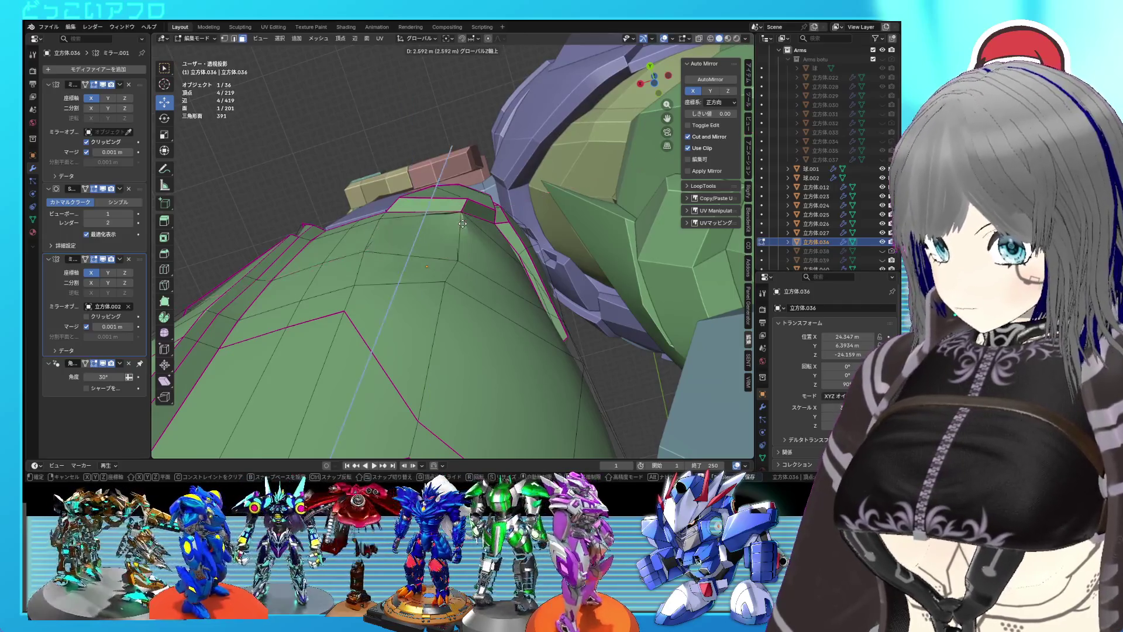
click(462, 223)
drag(462, 224, 451, 252)
- Edge-slide two border edges of the inset panel to reshape it
key(2)
click(451, 244)
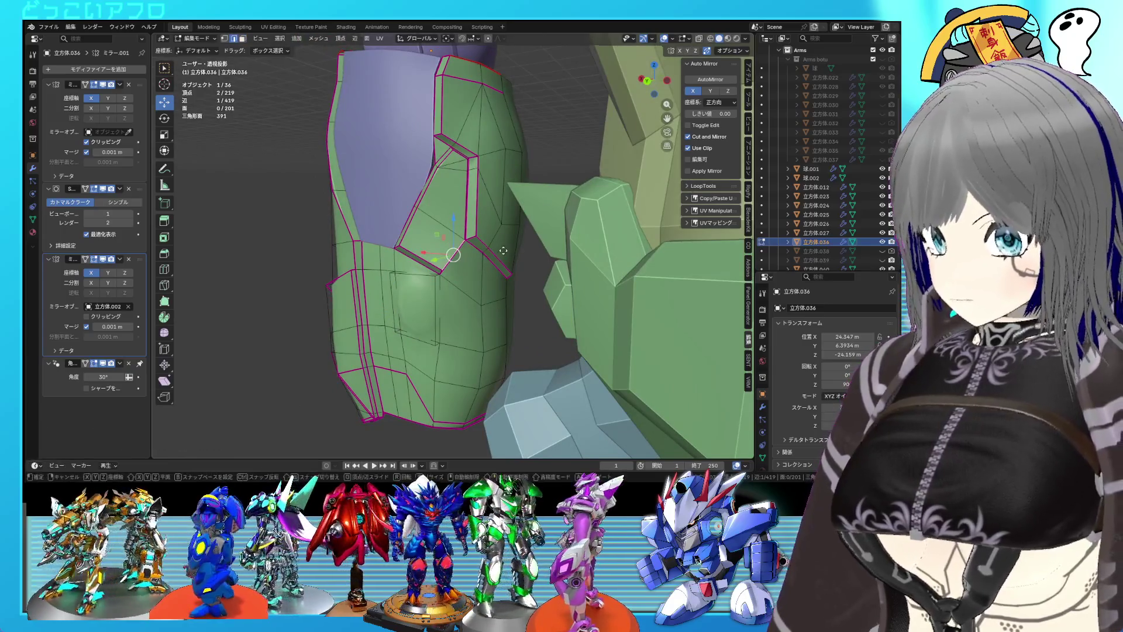
key(g)
key(g)
click(502, 249)
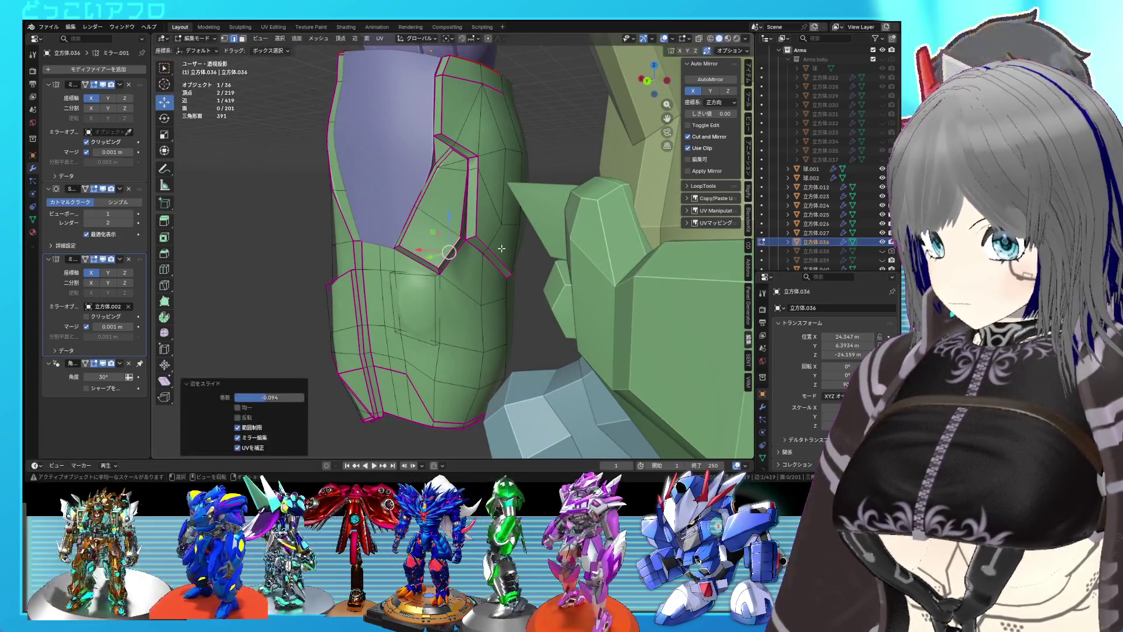
click(466, 213)
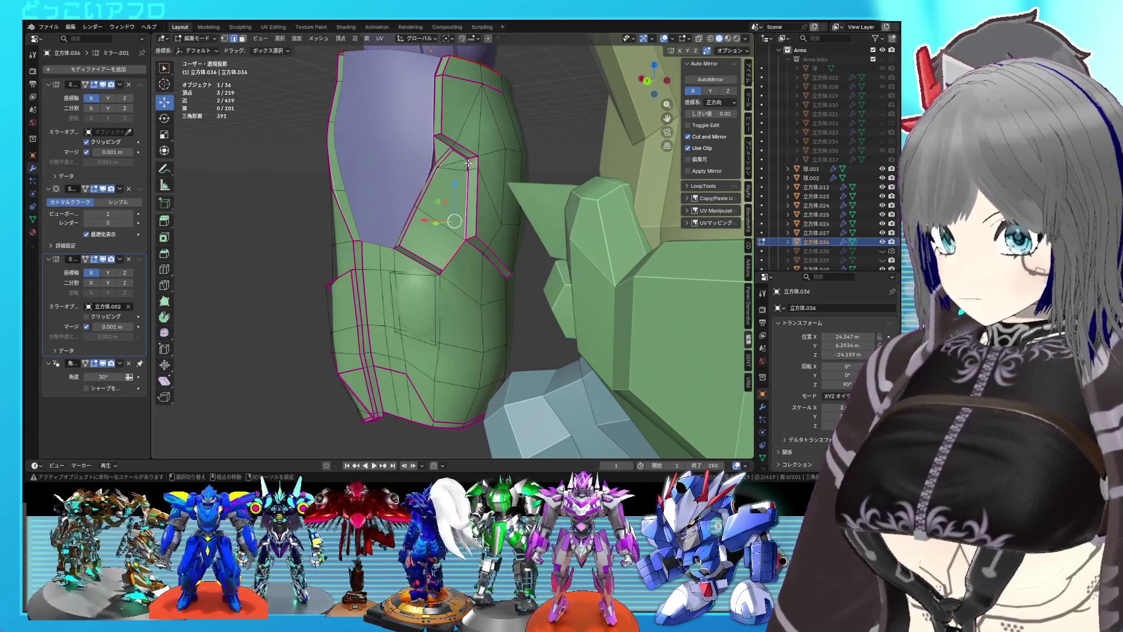
key(g)
key(g)
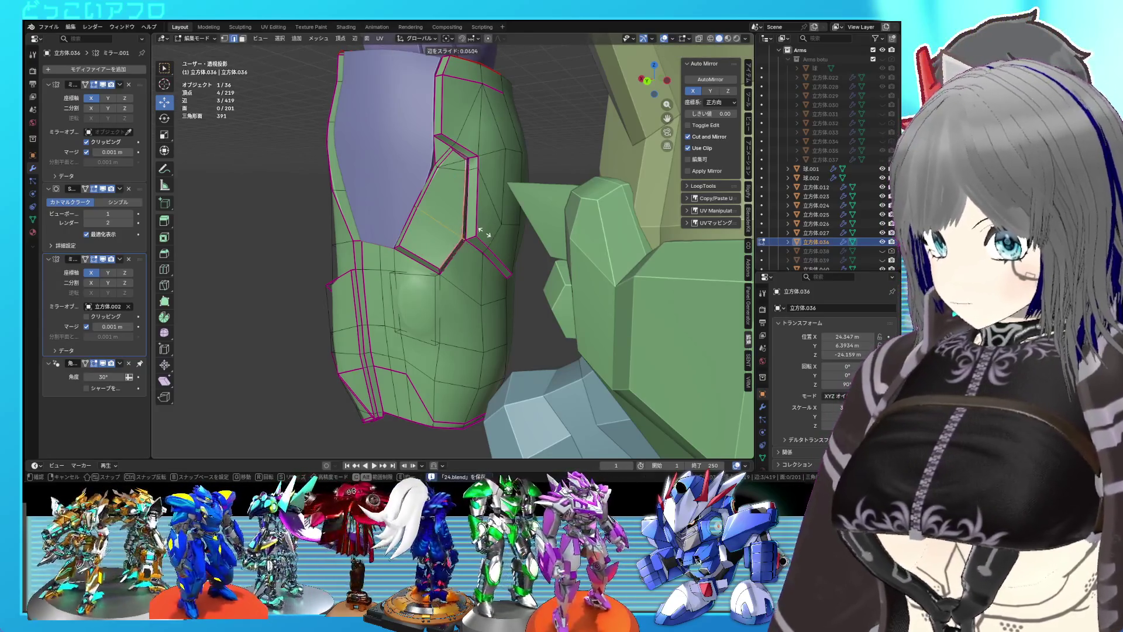
click(483, 231)
scroll(up, 3)
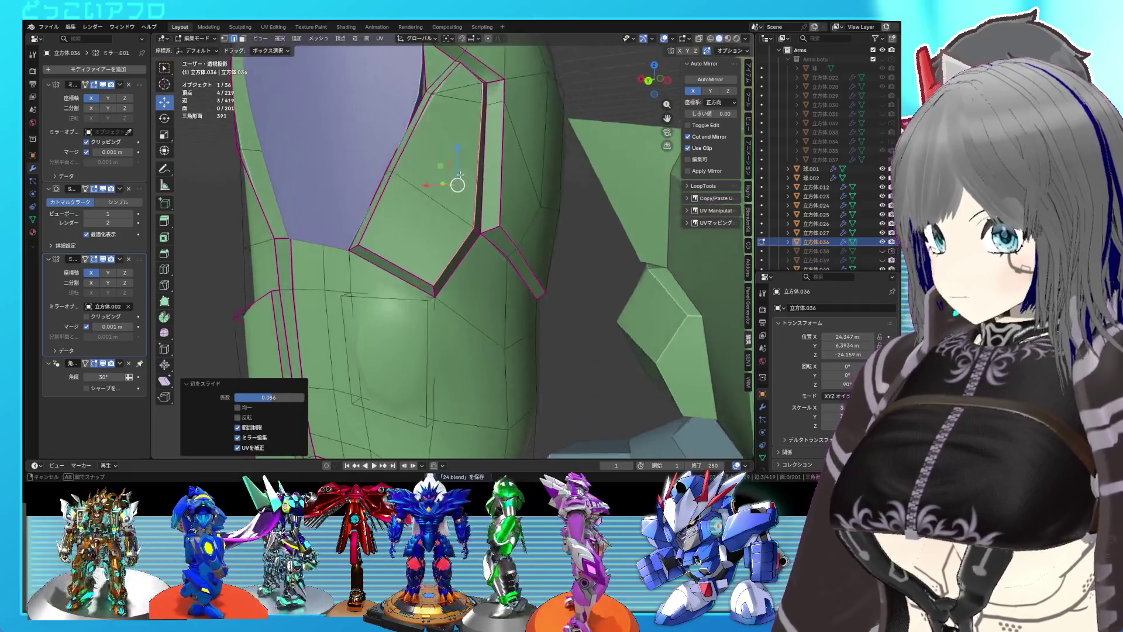
- Select the slanted face strip below the inset panel and delete those three faces
key(3)
drag(413, 196, 431, 216)
click(439, 264)
click(426, 275)
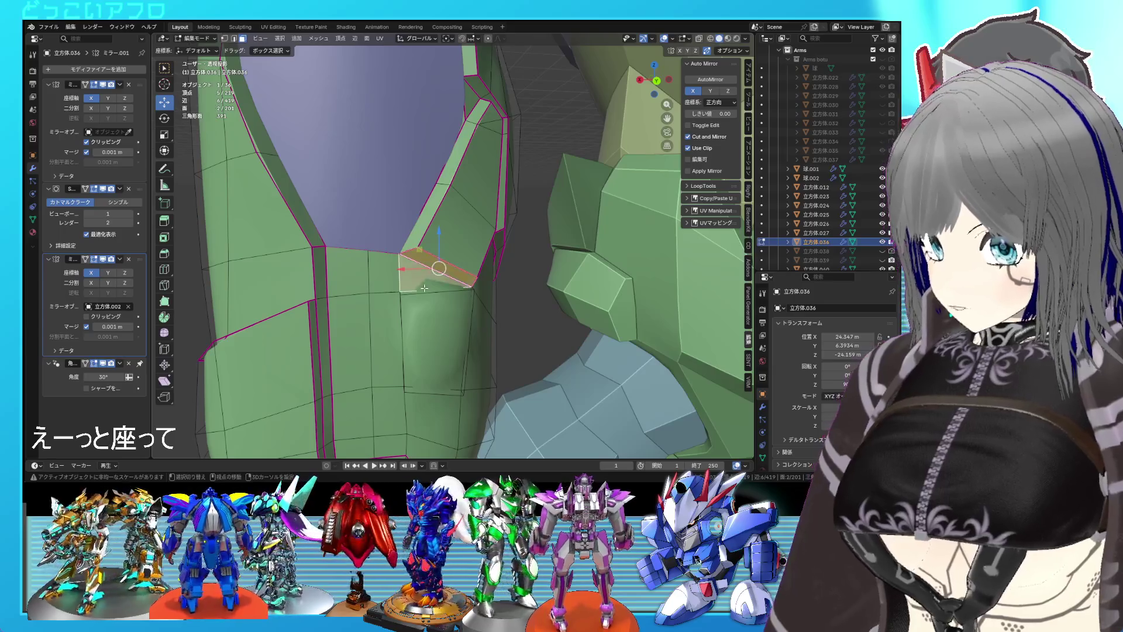
click(426, 289)
click(433, 283)
click(439, 268)
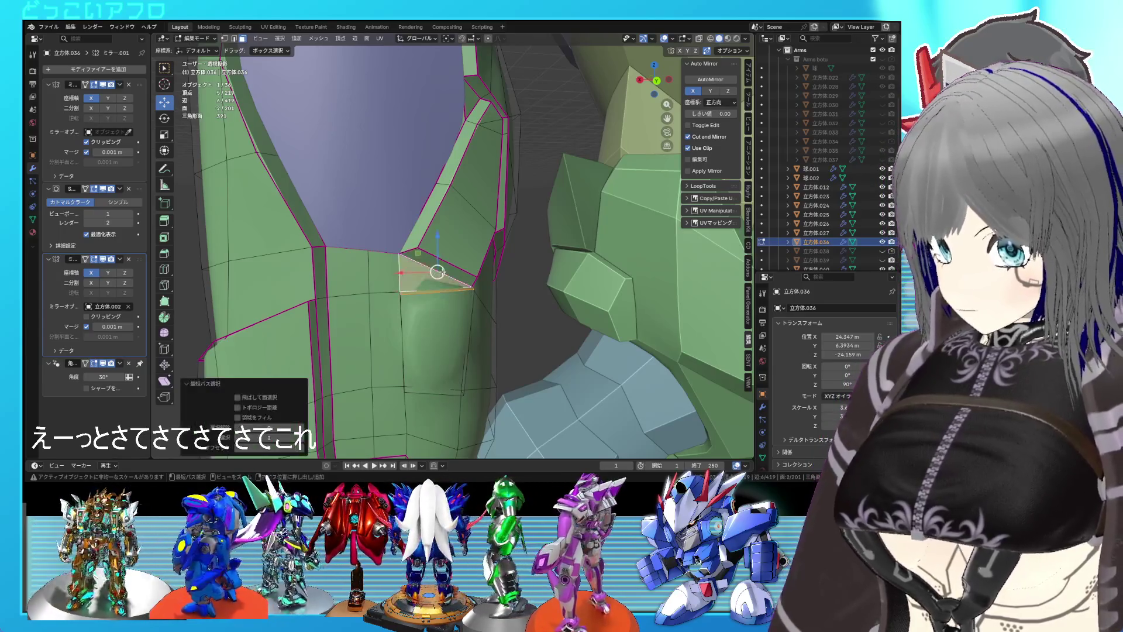
key(x)
click(410, 229)
- Fill the gap below the inset panel with a new face from its boundary edges
drag(410, 229, 436, 268)
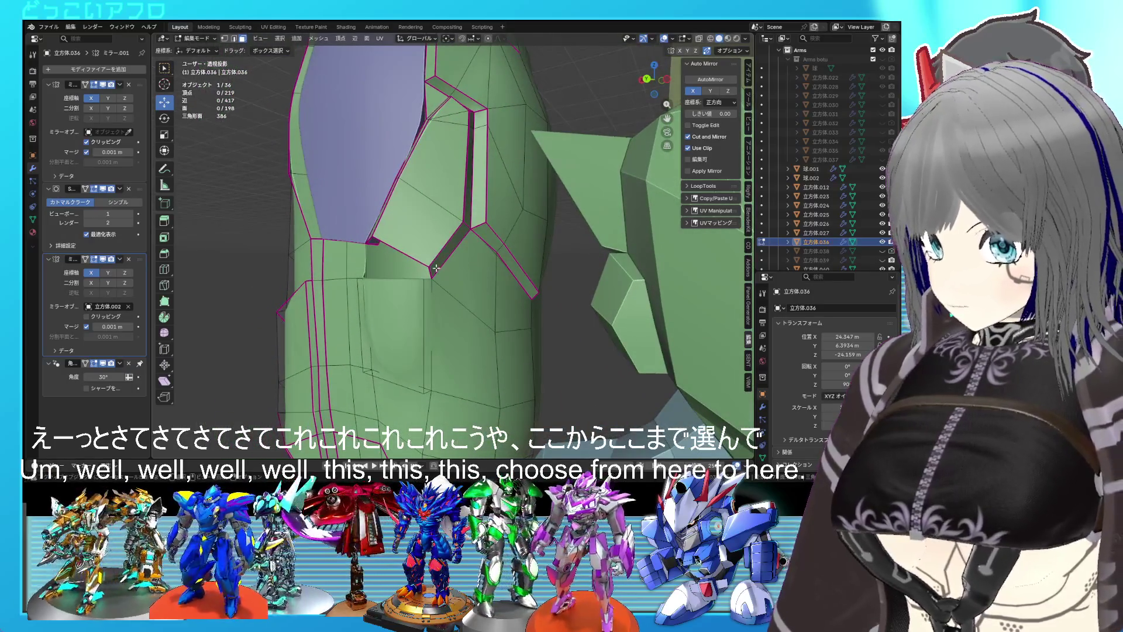
key(2)
click(365, 258)
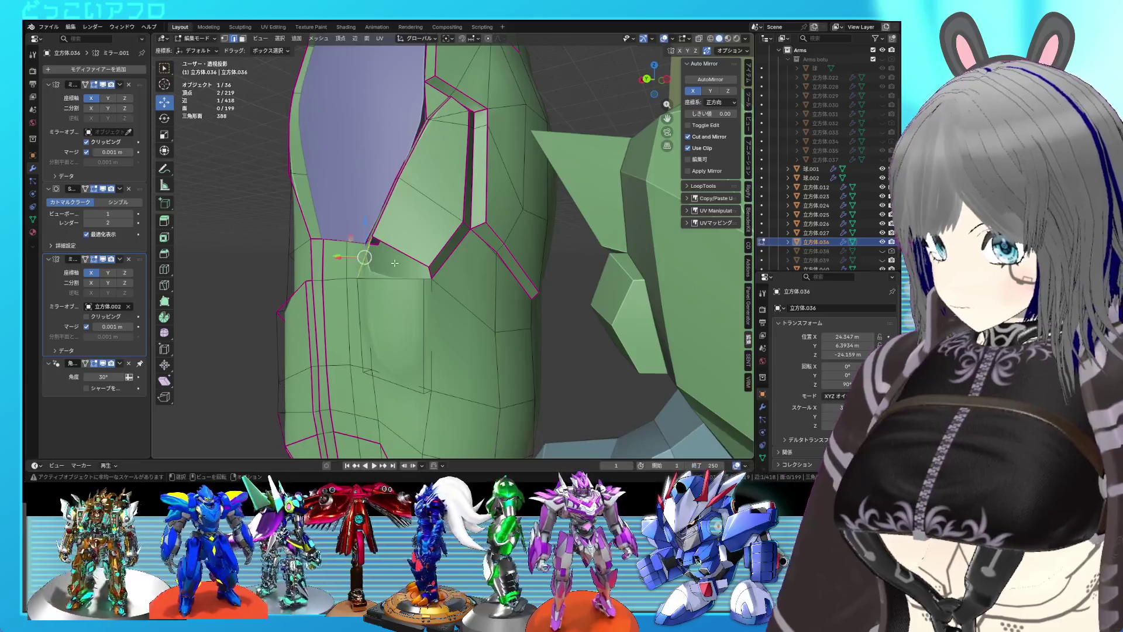
key(f)
key(f)
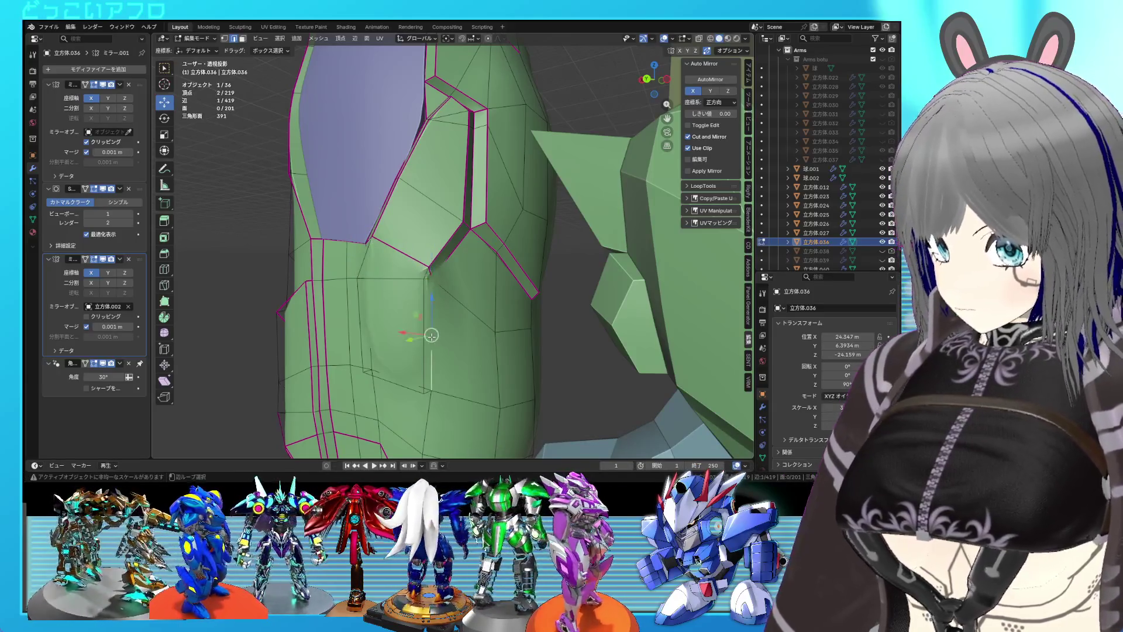
drag(436, 267, 462, 275)
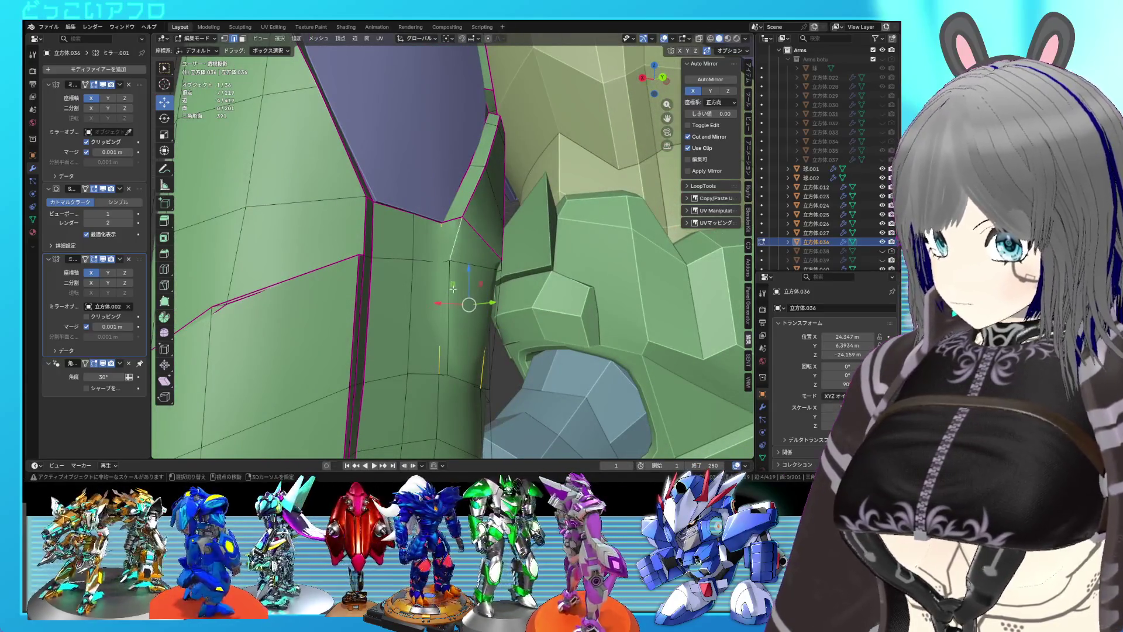
drag(463, 386, 441, 306)
drag(455, 266, 427, 375)
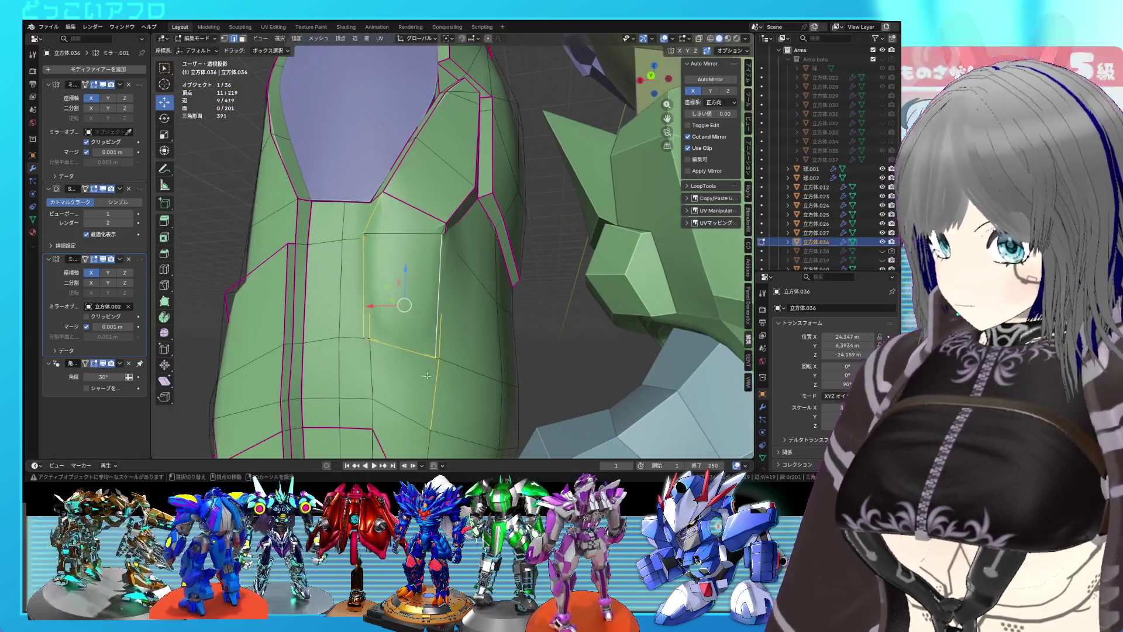
drag(451, 262, 405, 249)
- Give the selected edges a full crease of 1, then slide a stray vertex onto its neighbour
key(shift+e)
key(1)
key(Return)
click(416, 201)
key(shift+v)
click(421, 246)
- Slide the vertical groove edge and fully crease it with the diagonal edge, then preview in Object Mode
click(386, 268)
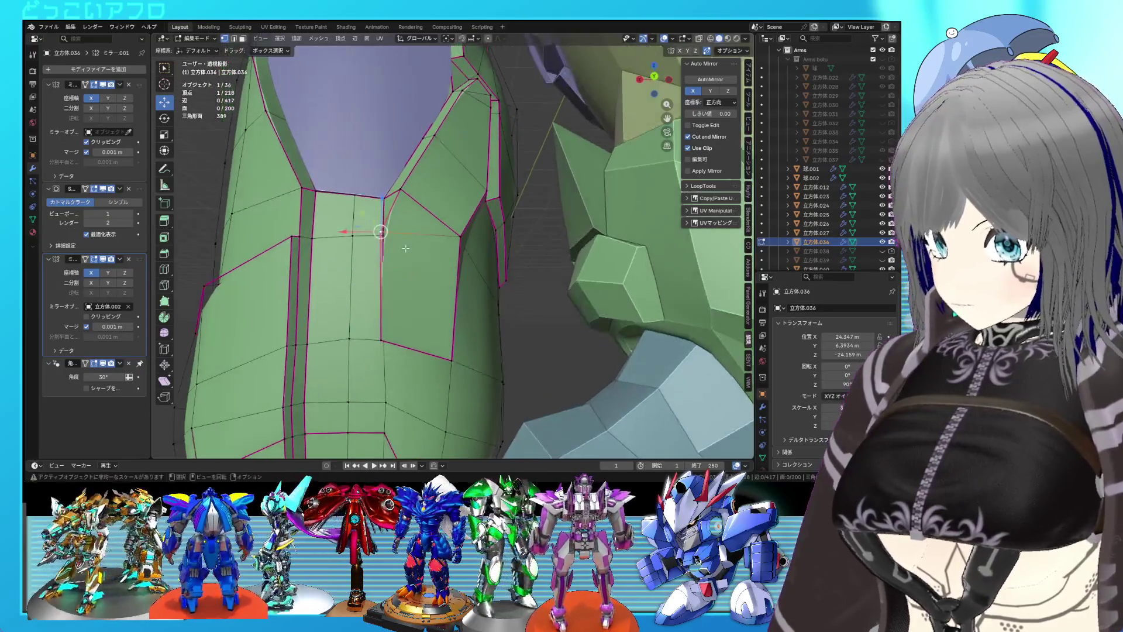
click(445, 272)
key(g)
key(g)
click(443, 271)
drag(443, 271, 453, 231)
click(453, 229)
key(alt+z)
key(alt+z)
key(Tab)
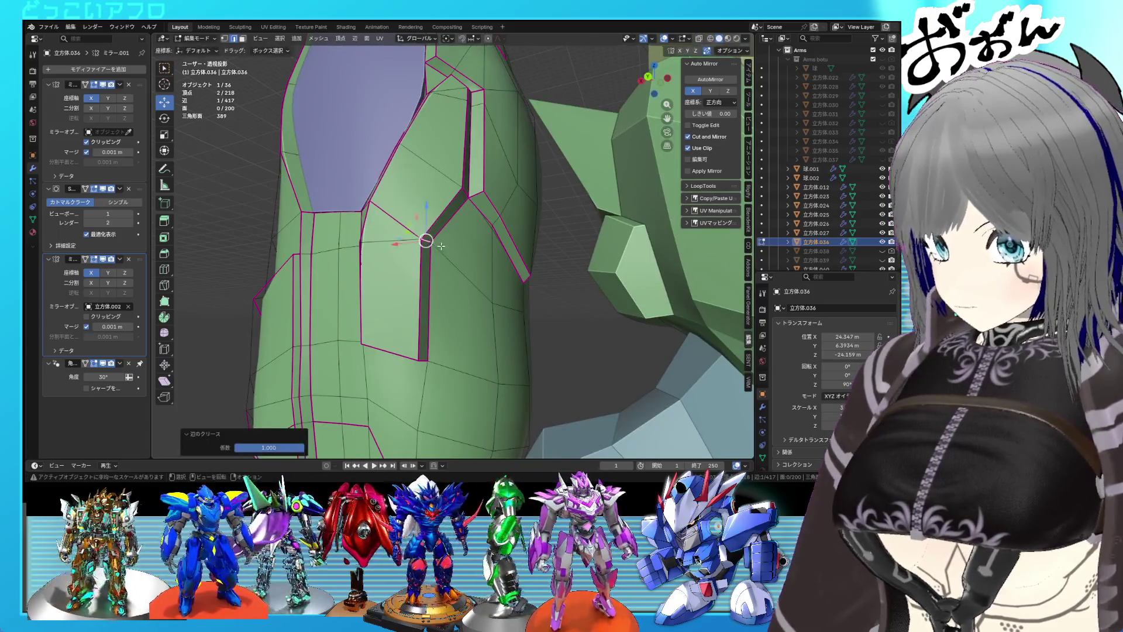
- Select the panel-edge vertex and vertical groove edge, and subdivide the groove edges
key(Tab)
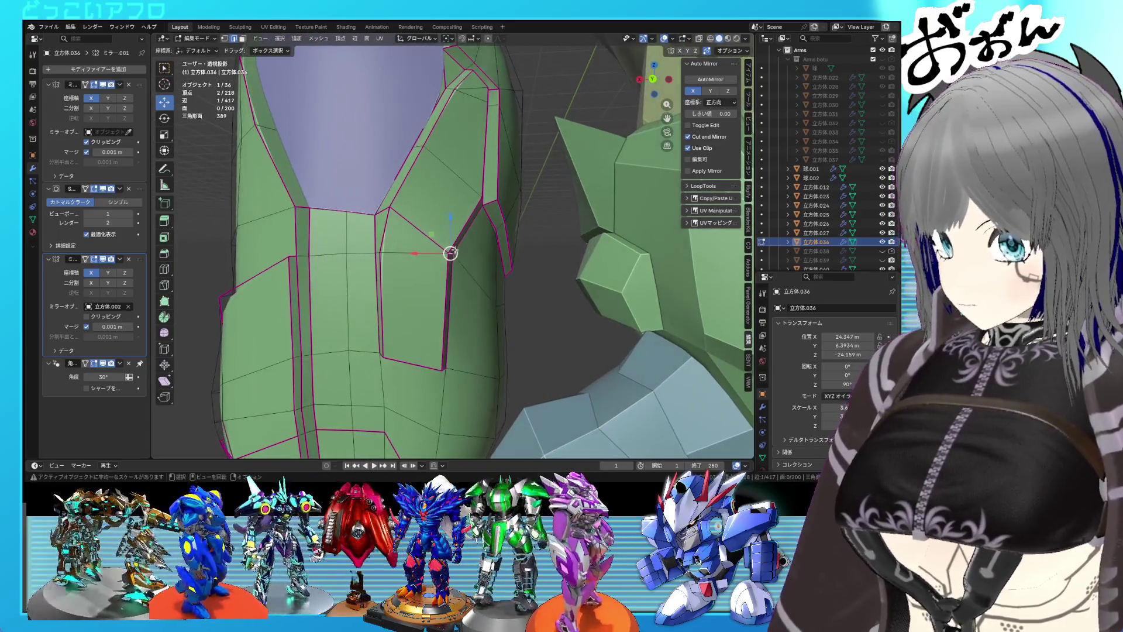
click(389, 210)
key(shift+v)
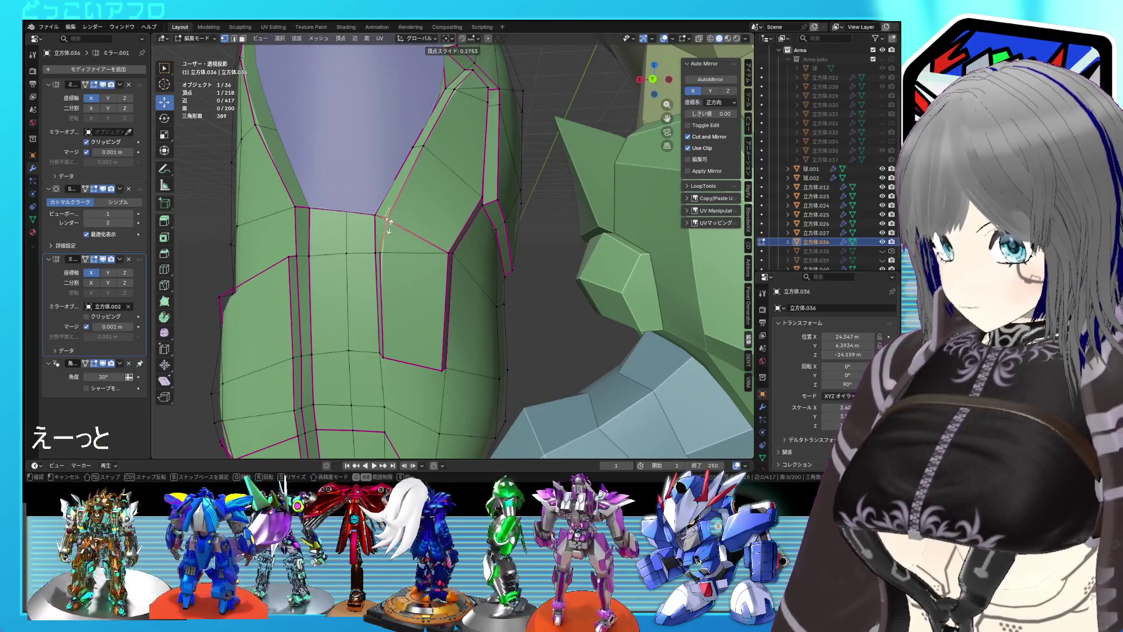
right_click(389, 226)
drag(391, 229, 405, 232)
scroll(down, 3)
scroll(up, 3)
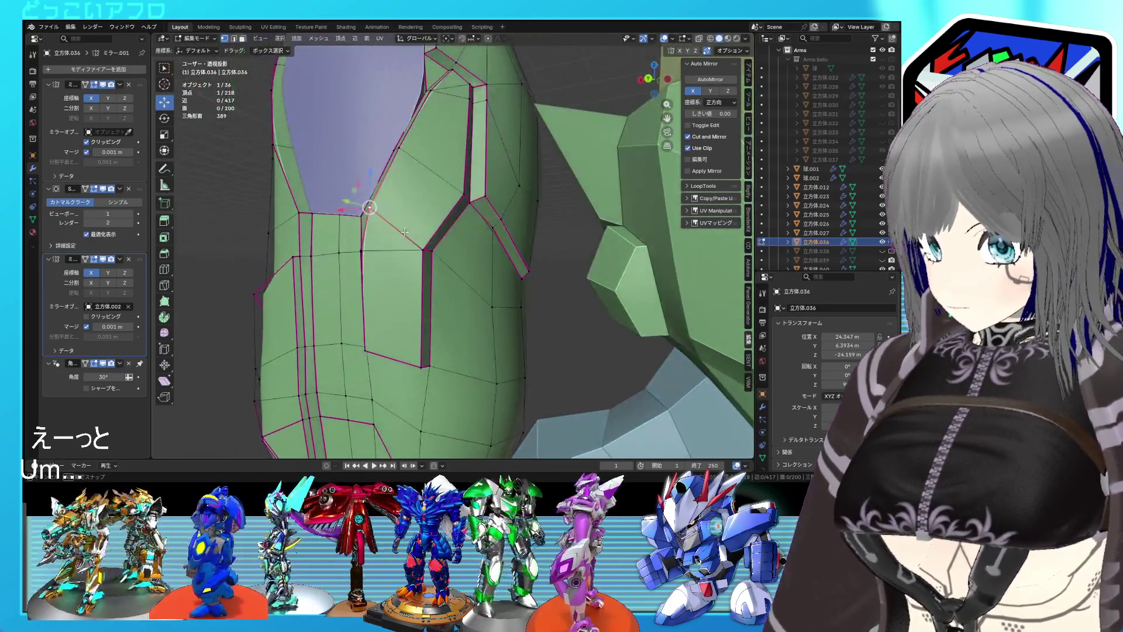
drag(448, 262, 455, 262)
drag(465, 263, 453, 264)
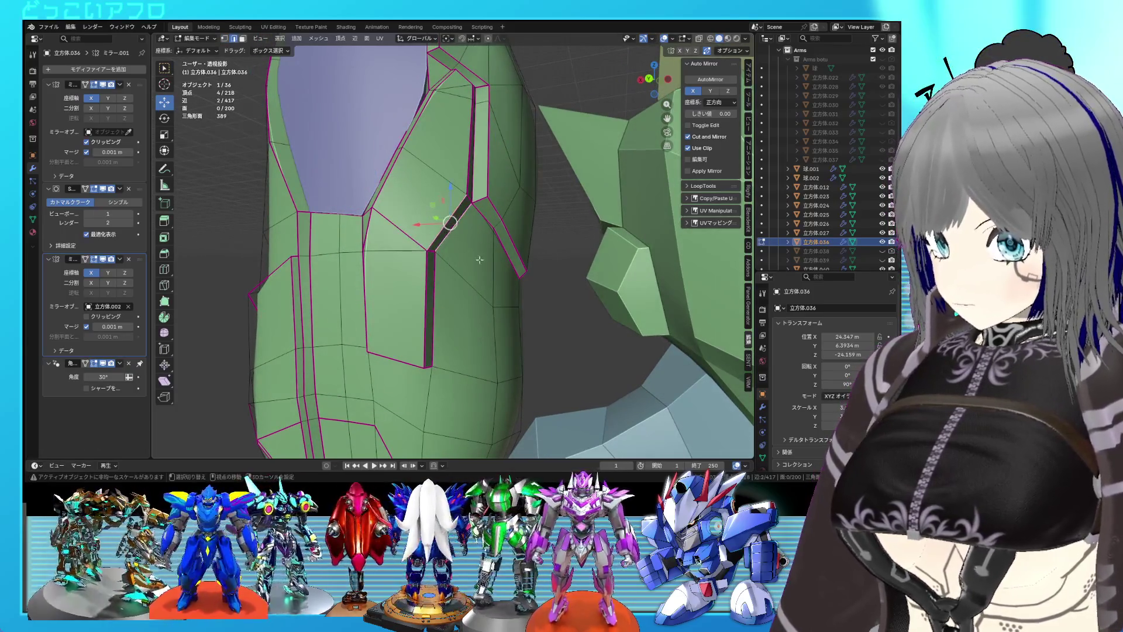
click(509, 290)
key(ctrl+e)
click(458, 195)
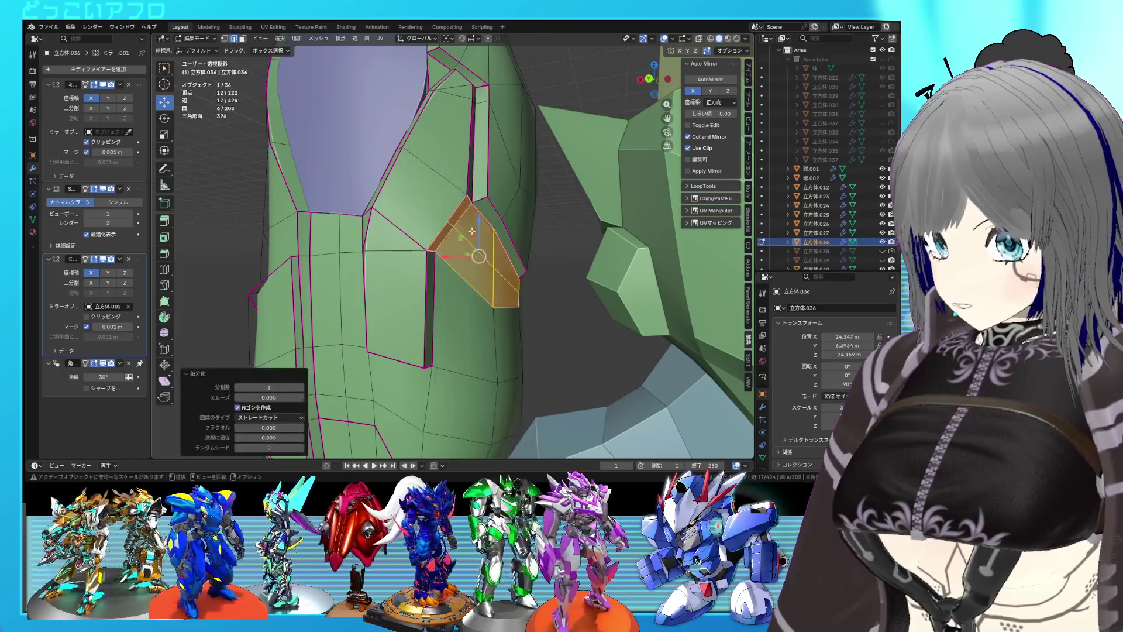
- Select the new edges beside the groove and apply a full crease to one
click(452, 224)
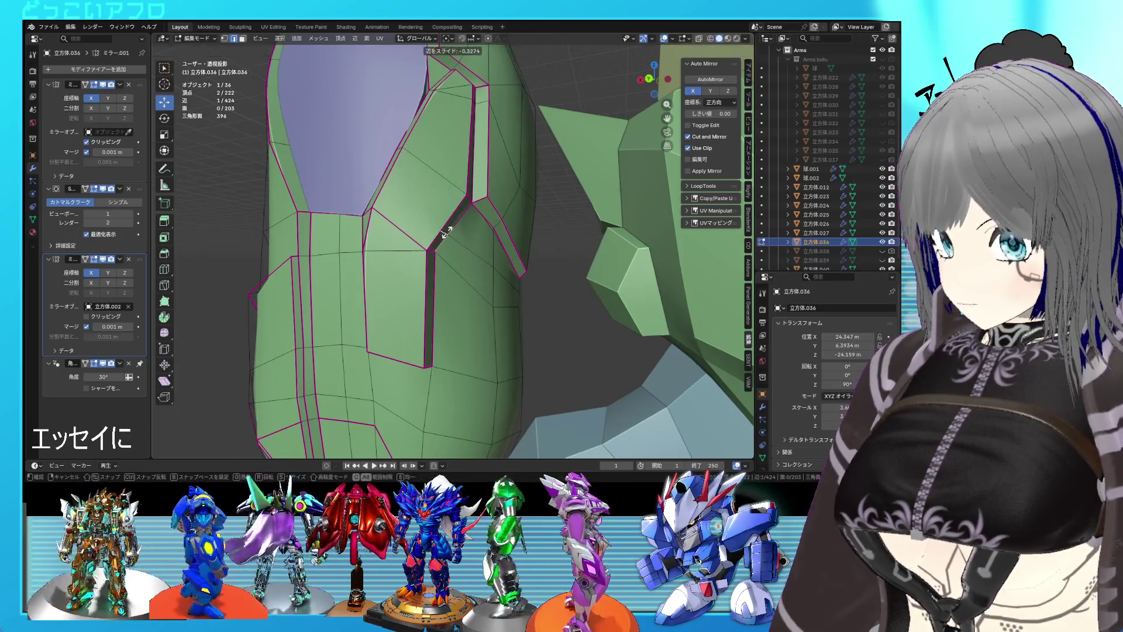
click(442, 236)
key(1)
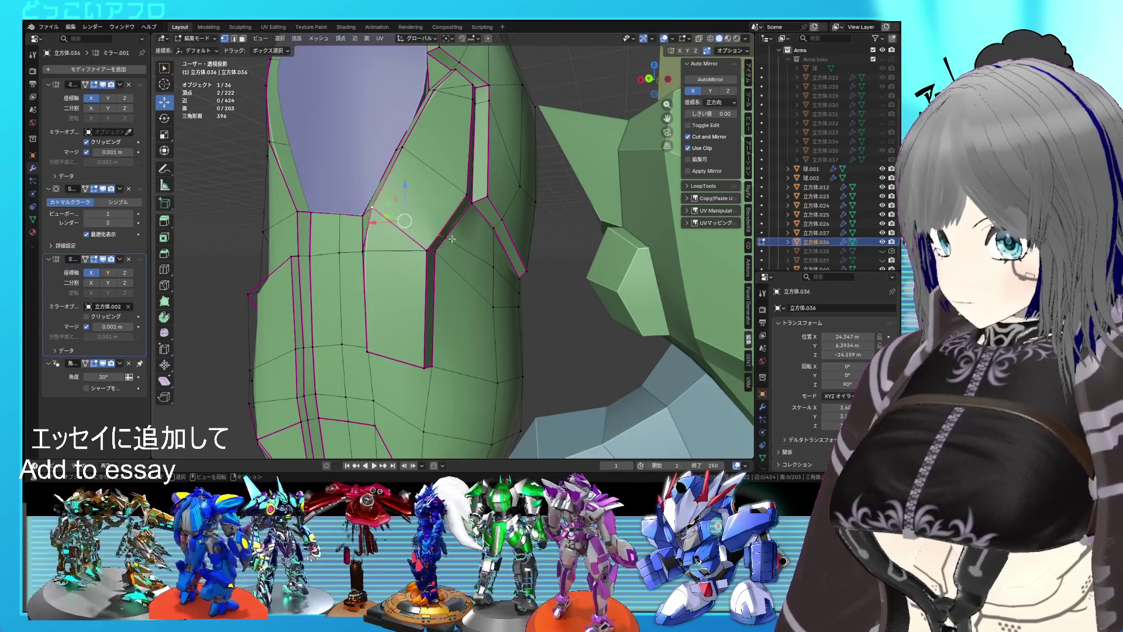
key(2)
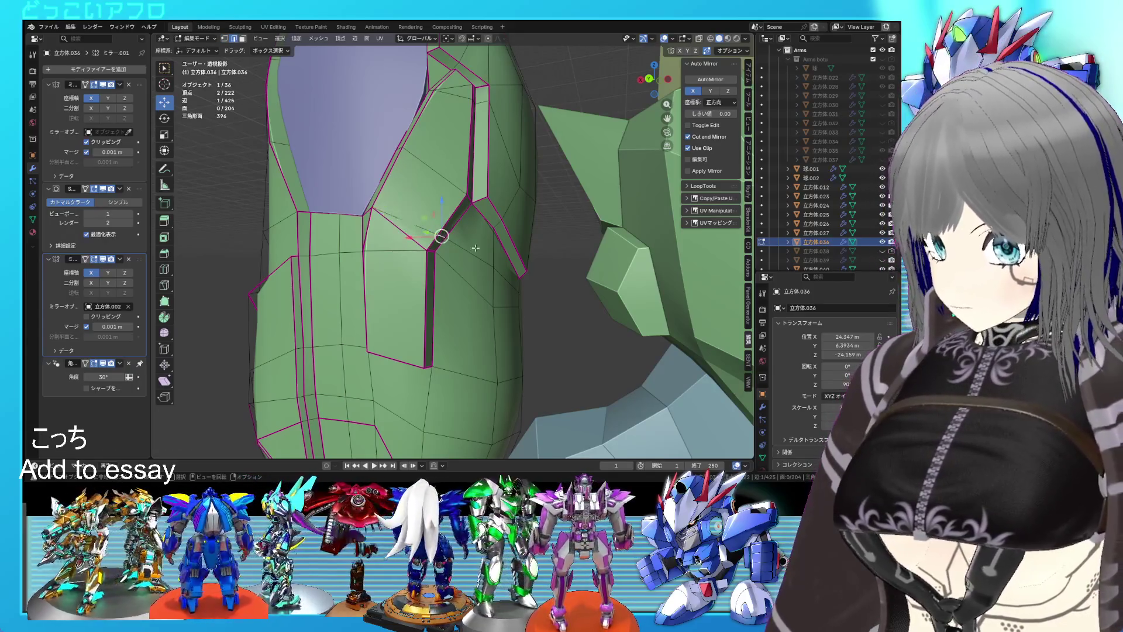
right_click(476, 249)
click(475, 248)
click(514, 255)
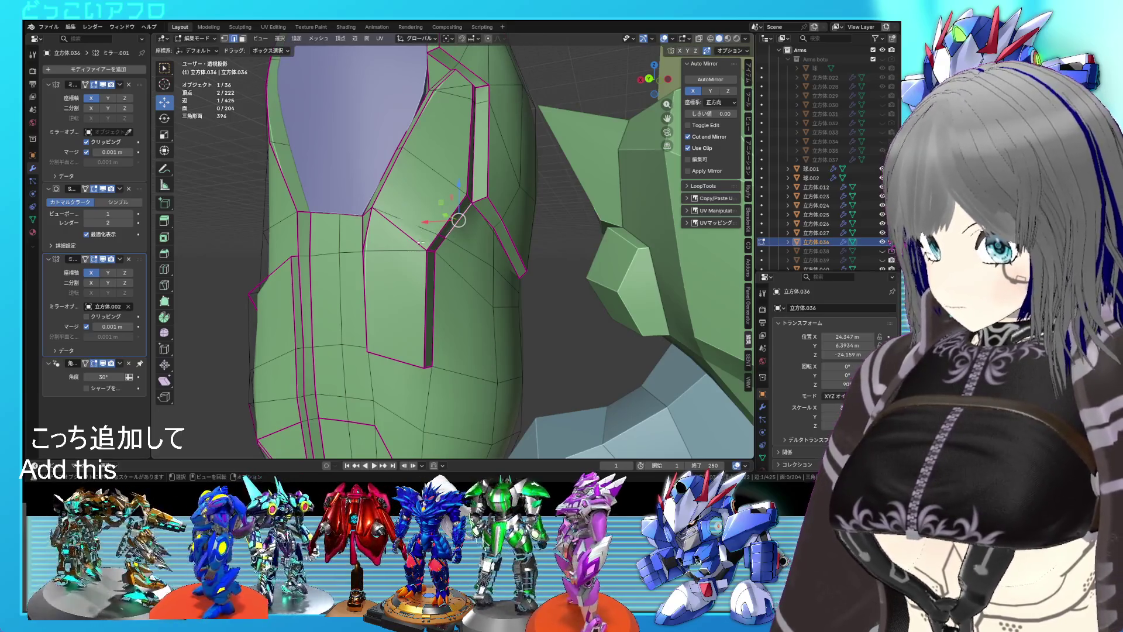
- Dissolve the leftover edge and preview the armor shape
key(x)
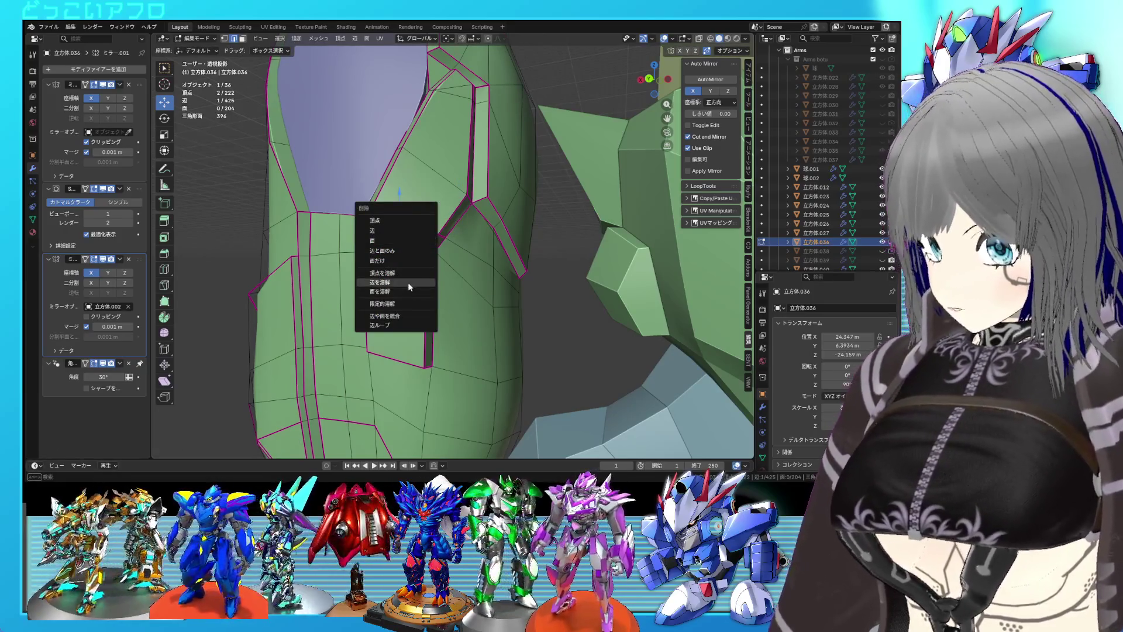
click(408, 282)
drag(409, 282, 518, 282)
key(Tab)
key(Tab)
drag(419, 233, 445, 255)
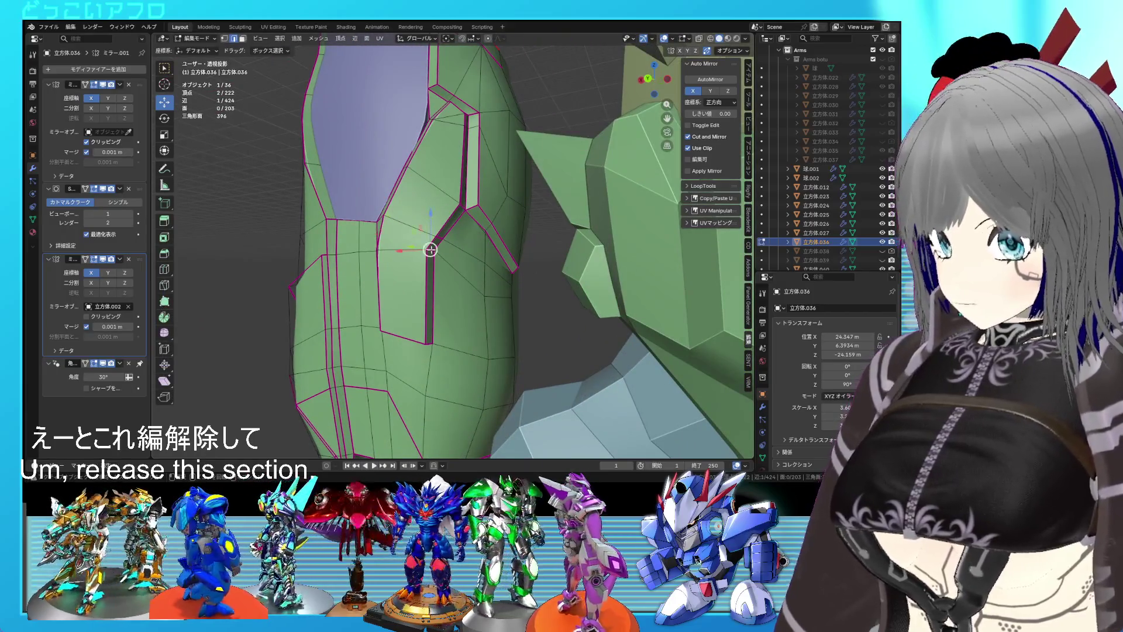
- In Back Ortho view, move the selected panel vertices −0.159 m along X
key(ctrl+KP_1)
key(g)
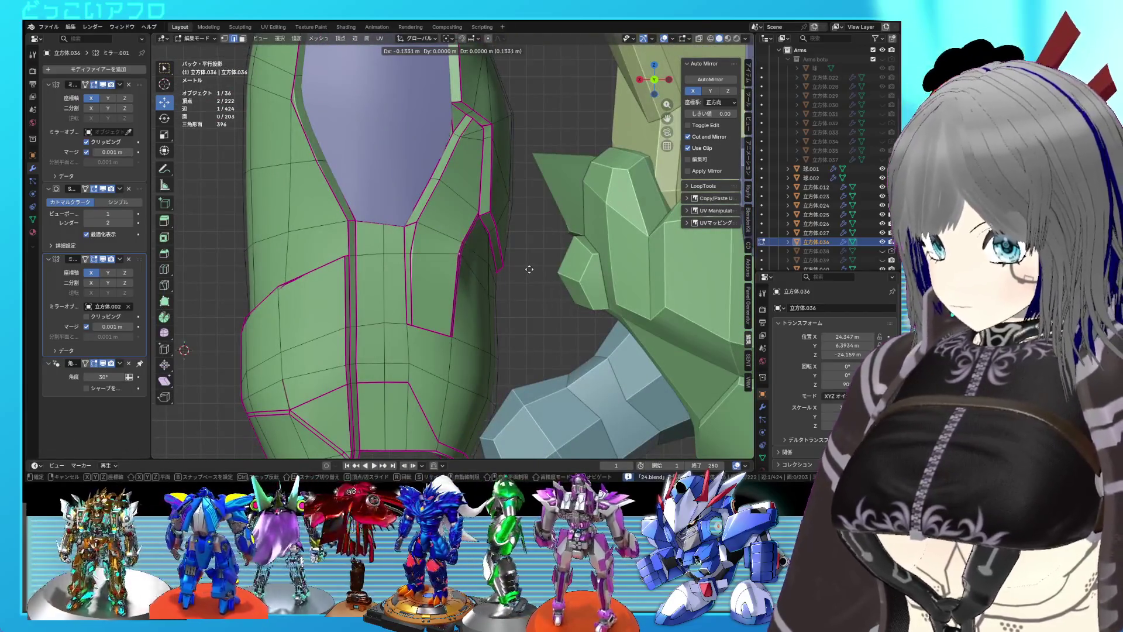
click(529, 269)
drag(530, 270, 407, 212)
key(g)
key(y)
right_click(432, 170)
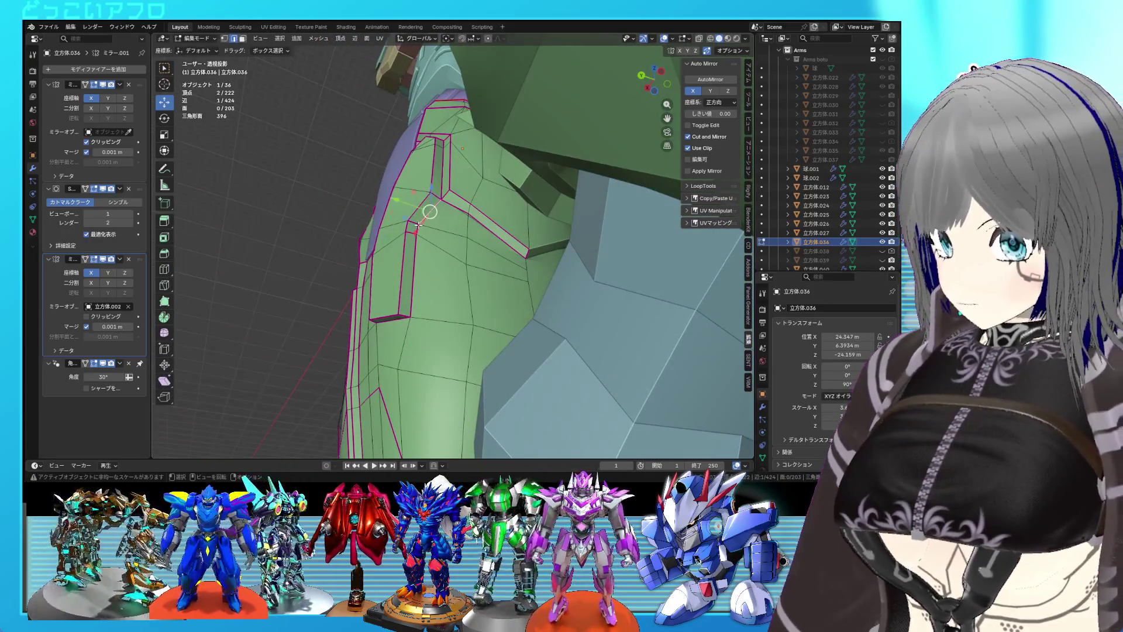
right_click(451, 260)
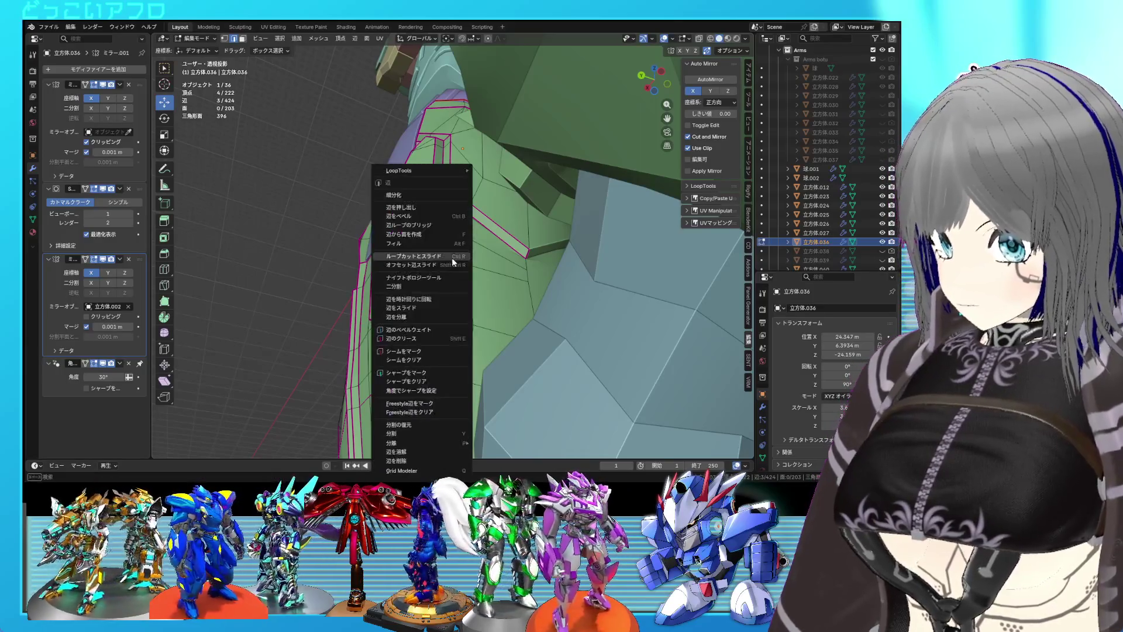
- Fully crease the panel-line edge at 1.0
click(426, 373)
drag(426, 372, 504, 286)
key(shift+e)
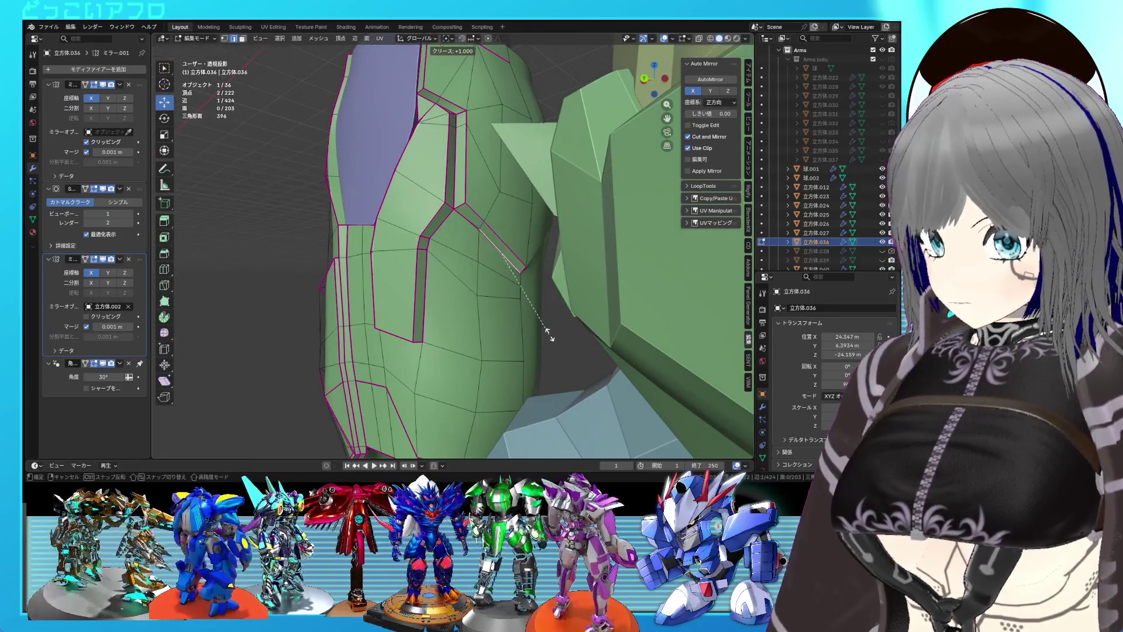
click(547, 327)
drag(547, 328, 436, 235)
- Select an edge loop around the armor and compare it with the smoothed Object Mode preview
click(481, 284)
scroll(down, 3)
key(Tab)
scroll(up, 3)
key(Tab)
scroll(up, 3)
key(Tab)
scroll(up, 3)
key(Tab)
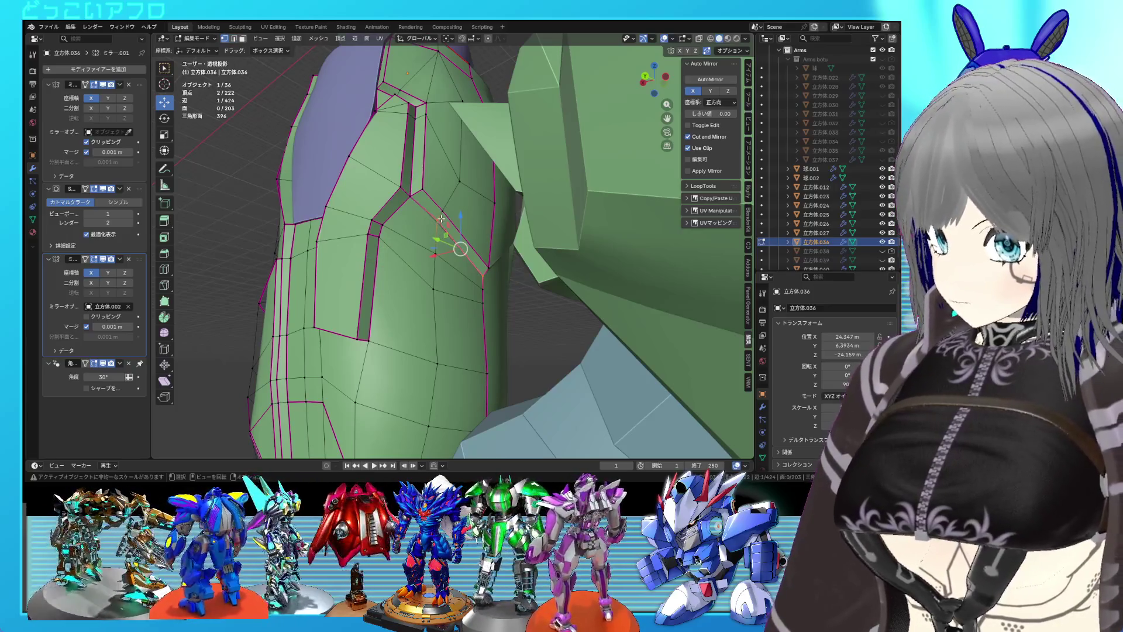
- Shift the selected loop sideways along X twice and save the file
drag(437, 221, 423, 262)
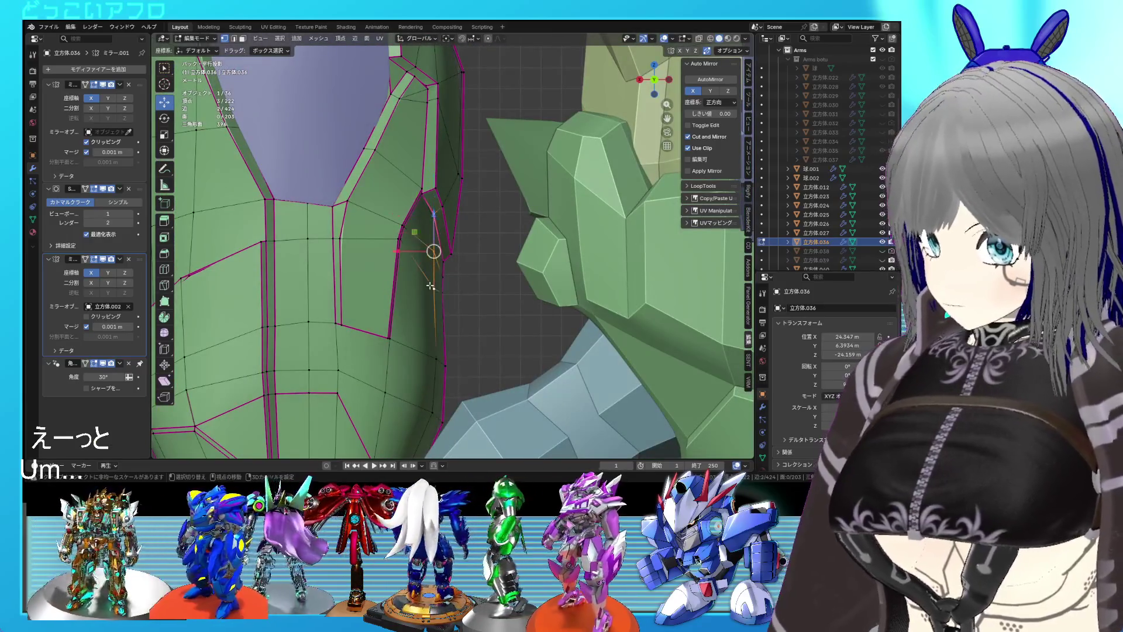
key(g)
key(x)
click(410, 253)
drag(410, 253, 473, 246)
key(g)
key(x)
click(396, 282)
key(Tab)
key(ctrl+s)
- Select a shortest-path run of panel vertices and move them forward along Y
key(Tab)
click(440, 176)
click(459, 195)
scroll(up, 3)
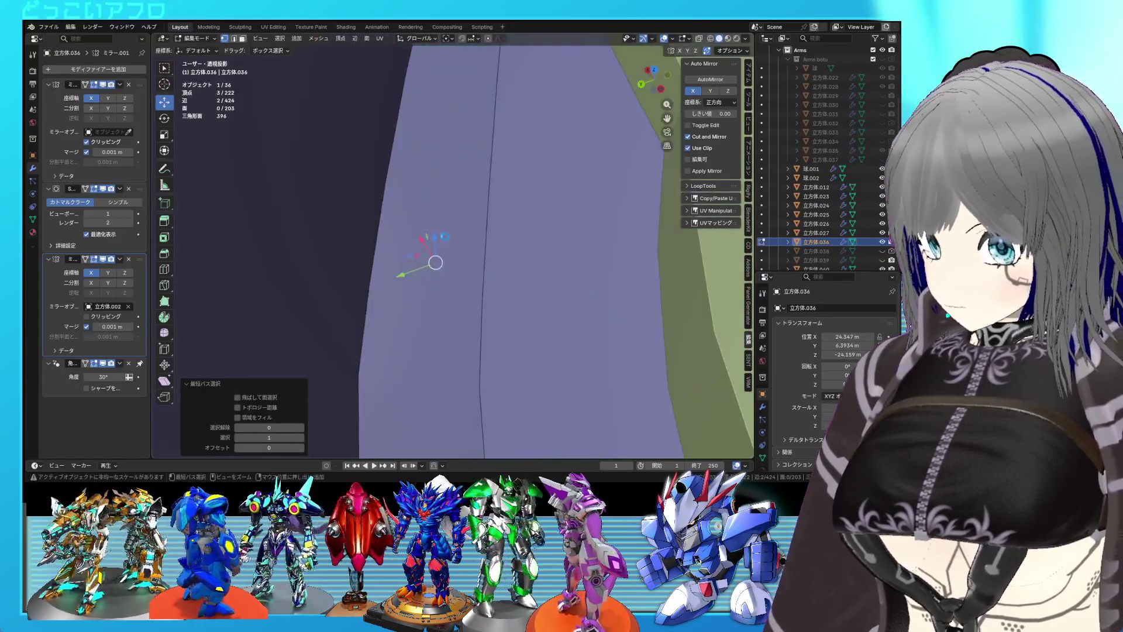
key(ctrl+s)
drag(441, 177, 425, 128)
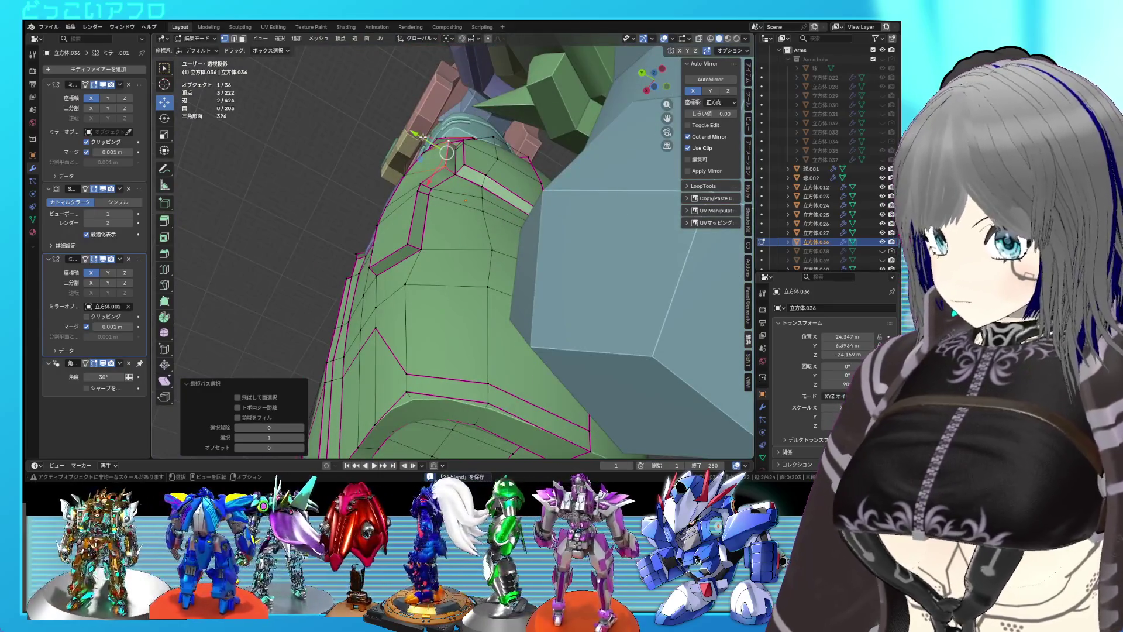
key(g)
key(y)
click(414, 137)
- Move a single panel vertex along Y and save the file
drag(495, 240, 452, 218)
click(544, 233)
key(g)
key(y)
click(552, 254)
key(Tab)
key(ctrl+s)
- Lower the selected groove edge's crease by 0.778 to soften it
key(Tab)
scroll(up, 3)
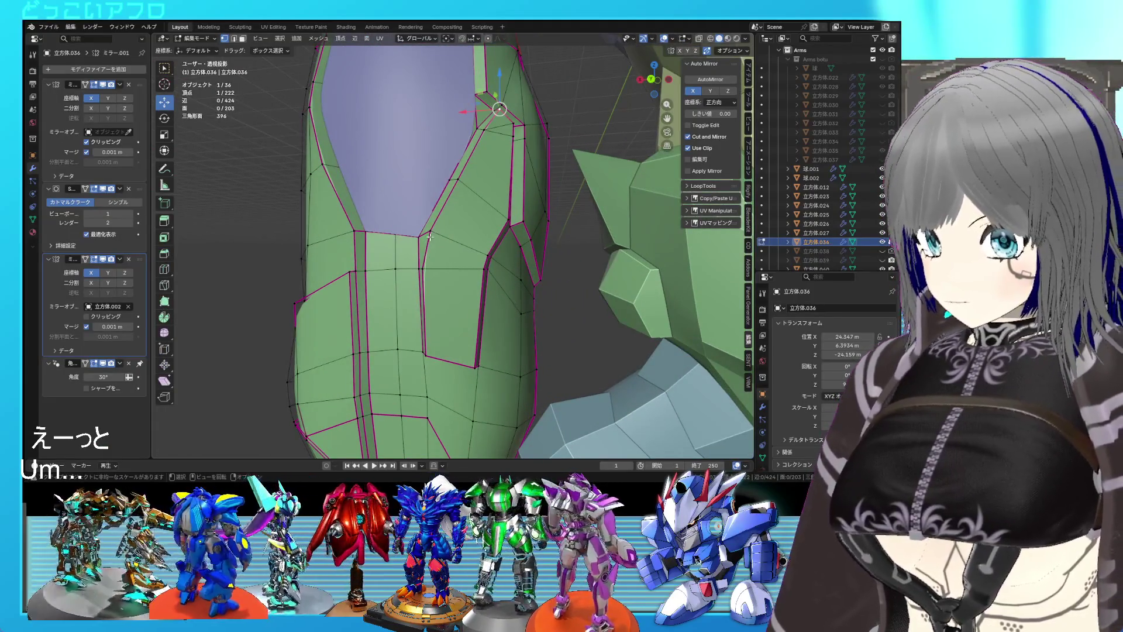
key(shift+e)
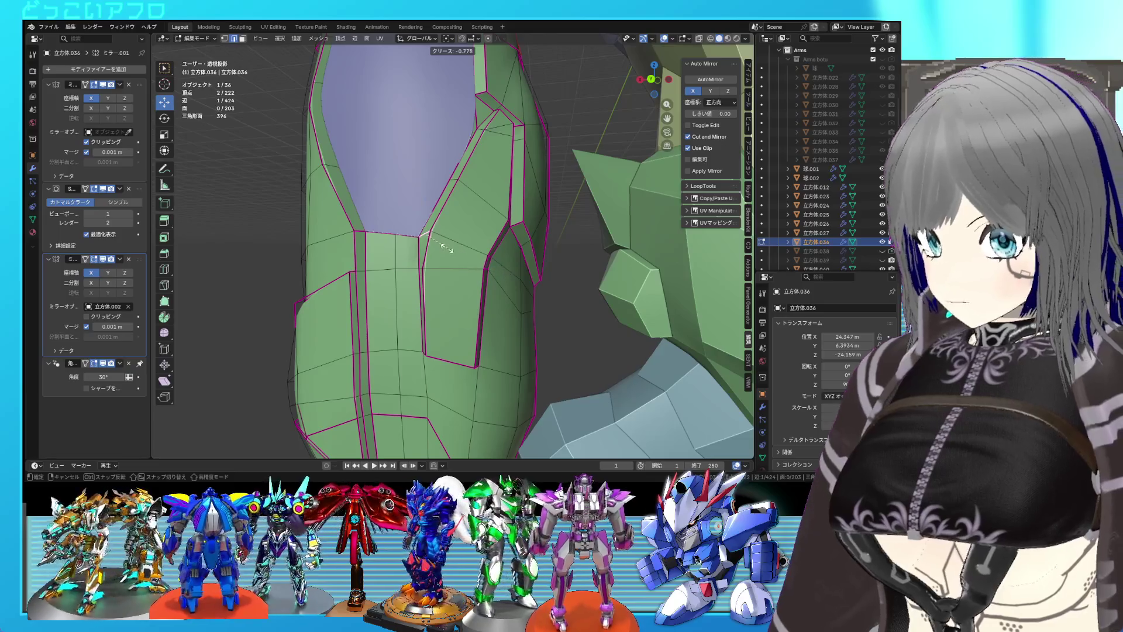
click(447, 248)
key(shift+e)
click(440, 257)
key(Tab)
drag(508, 278, 435, 259)
key(Tab)
right_click(434, 248)
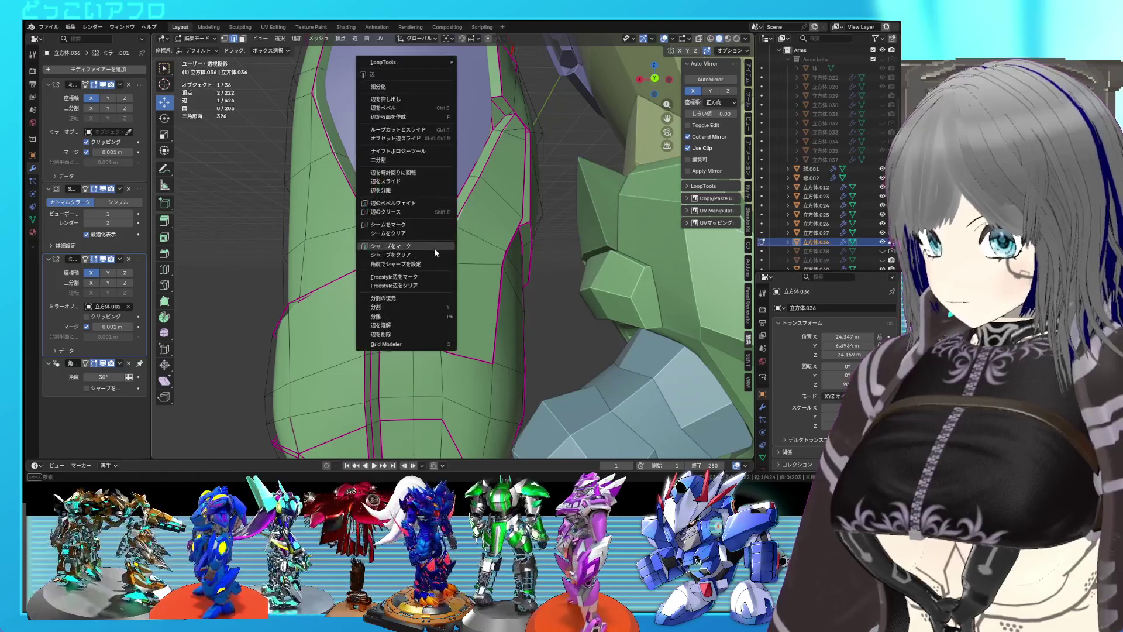
- In wireframe display, box-select the four lower inset panel vertices of the arm mesh
click(434, 248)
key(Tab)
scroll(down, 3)
drag(510, 267, 477, 276)
key(Tab)
key(shift+z)
drag(503, 287, 438, 235)
- Scale the four vertices along Z to 0.9259, pivoting on the 3D cursor at the active vertex
key(shift+s)
click(465, 268)
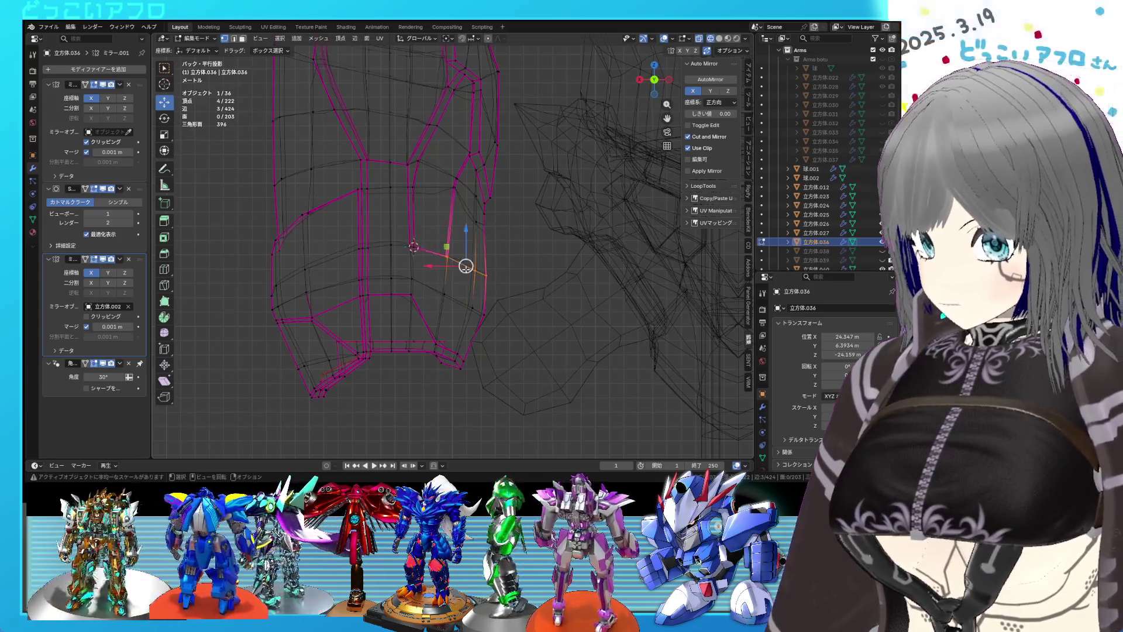
click(462, 71)
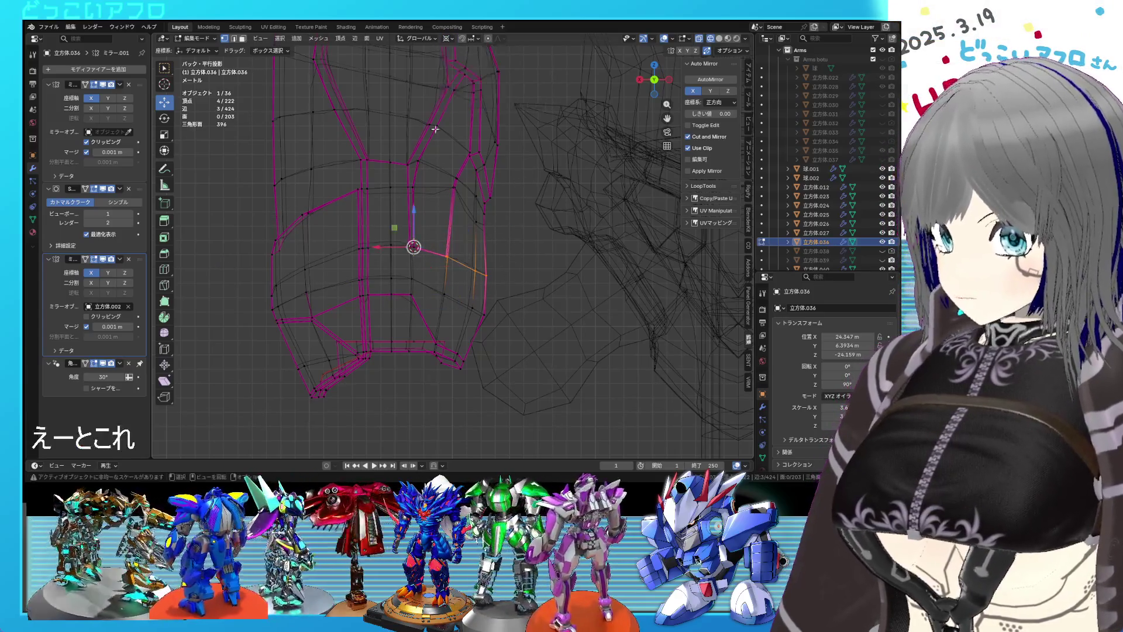
key(s)
key(z)
key(z)
text(0)
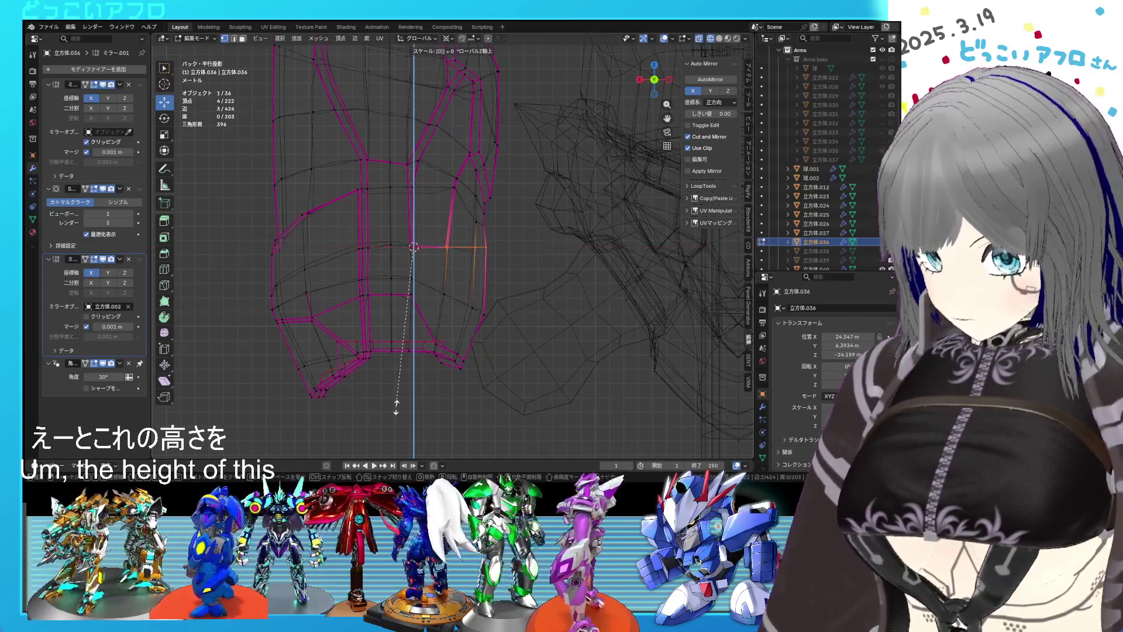
key(Return)
- Return to solid object view, check the levelled panel, and save the file
key(Tab)
key(shift+z)
drag(396, 405, 557, 279)
key(Tab)
scroll(up, 3)
key(Tab)
key(ctrl+s)
scroll(up, 3)
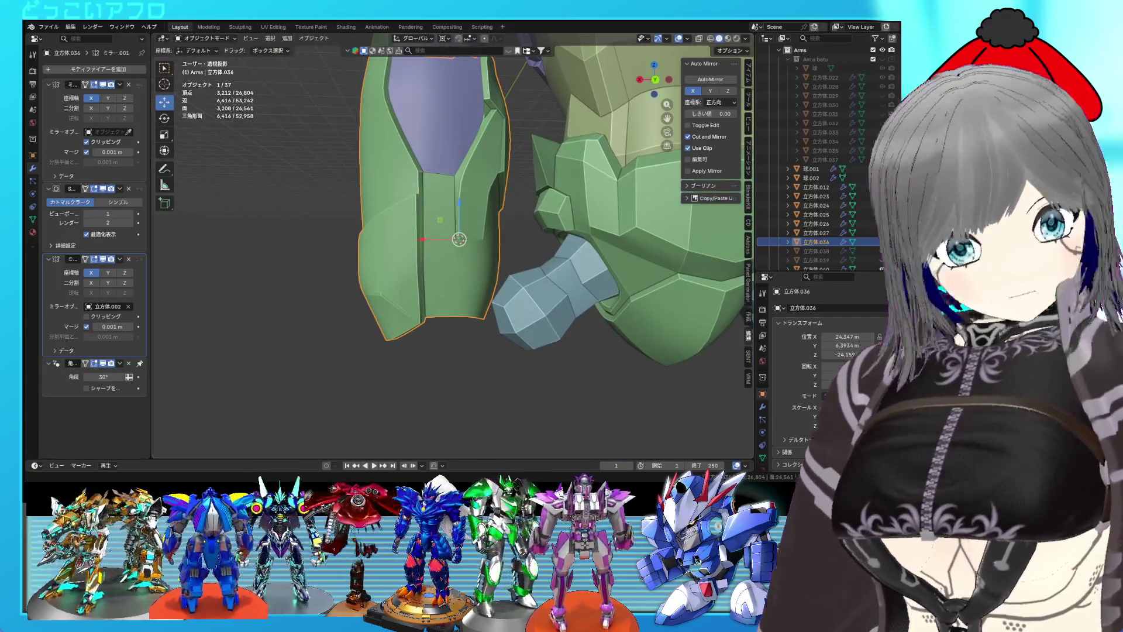
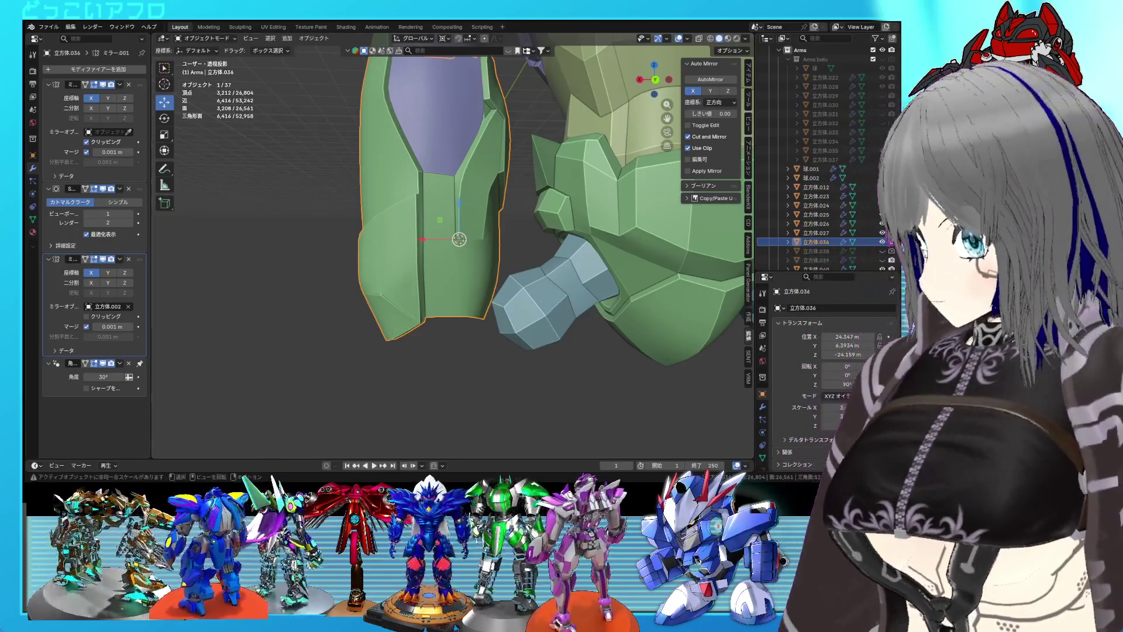
- Shift the vertical groove edges sideways along X in a back wireframe view
scroll(up, 3)
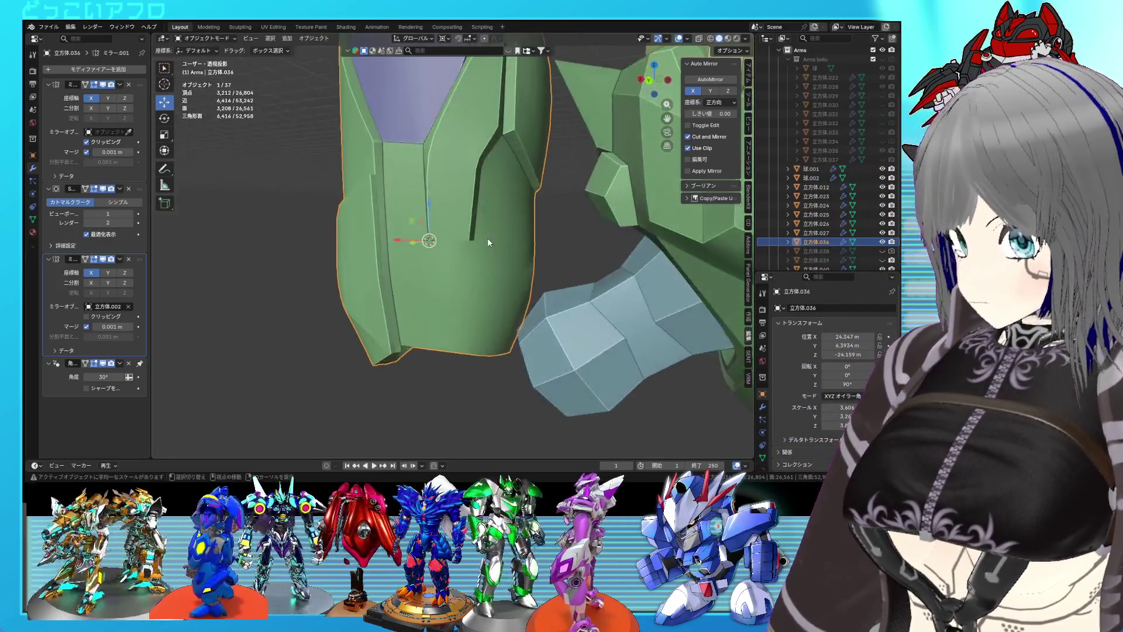
key(Tab)
drag(483, 233, 519, 253)
key(ctrl+KP_1)
key(shift+z)
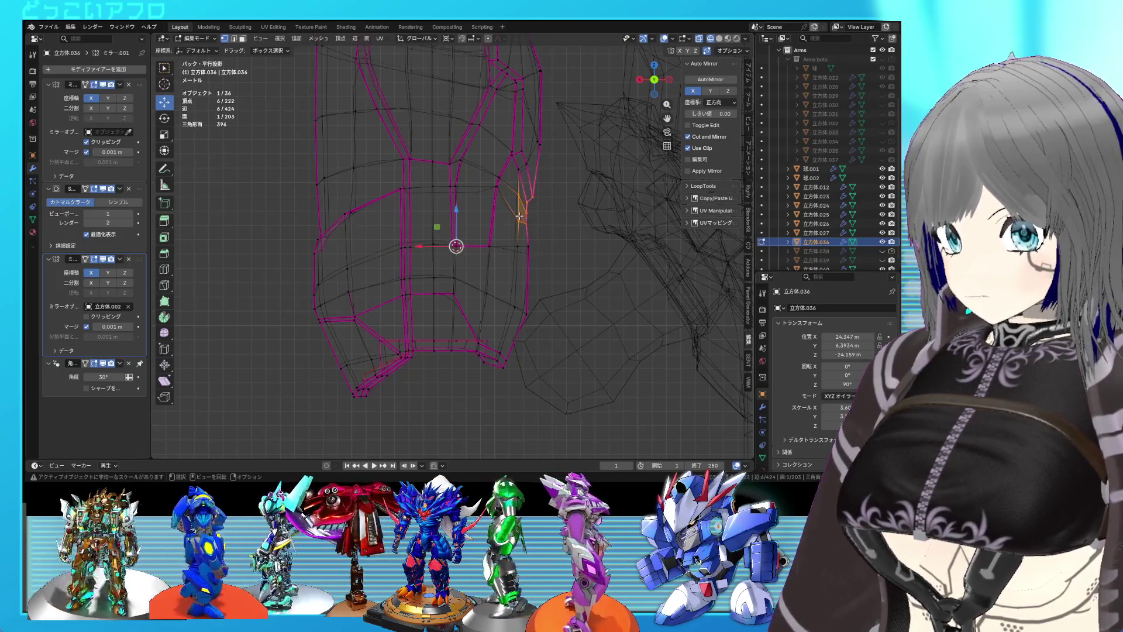
drag(420, 246, 416, 246)
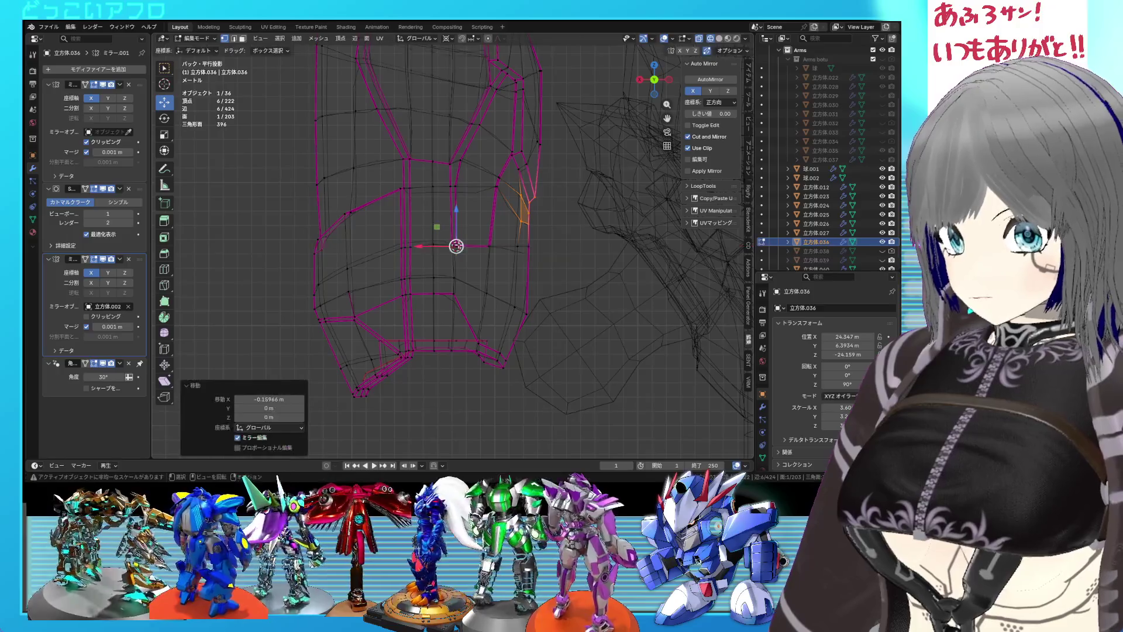
scroll(up, 3)
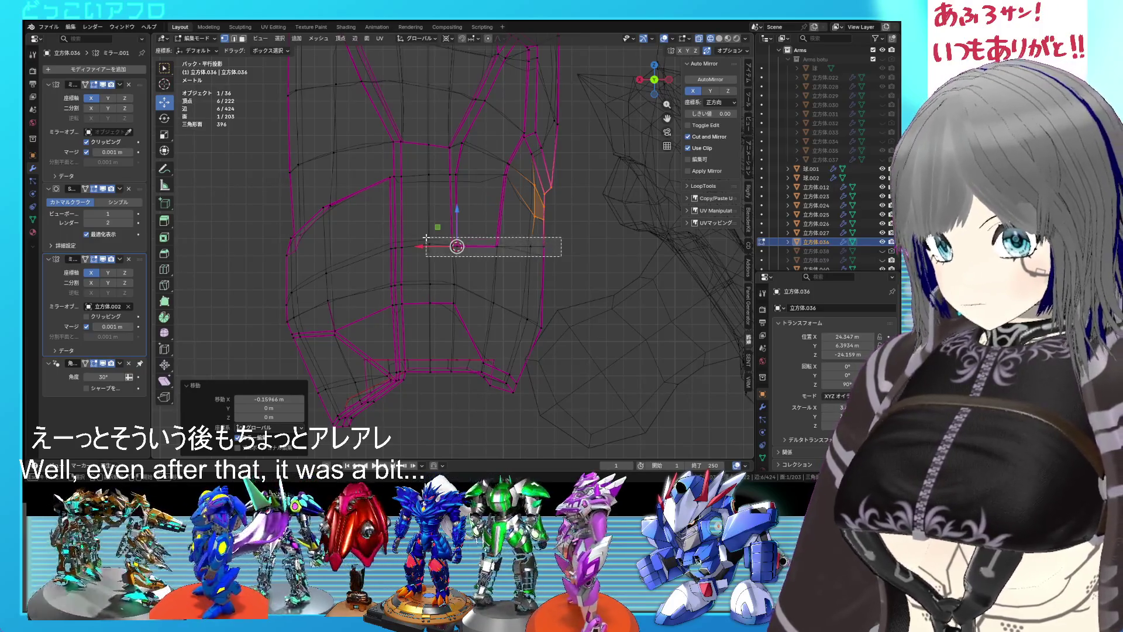
- Edge-slide a single groove edge to tidy the cut, then return to Object Mode
click(419, 237)
key(shift+z)
drag(487, 249, 514, 229)
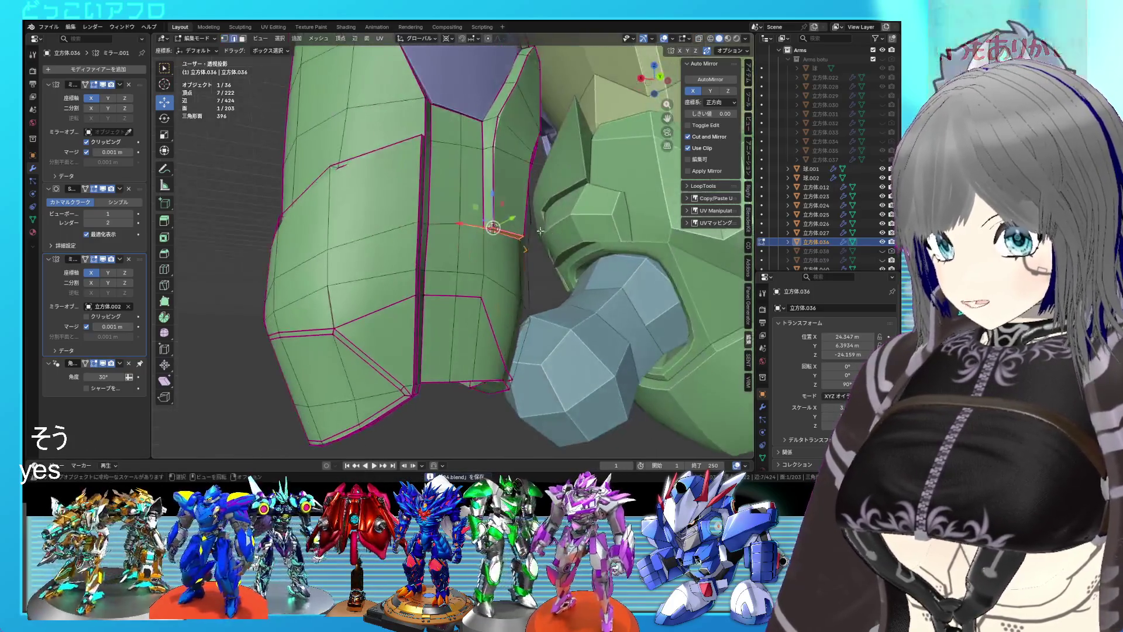
click(518, 227)
key(ctrl+KP_1)
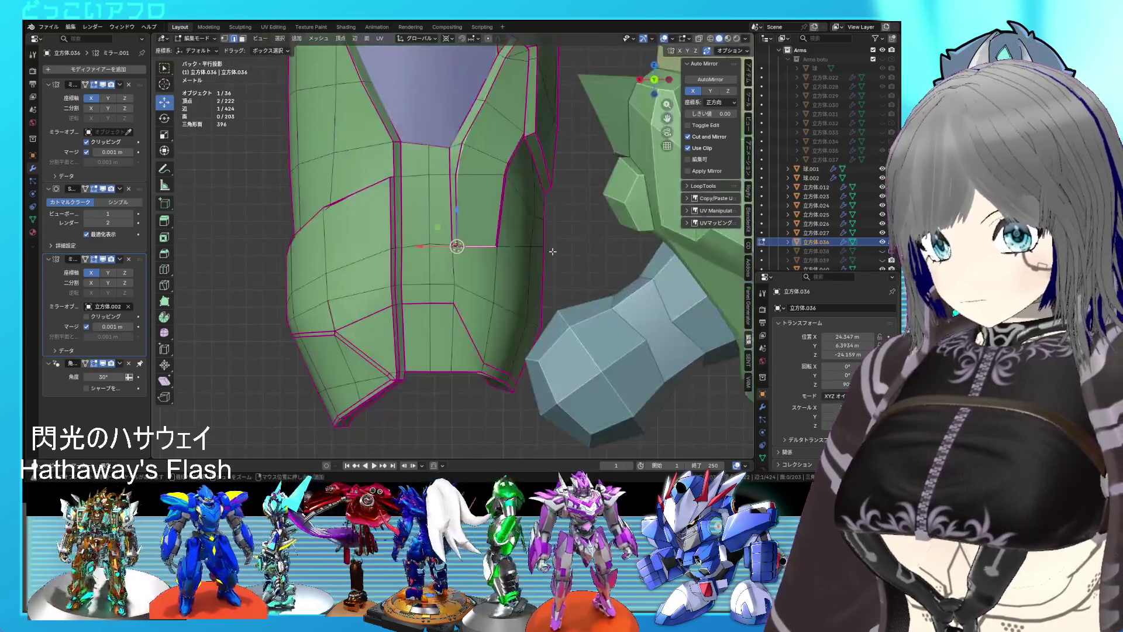
key(g)
key(g)
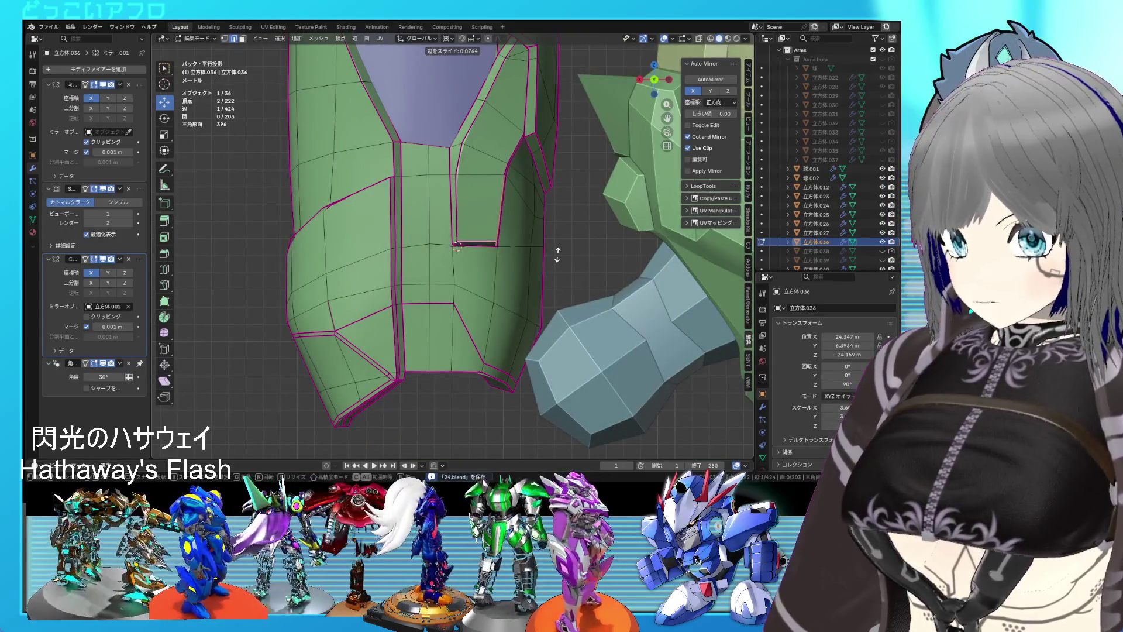
click(557, 253)
key(Tab)
drag(516, 257, 398, 296)
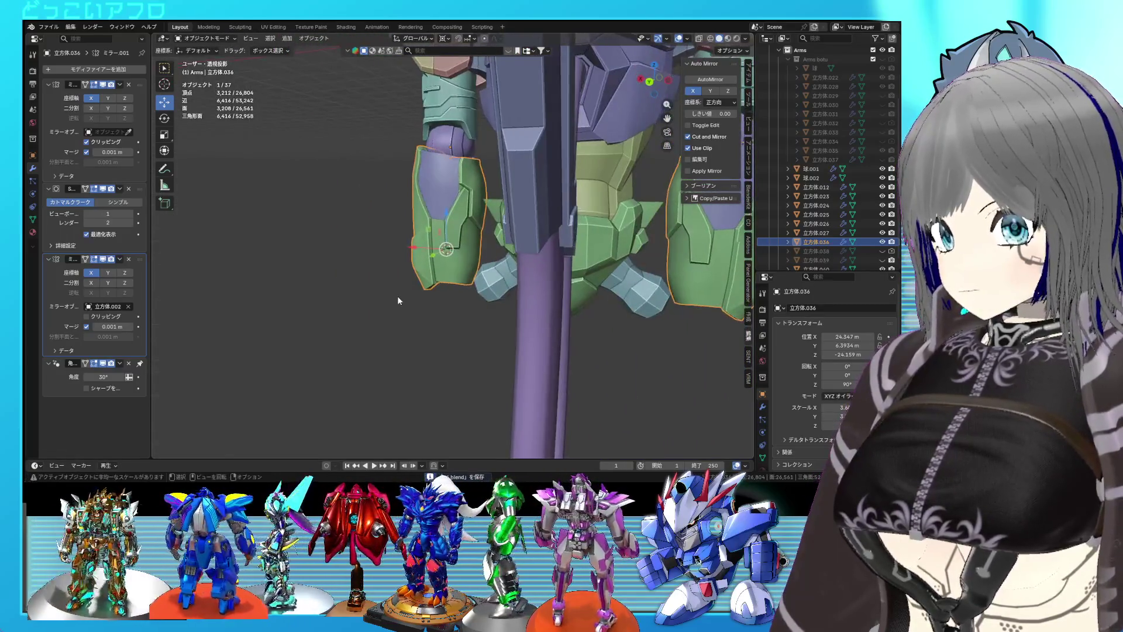
- Edge-slide and vertex-slide the green arm piece's groove where the cuts meet
click(398, 296)
scroll(up, 3)
drag(458, 261, 458, 269)
scroll(down, 3)
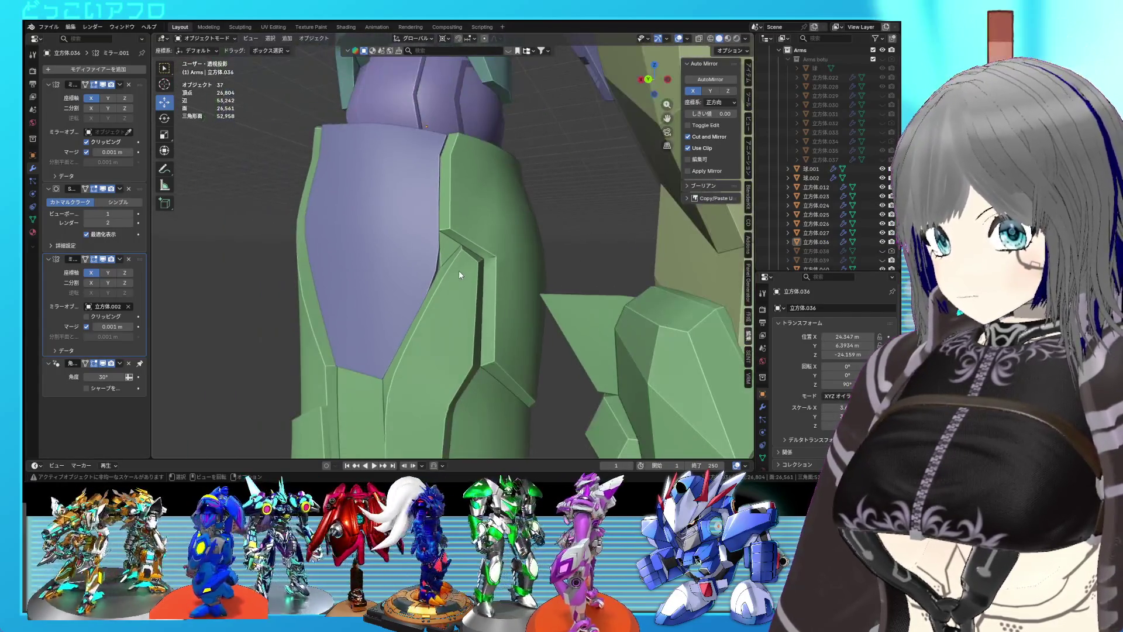
click(458, 270)
key(Tab)
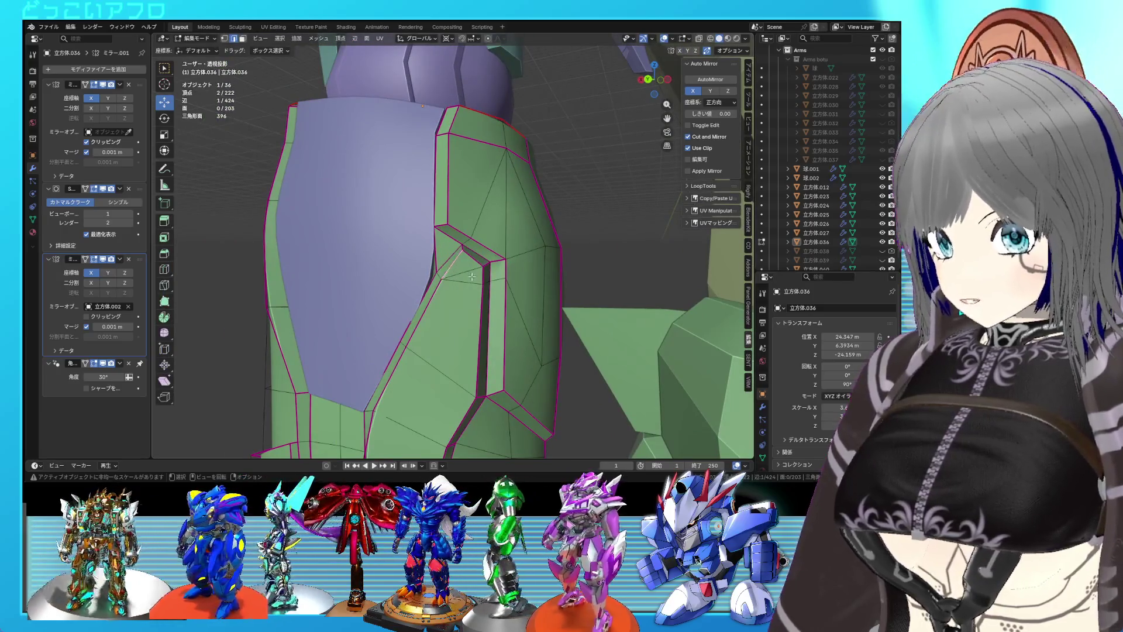
key(g)
key(g)
click(474, 278)
drag(475, 278, 500, 271)
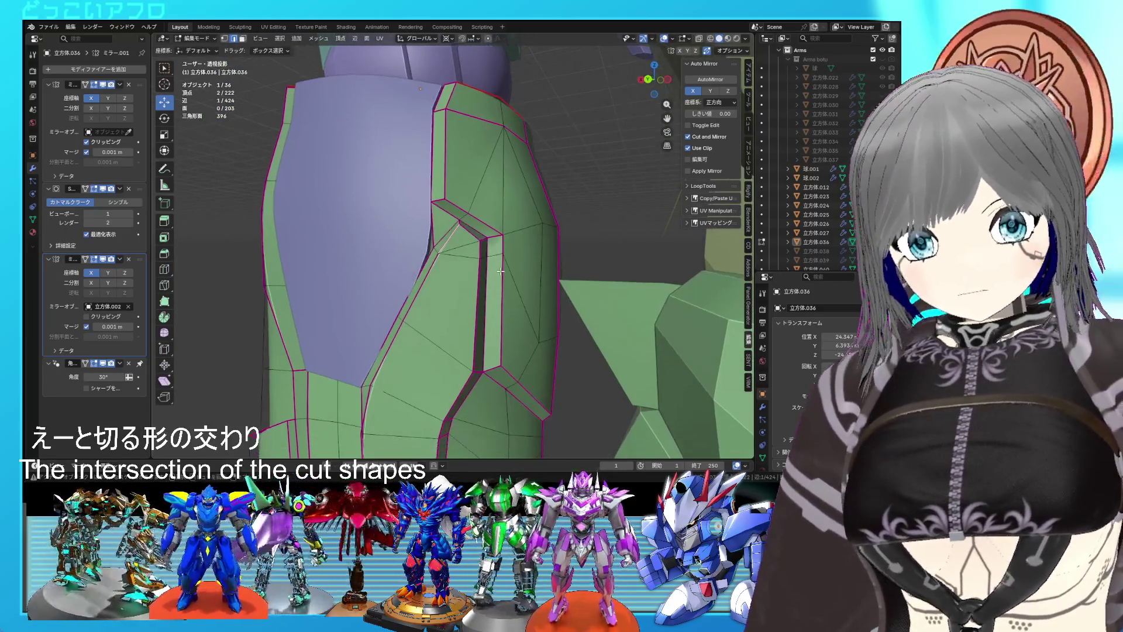
key(g)
key(g)
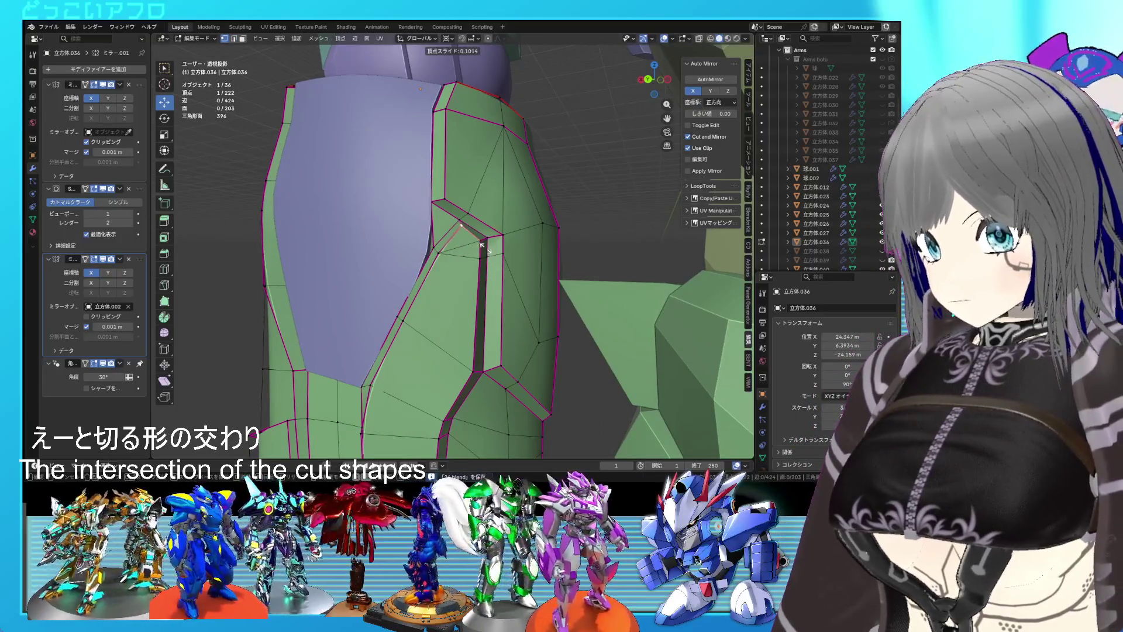
click(481, 247)
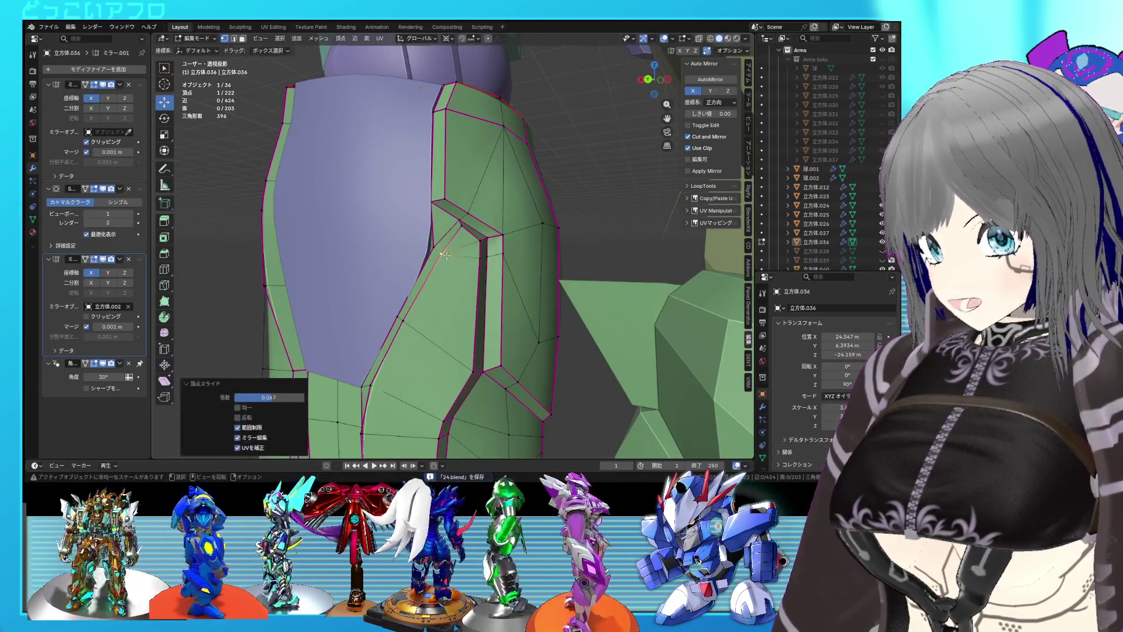
- Slide the intersection edges and two corner vertices along their edges, then exit Edit Mode
drag(467, 252, 466, 254)
key(g)
key(g)
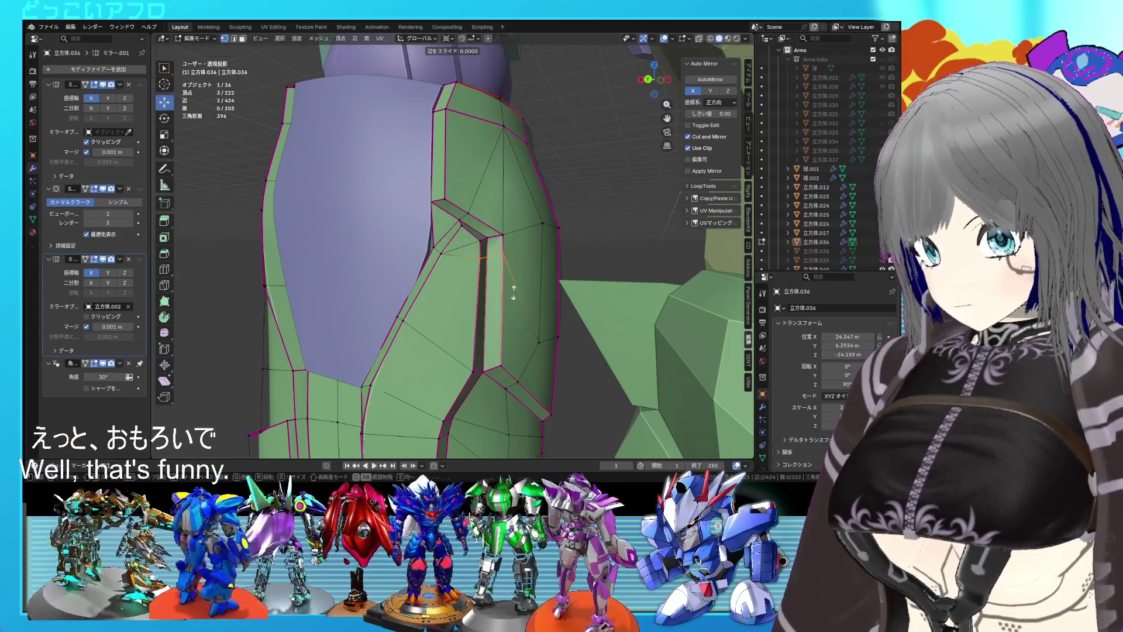
click(514, 298)
click(503, 272)
key(g)
key(g)
click(509, 284)
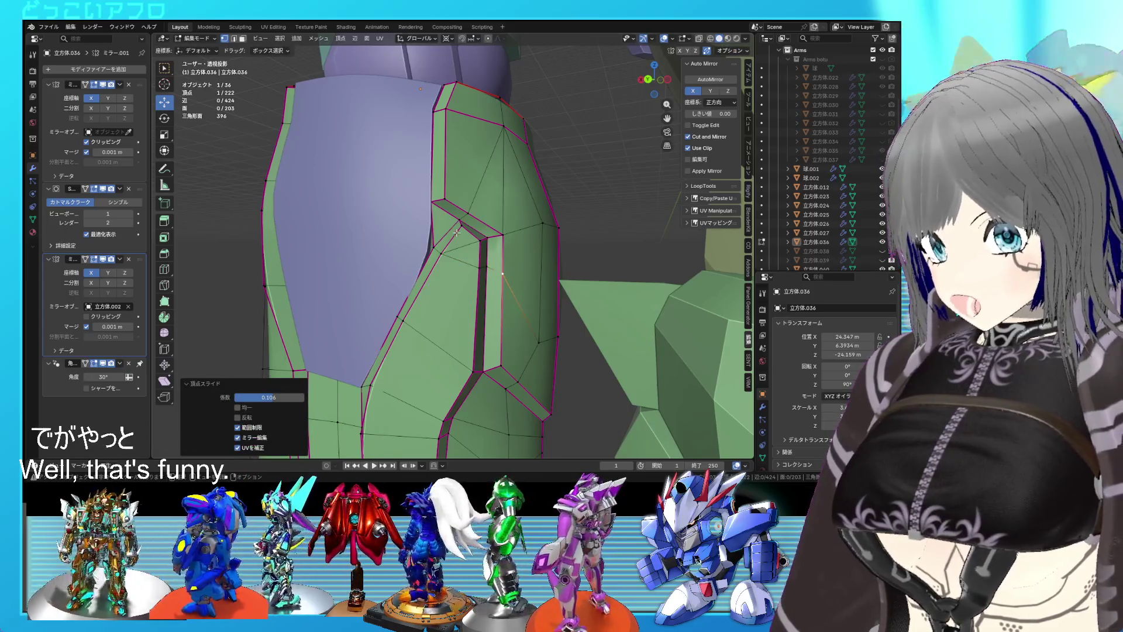
click(457, 232)
key(g)
key(g)
click(458, 232)
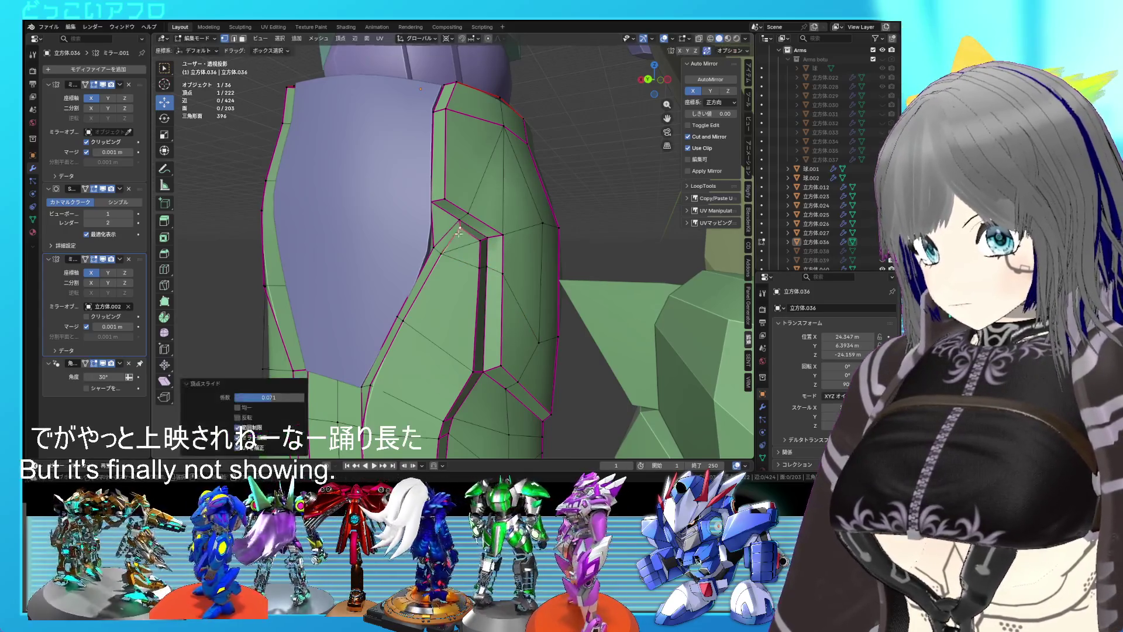
key(Tab)
scroll(down, 3)
- Slide the vertex at the top of the groove into a cleaner position
drag(517, 279, 437, 206)
scroll(up, 3)
drag(460, 180, 541, 231)
key(Tab)
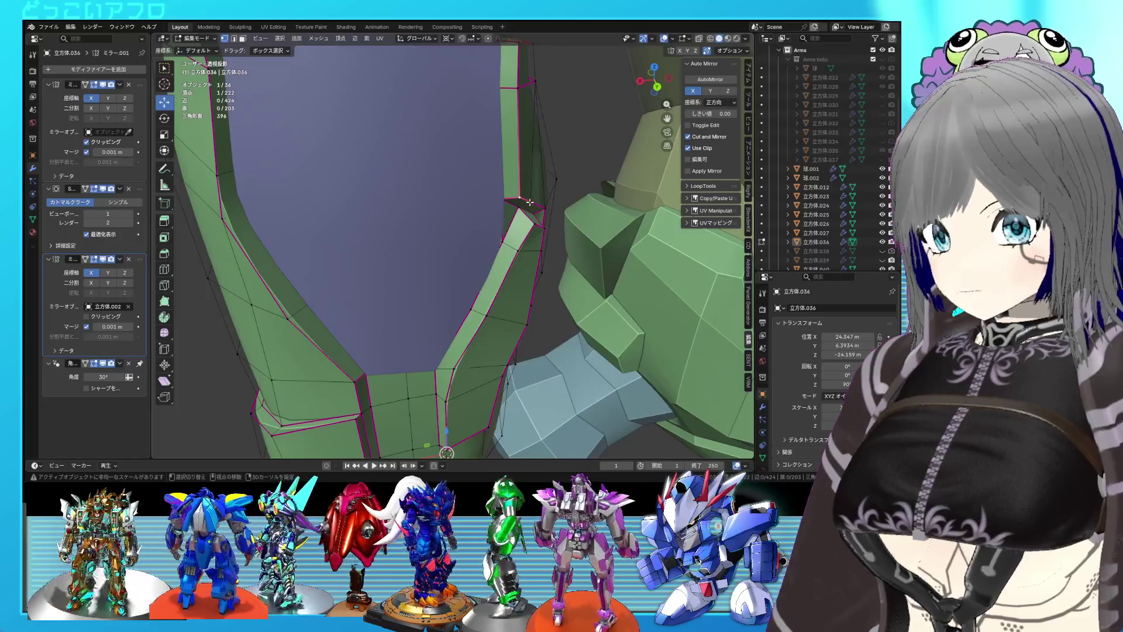
click(529, 202)
key(g)
key(Escape)
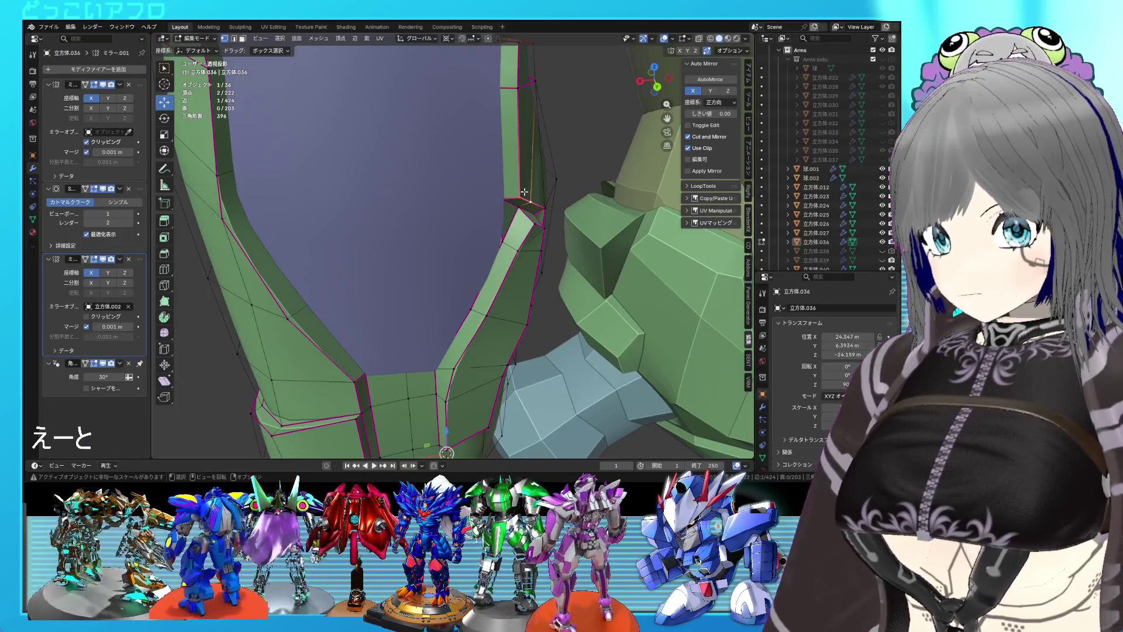
click(523, 193)
key(g)
key(g)
click(523, 186)
key(Tab)
- Move another groove edge and set the pivot point to Bounding Box Center
drag(523, 186, 482, 209)
key(Tab)
scroll(up, 3)
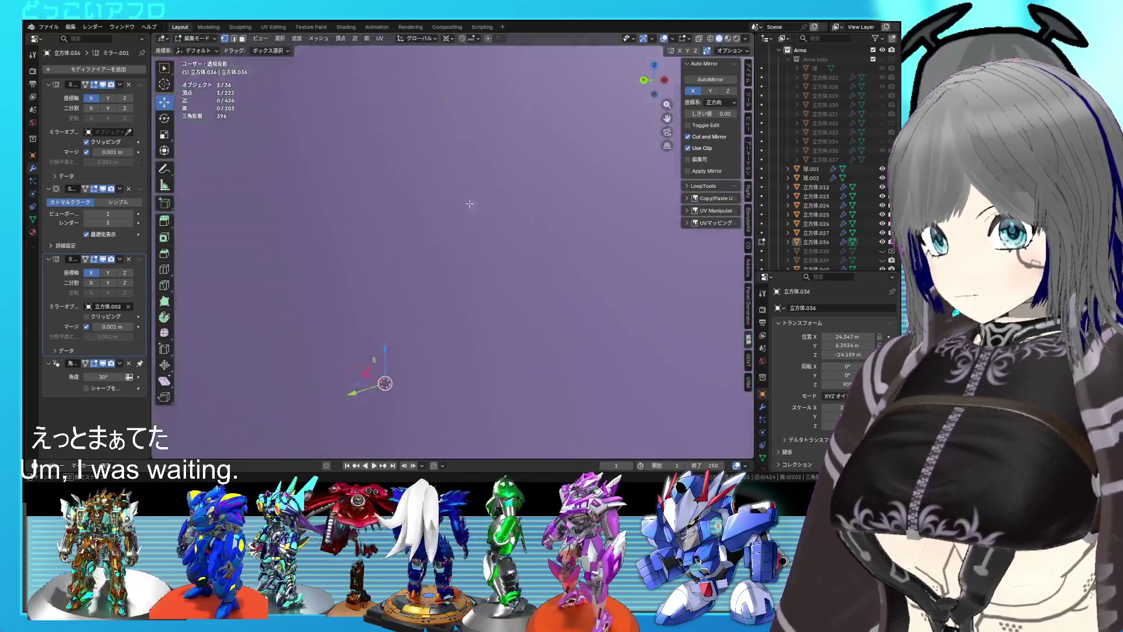
scroll(down, 3)
drag(420, 197, 420, 204)
click(420, 204)
key(g)
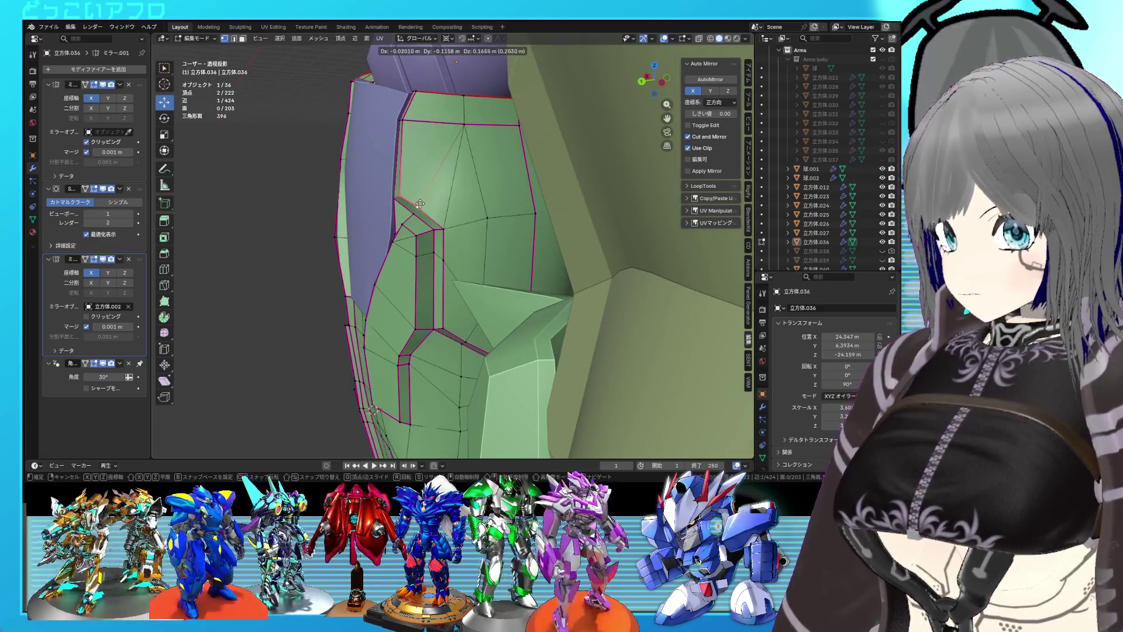
click(420, 204)
key(Escape)
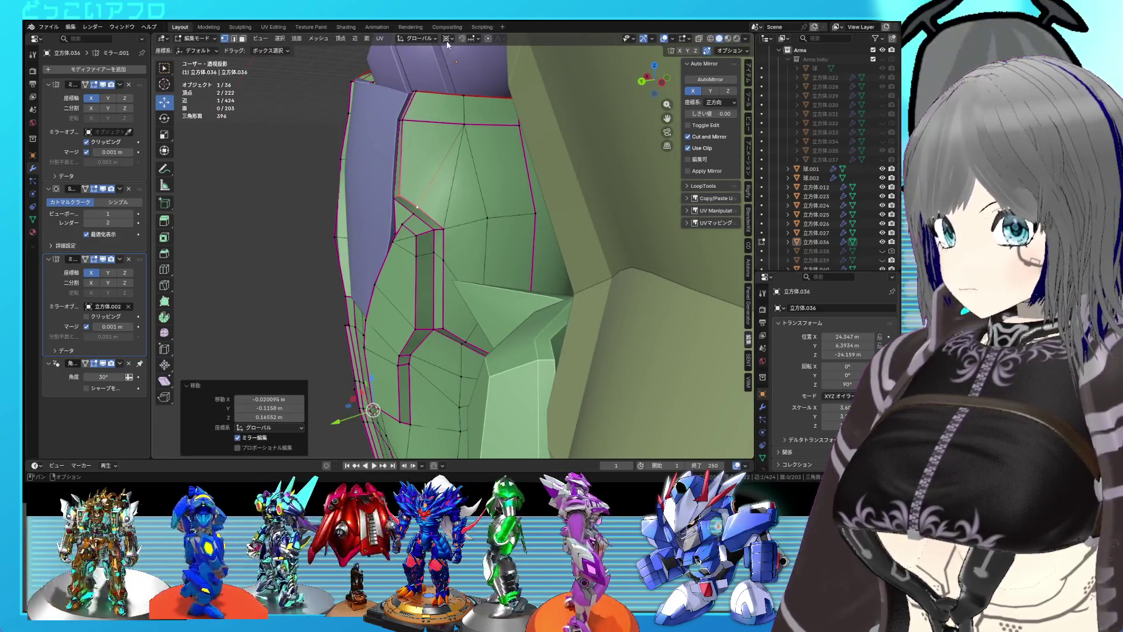
click(447, 39)
click(468, 61)
- Tilt the selected edge by 4.71° around its own centre and save 24.blend
click(518, 206)
key(g)
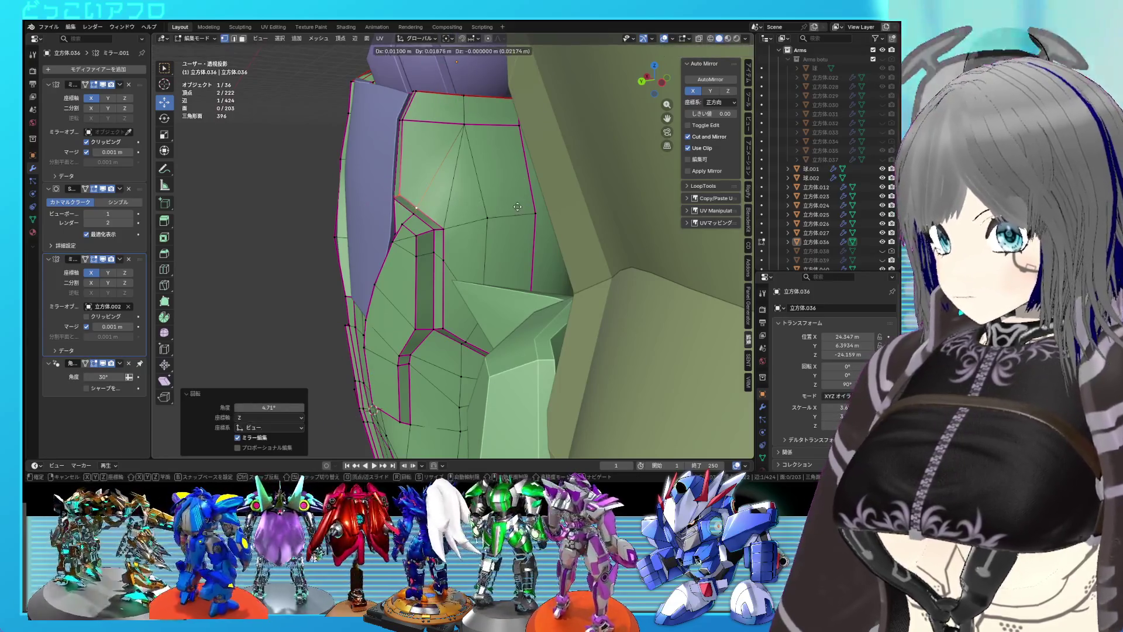
key(Escape)
key(Tab)
drag(516, 206, 515, 240)
key(ctrl+s)
scroll(down, 3)
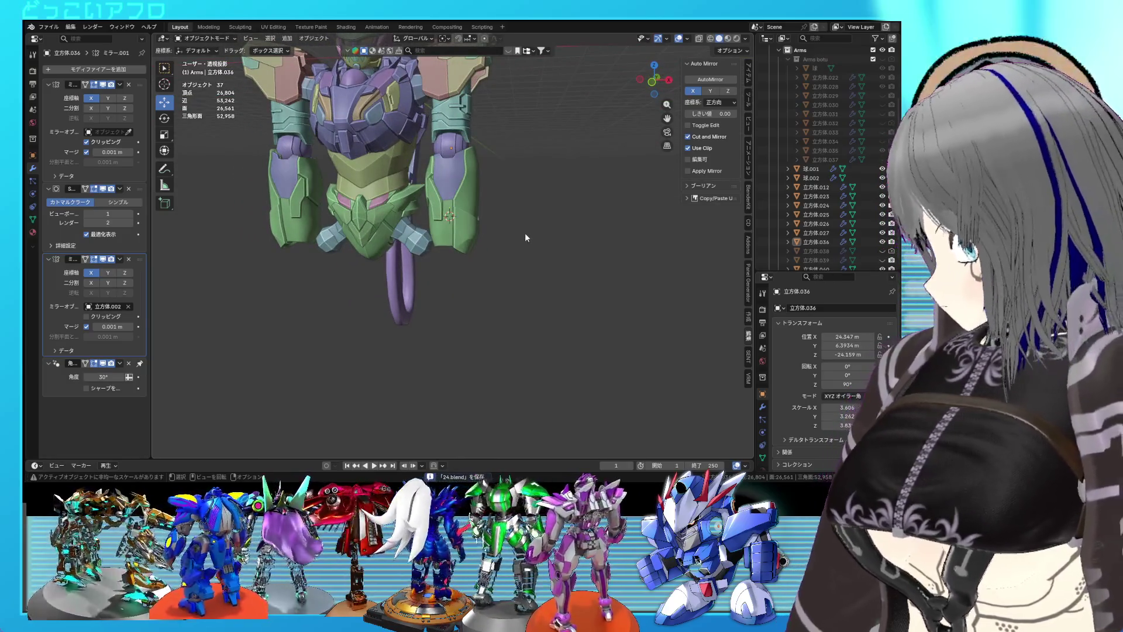
- Give the groove's selected edge a full crease of 1
drag(515, 240, 486, 244)
scroll(up, 3)
key(Tab)
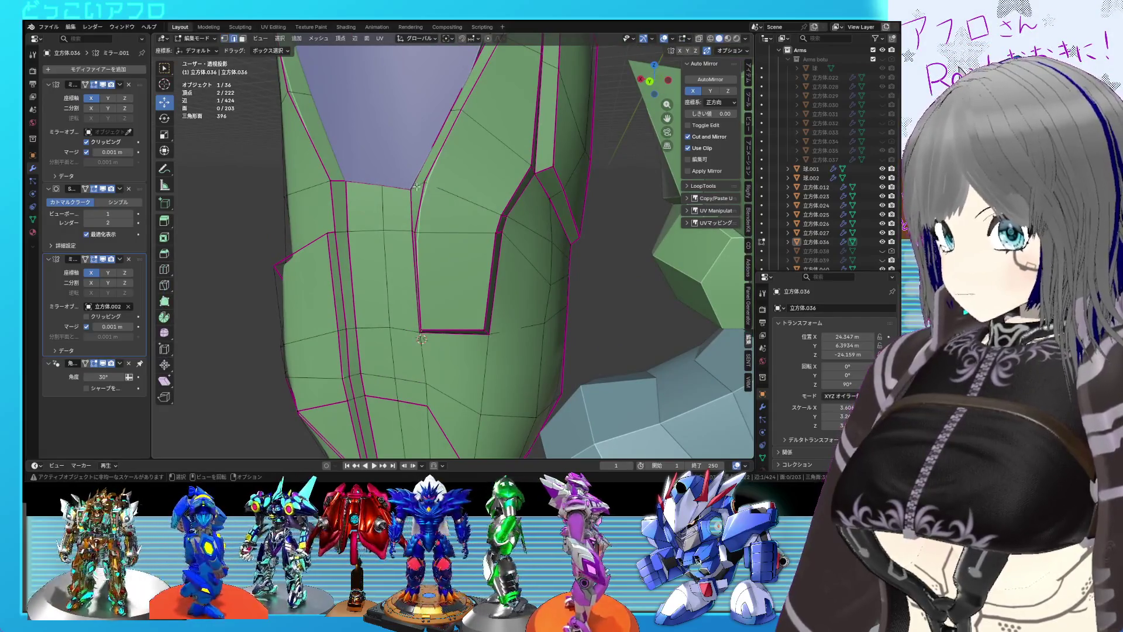
drag(446, 195, 473, 203)
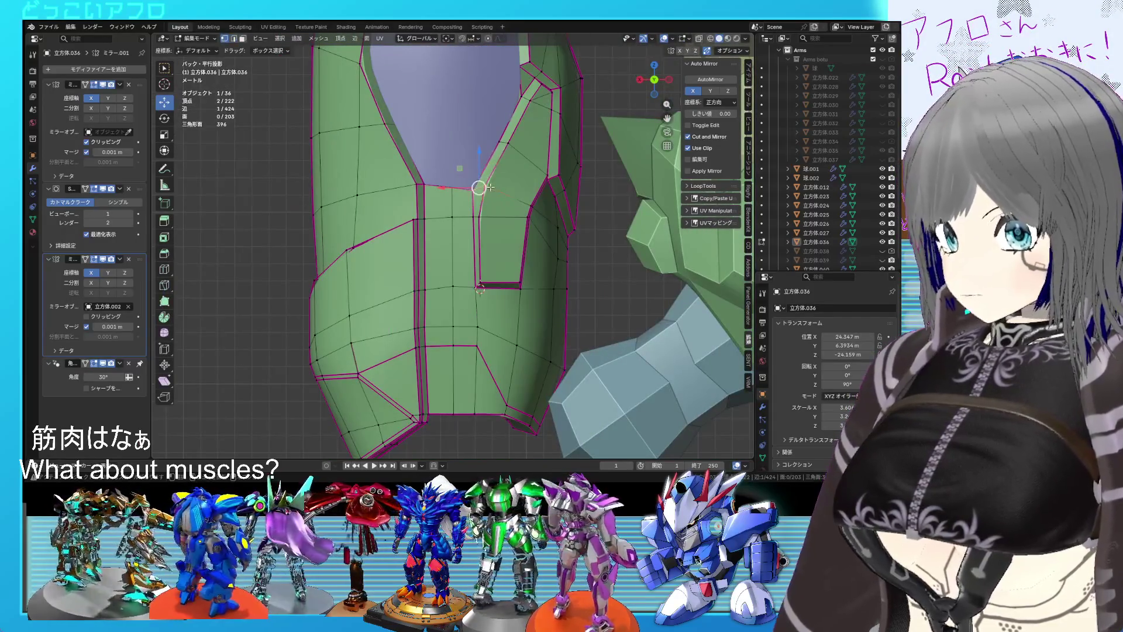
drag(499, 192, 477, 205)
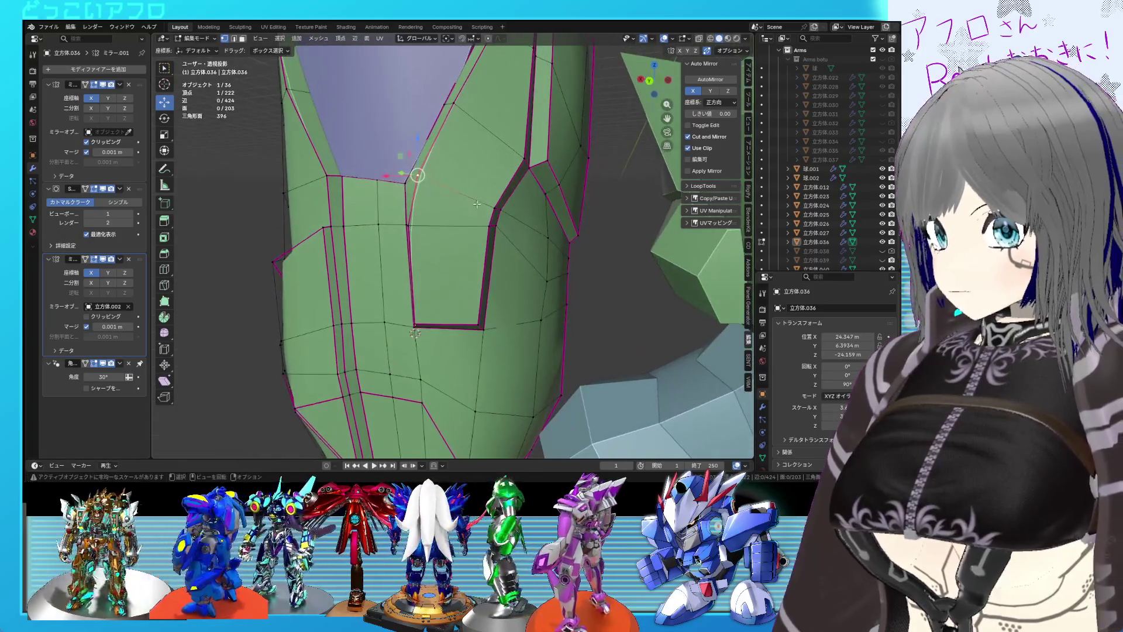
key(g)
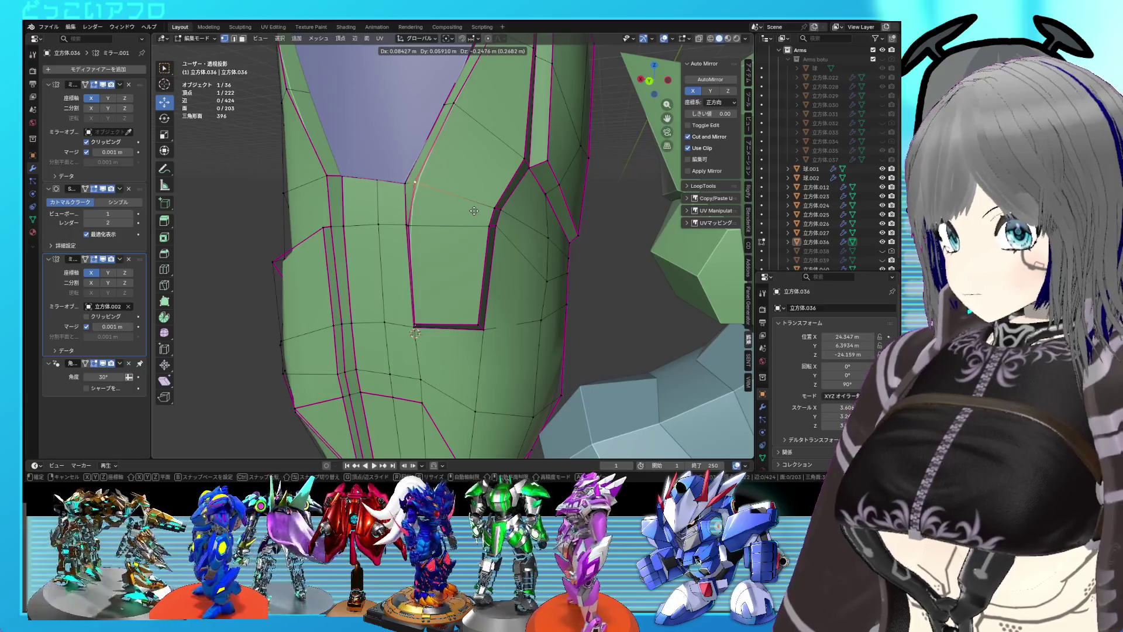
key(Escape)
key(alt+a)
click(566, 263)
- Move the corner vertex and edge at the stepped groove corner, then return to Object Mode
drag(566, 262, 508, 237)
key(g)
click(434, 178)
scroll(down, 3)
drag(457, 156, 521, 234)
click(420, 158)
key(g)
click(440, 181)
key(Tab)
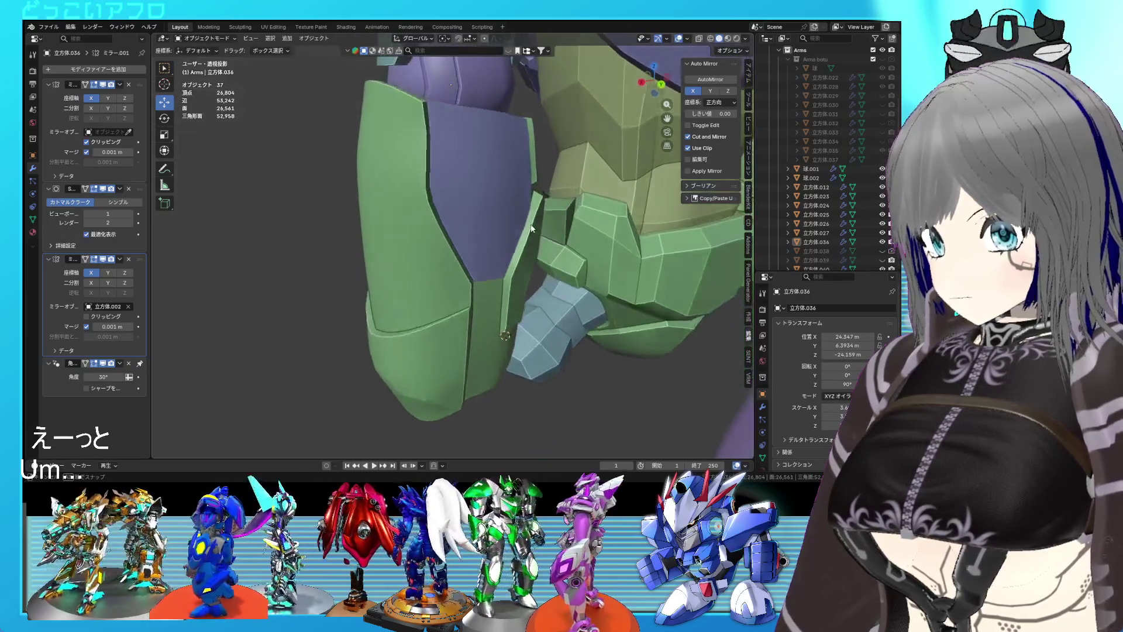
- Edge-slide and vertex-slide the groove outline near the notched plate corner
key(Tab)
scroll(up, 3)
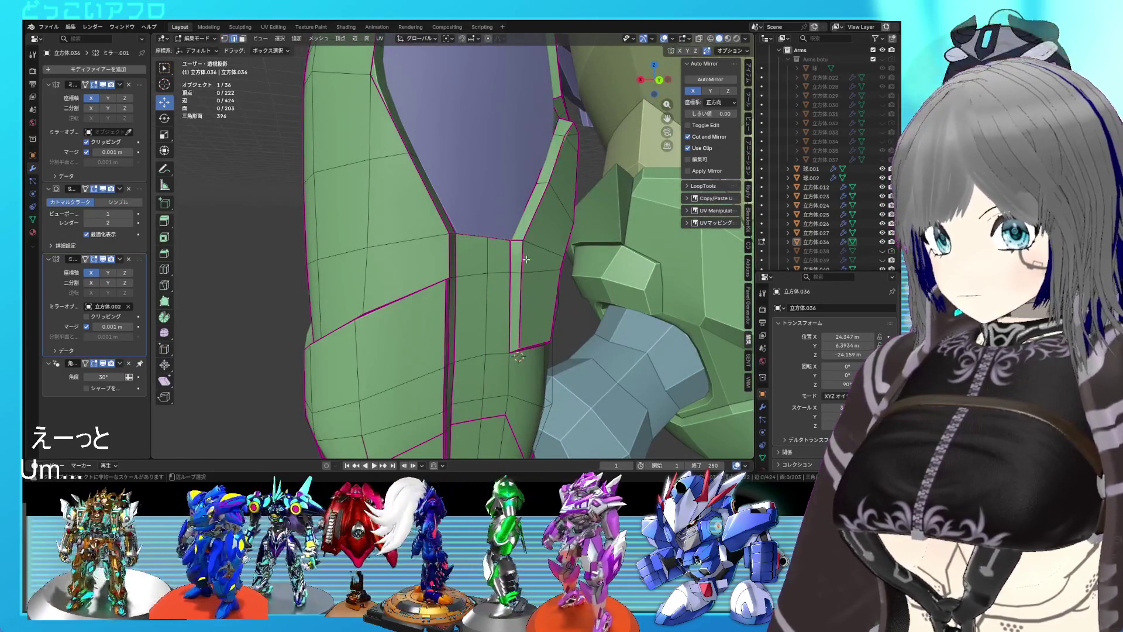
key(g)
key(g)
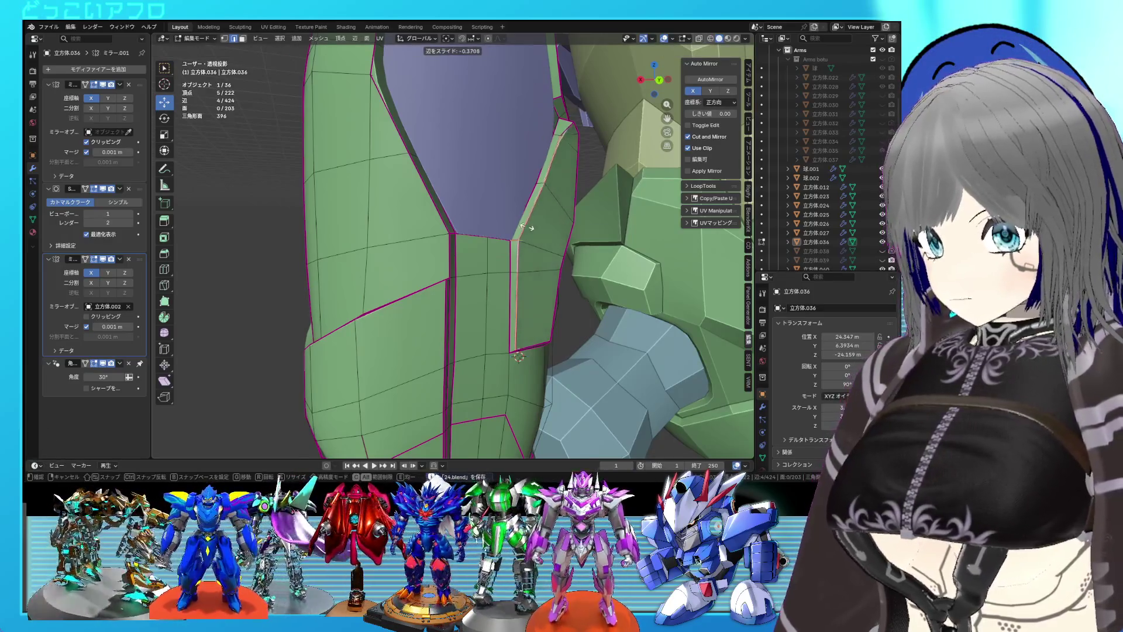
click(520, 225)
drag(521, 225, 495, 235)
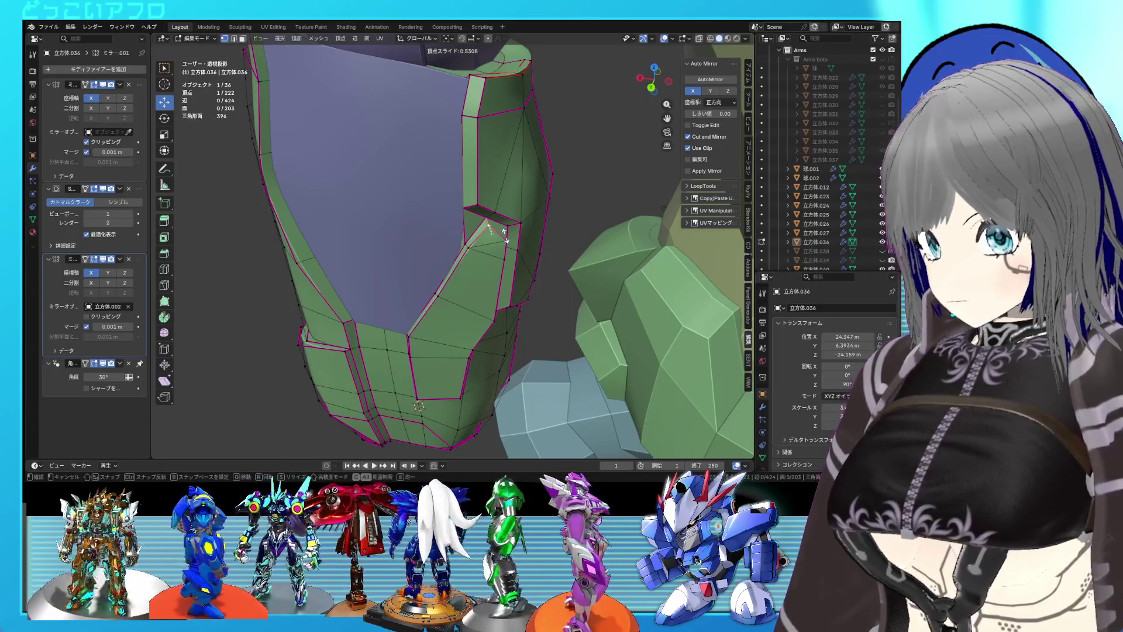
click(504, 234)
drag(504, 234, 454, 214)
- Select a groove edge path with Ctrl+click and slide it, then leave Edit Mode
click(391, 178)
click(388, 232)
drag(388, 232, 431, 165)
key(g)
key(g)
click(415, 245)
click(431, 165)
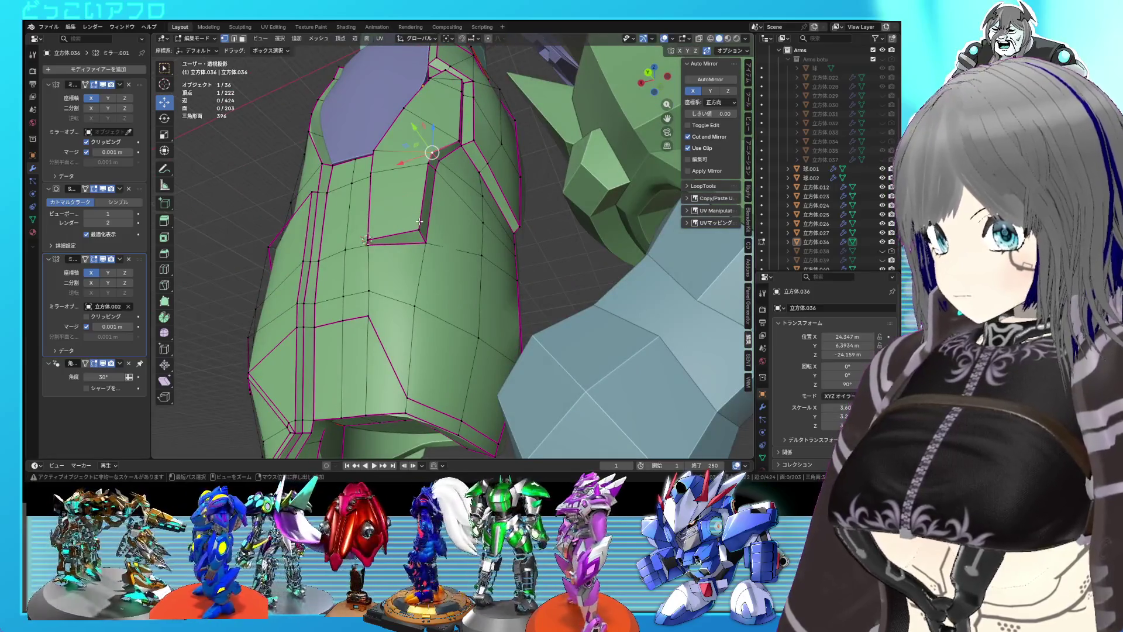
click(420, 221)
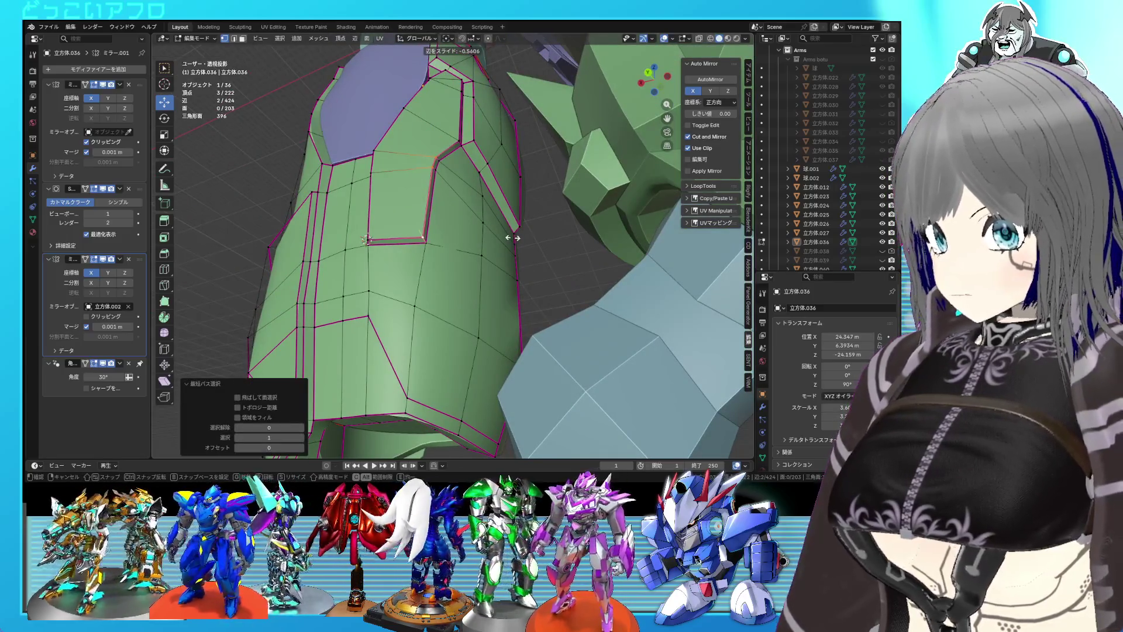
right_click(513, 237)
drag(512, 236, 461, 269)
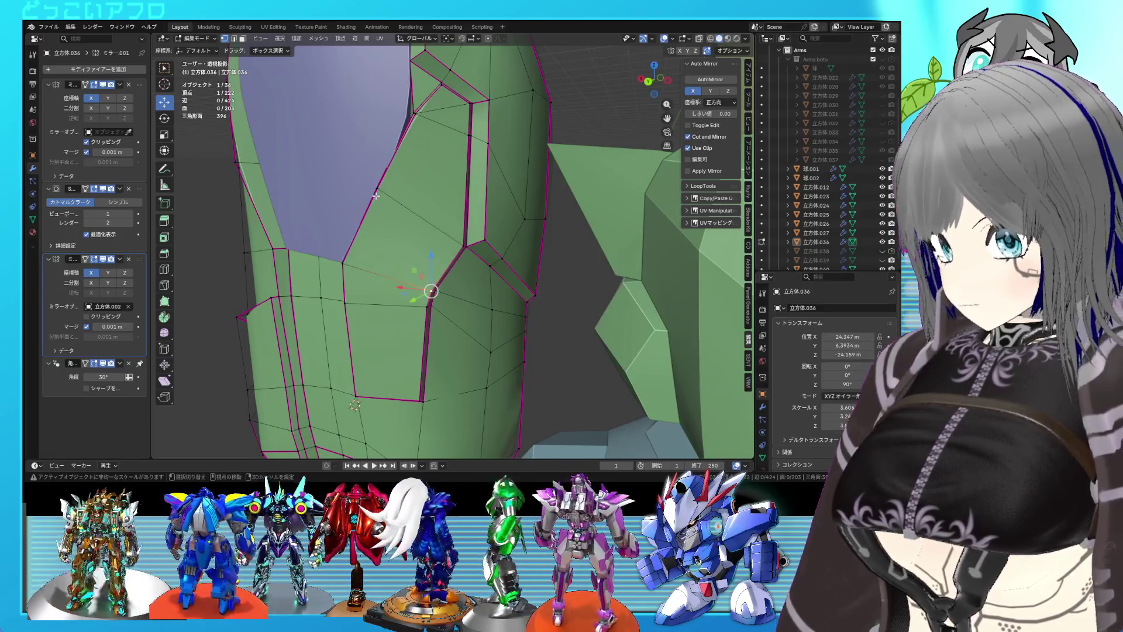
drag(384, 201, 426, 234)
key(Tab)
key(Tab)
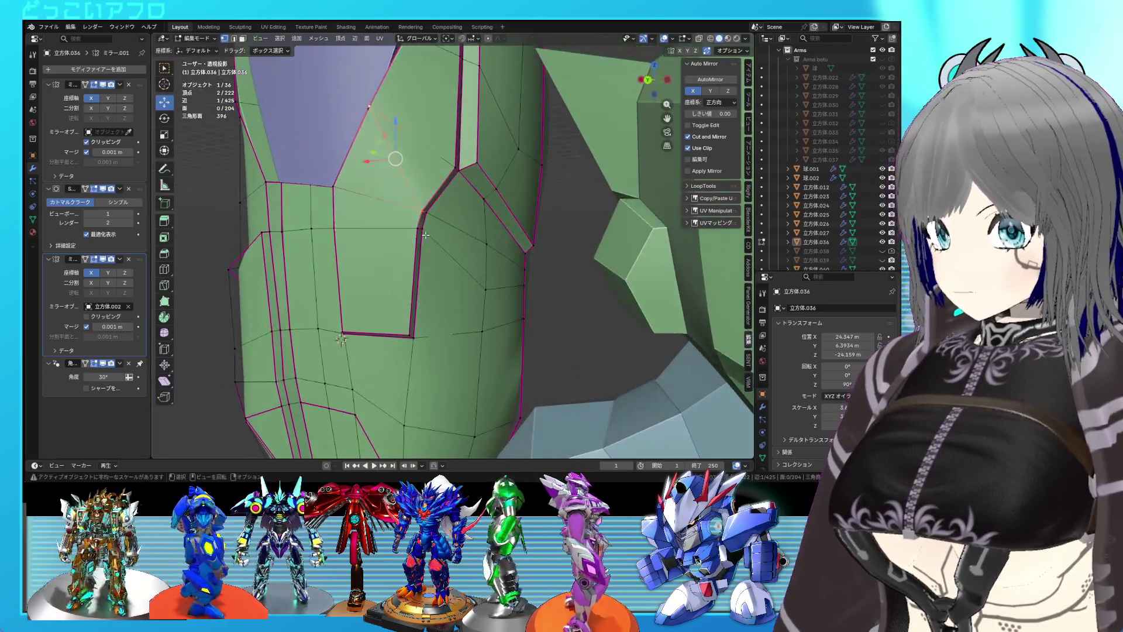
- Slide the groove edges downward and slide a further pair from the side view
key(g)
key(g)
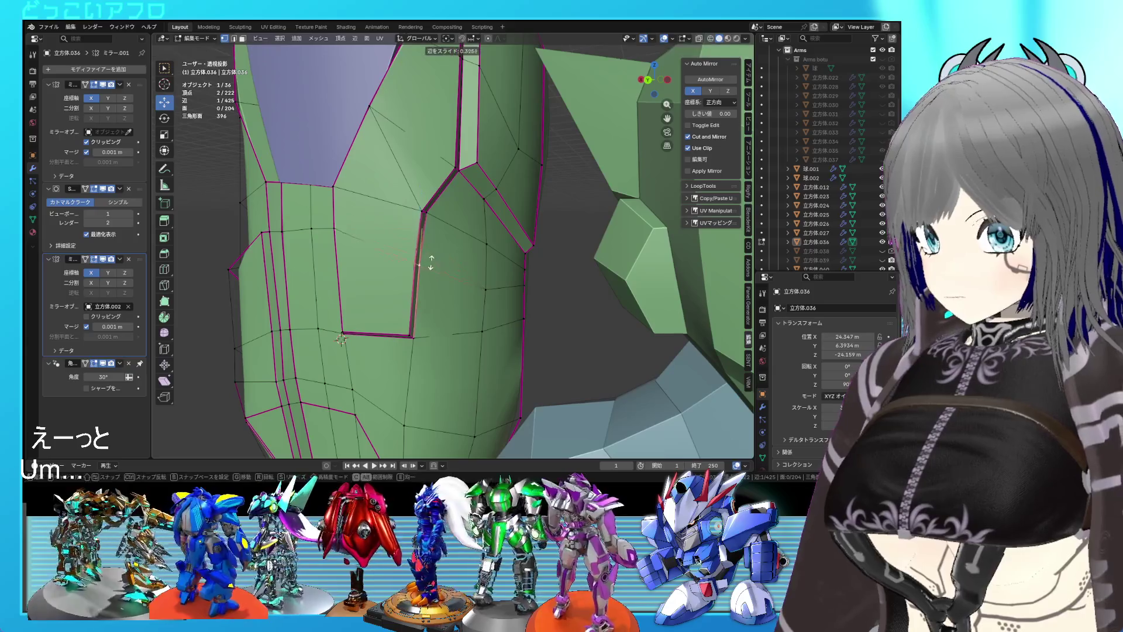
click(435, 264)
drag(435, 264, 449, 257)
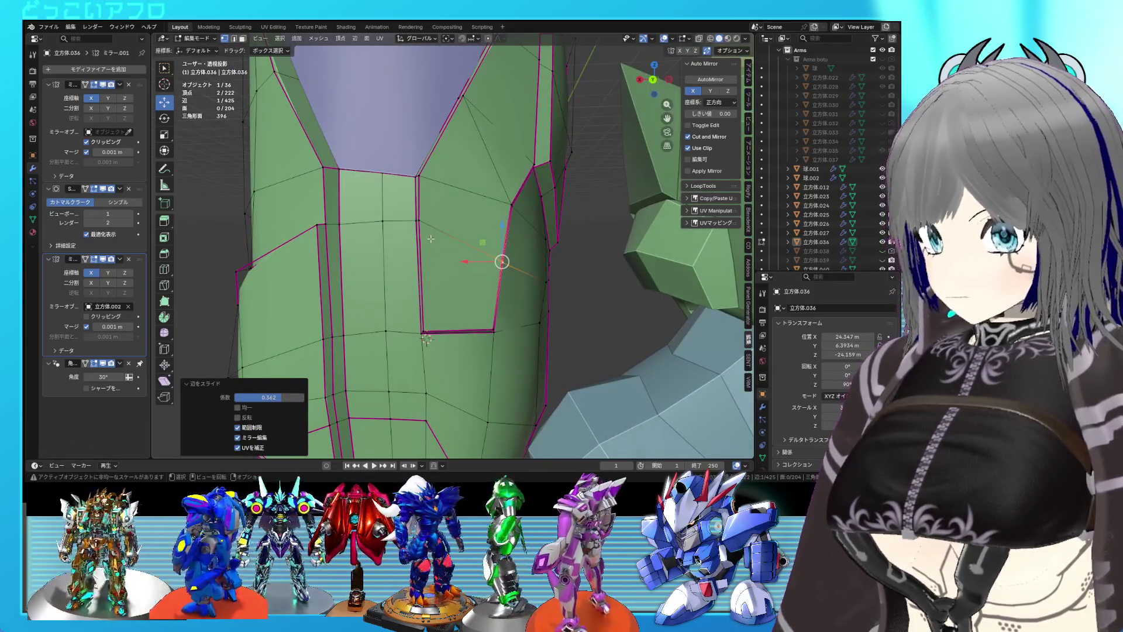
drag(382, 213, 382, 213)
drag(381, 213, 494, 262)
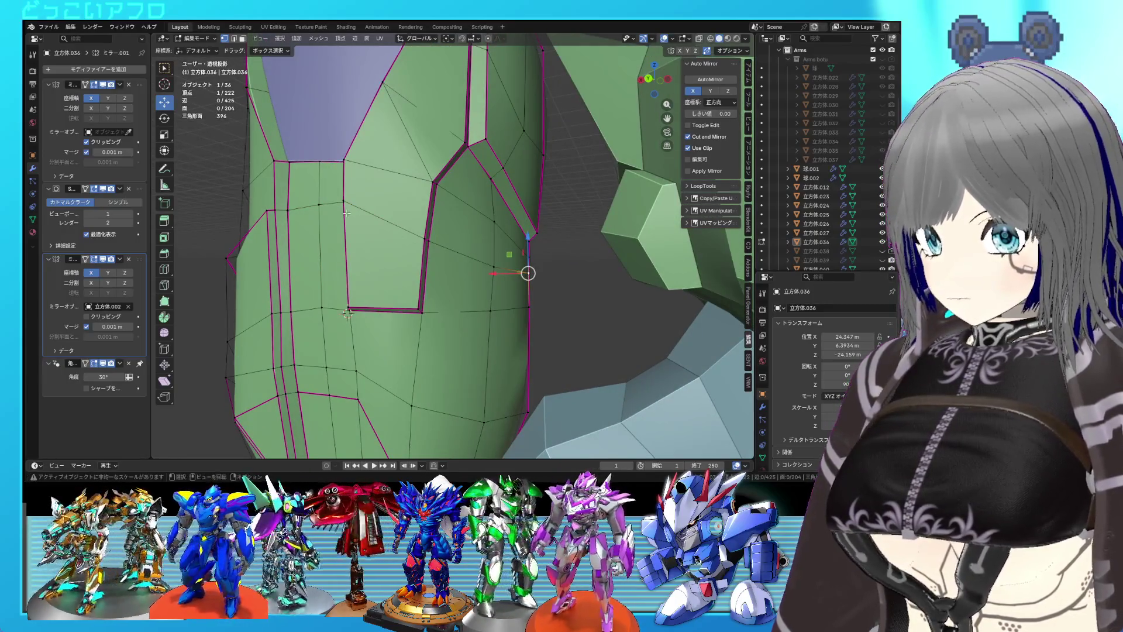
drag(346, 214, 548, 261)
click(548, 261)
key(KP_3)
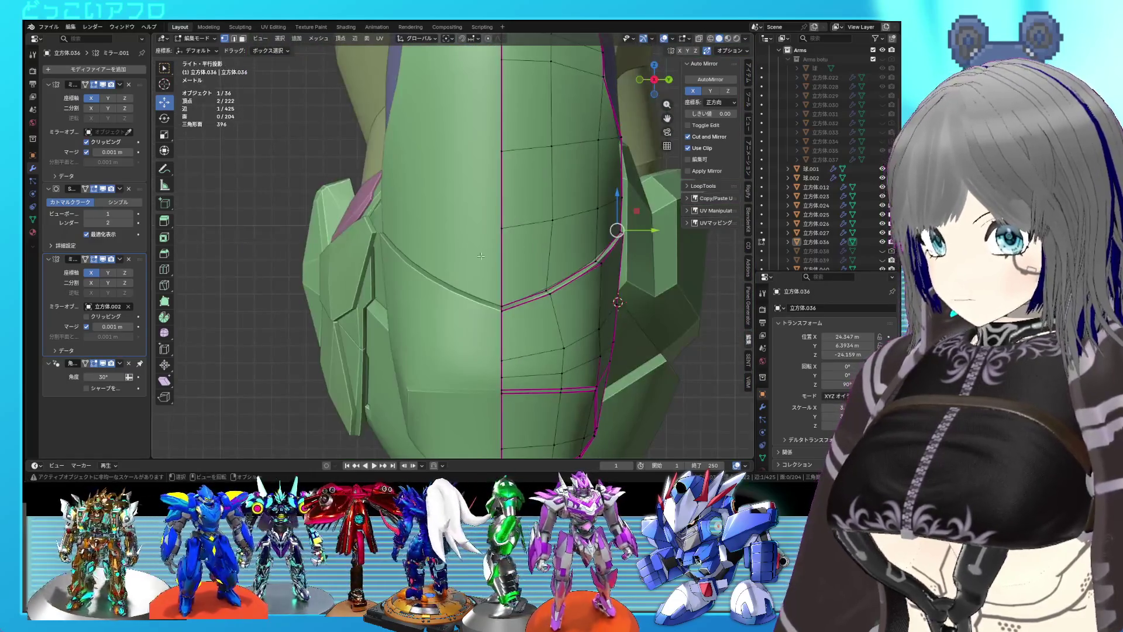
drag(481, 256, 458, 277)
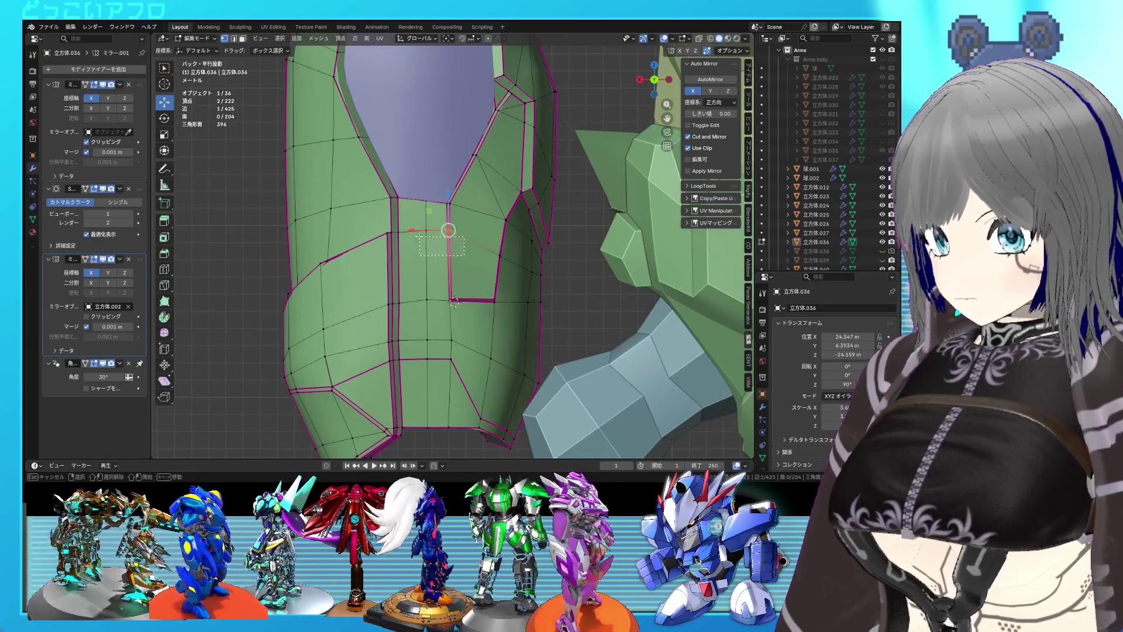
key(g)
key(g)
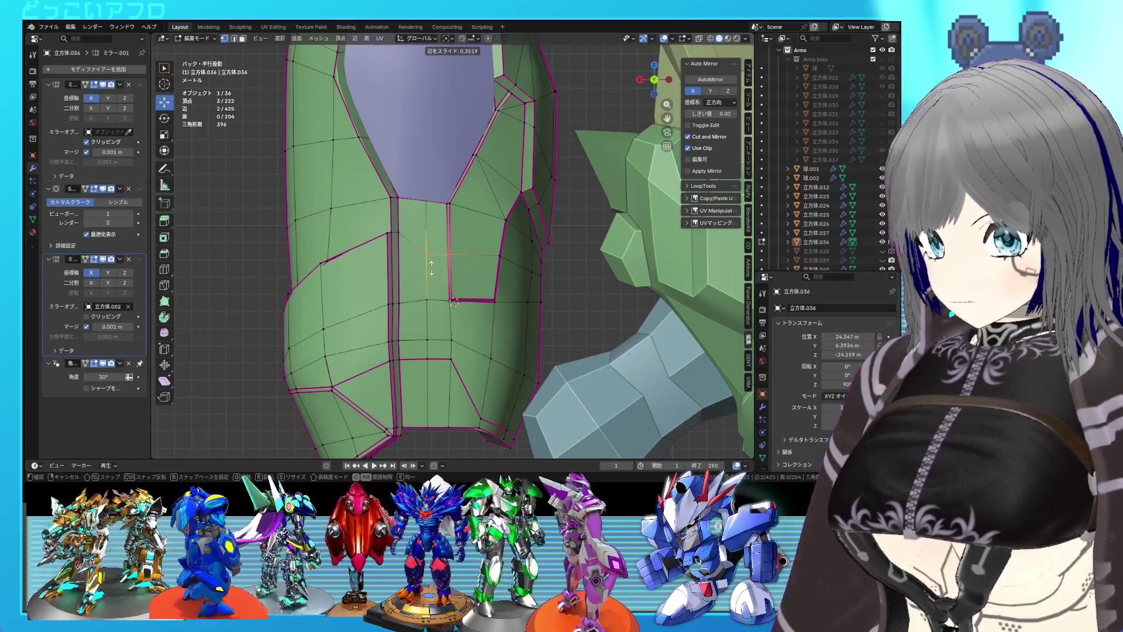
click(435, 268)
- Move the groove's upper-right corner vertices outward and save 24.blend
click(542, 262)
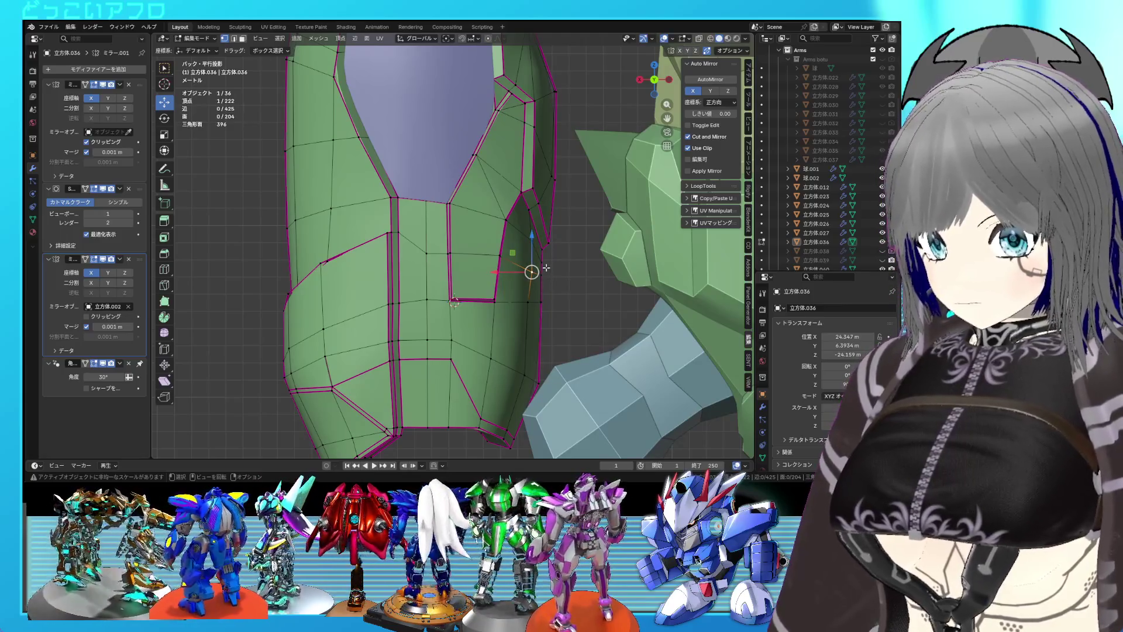
key(g)
click(534, 250)
key(g)
key(g)
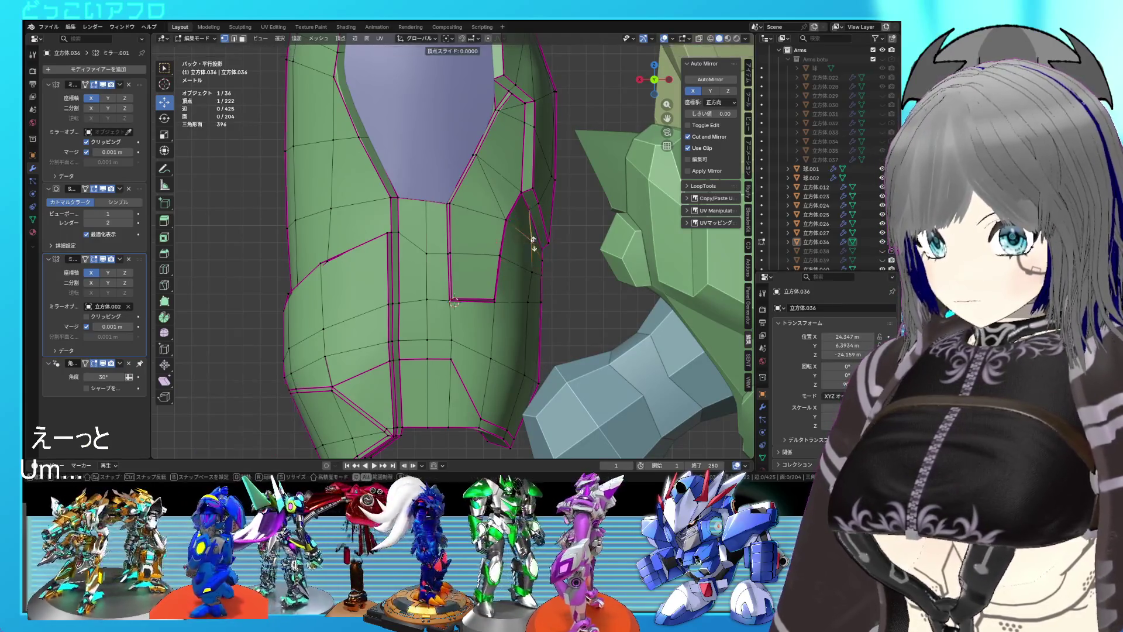
right_click(531, 248)
right_click(529, 243)
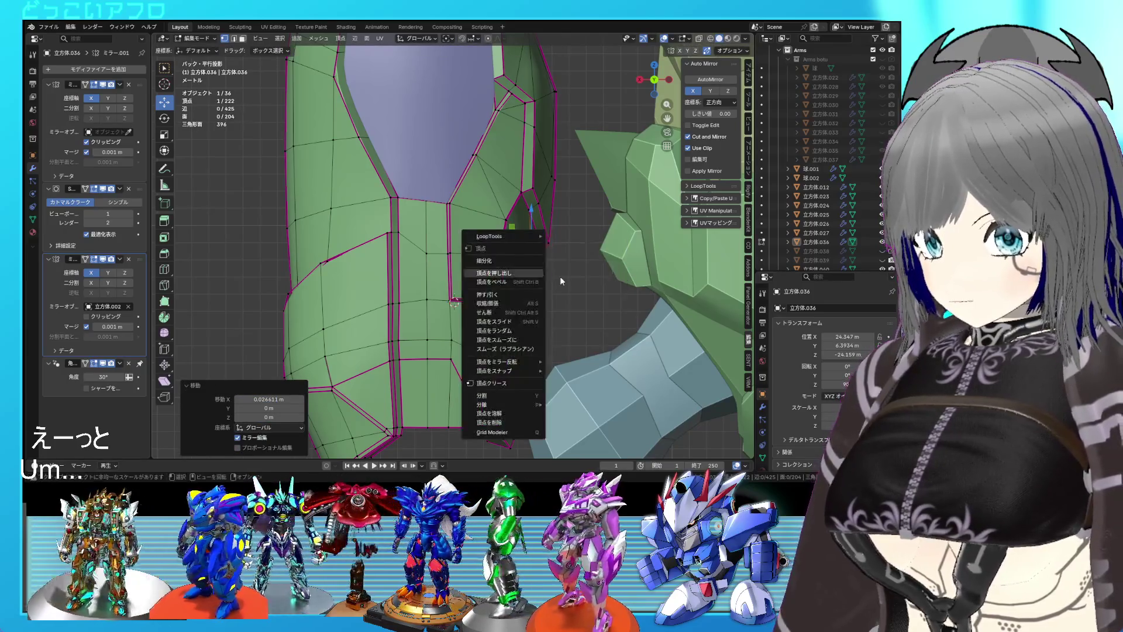
key(Escape)
click(529, 273)
key(g)
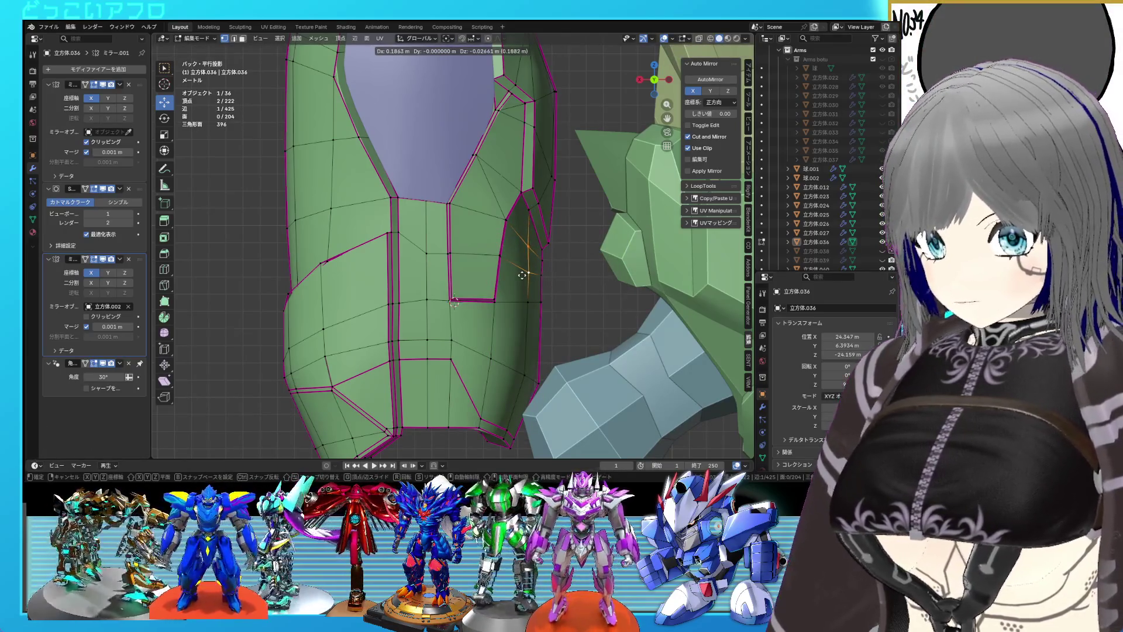
click(523, 275)
key(ctrl+s)
drag(522, 275, 464, 243)
scroll(up, 3)
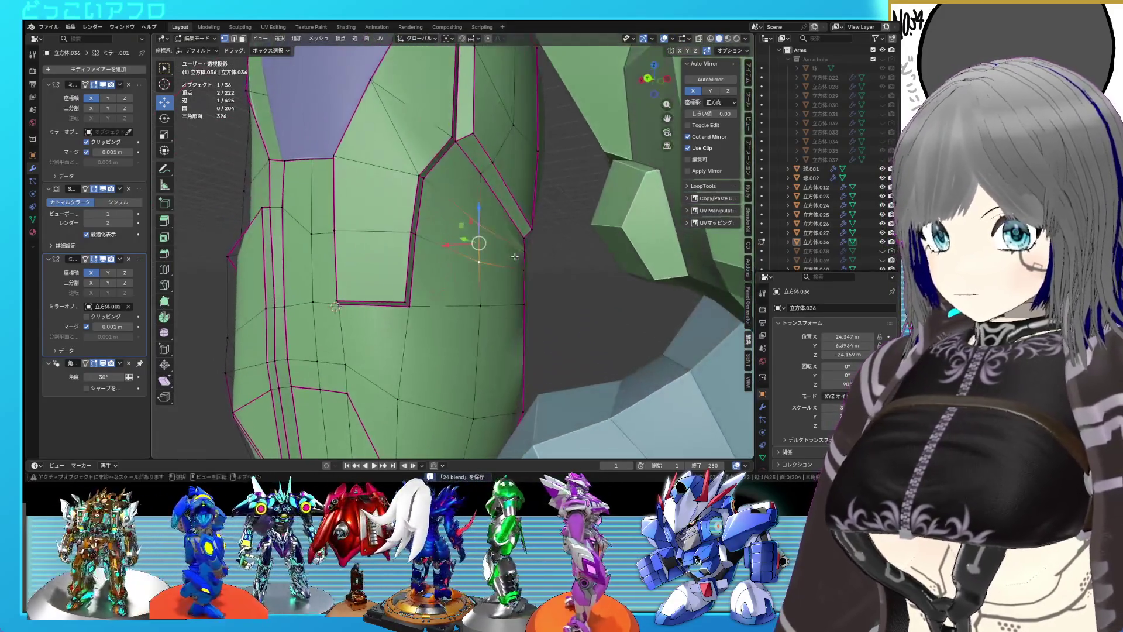
- Inspect the forearm shell from side, back and perspective views, toggling in and out of Edit Mode
key(KP_3)
key(ctrl+KP_1)
scroll(up, 3)
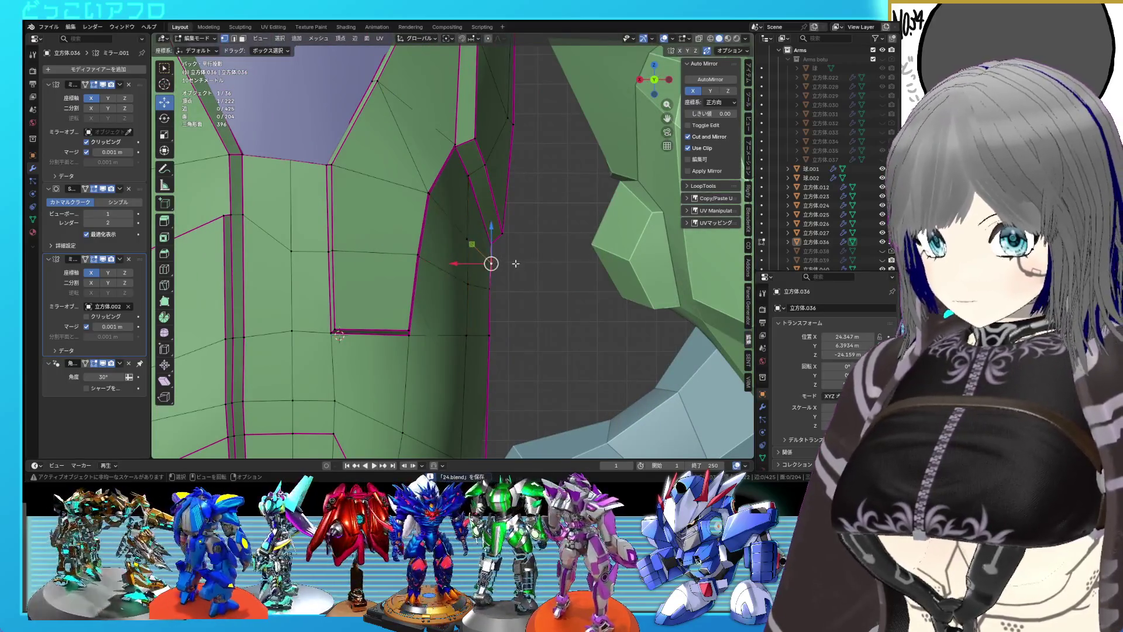
key(shift+s)
key(Tab)
drag(461, 261, 493, 316)
key(Tab)
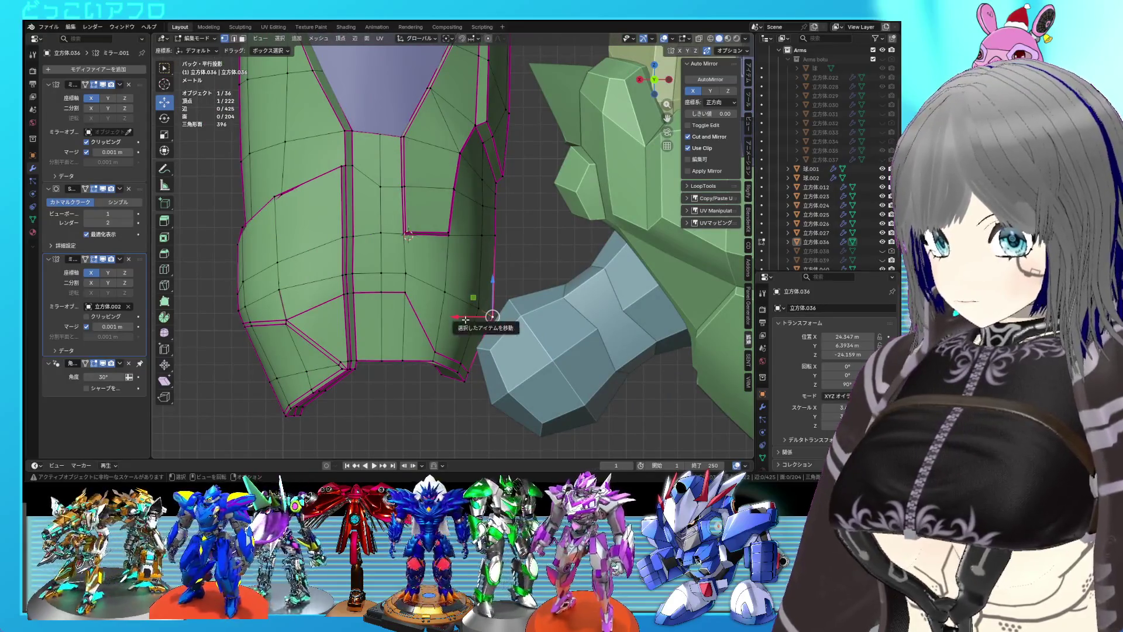
key(Tab)
drag(458, 314, 510, 297)
key(Tab)
scroll(up, 3)
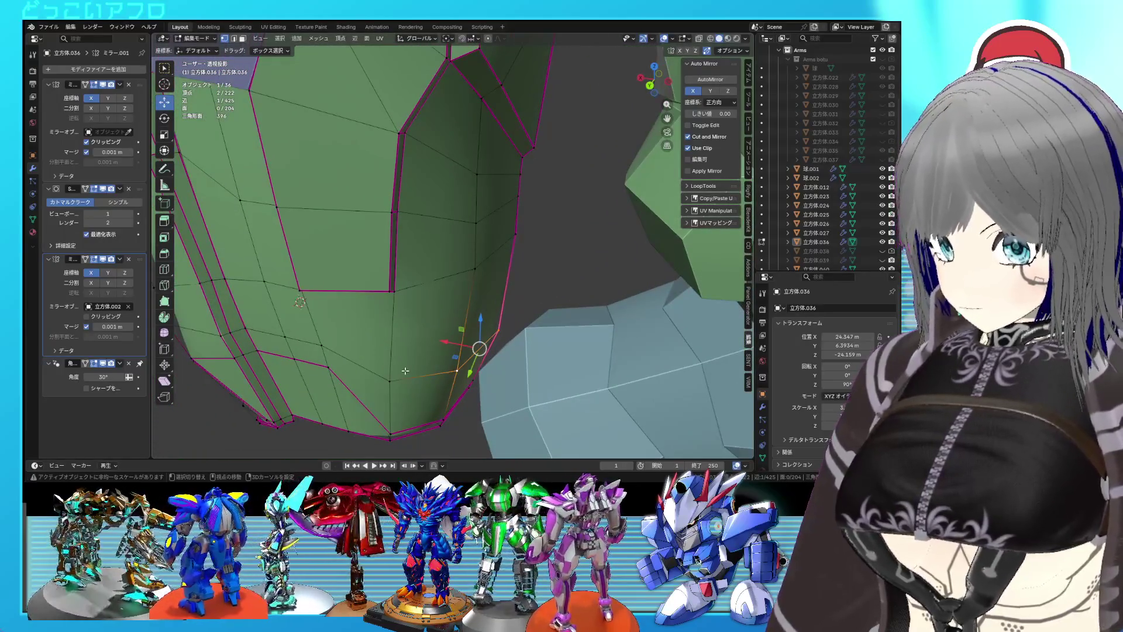
- Edge-slide the selected side edge along the shell, then move it along X
key(g)
key(g)
click(529, 342)
drag(529, 342, 438, 283)
key(g)
key(x)
click(412, 294)
- Crease the side groove edge, return to Object Mode and save the file
click(466, 251)
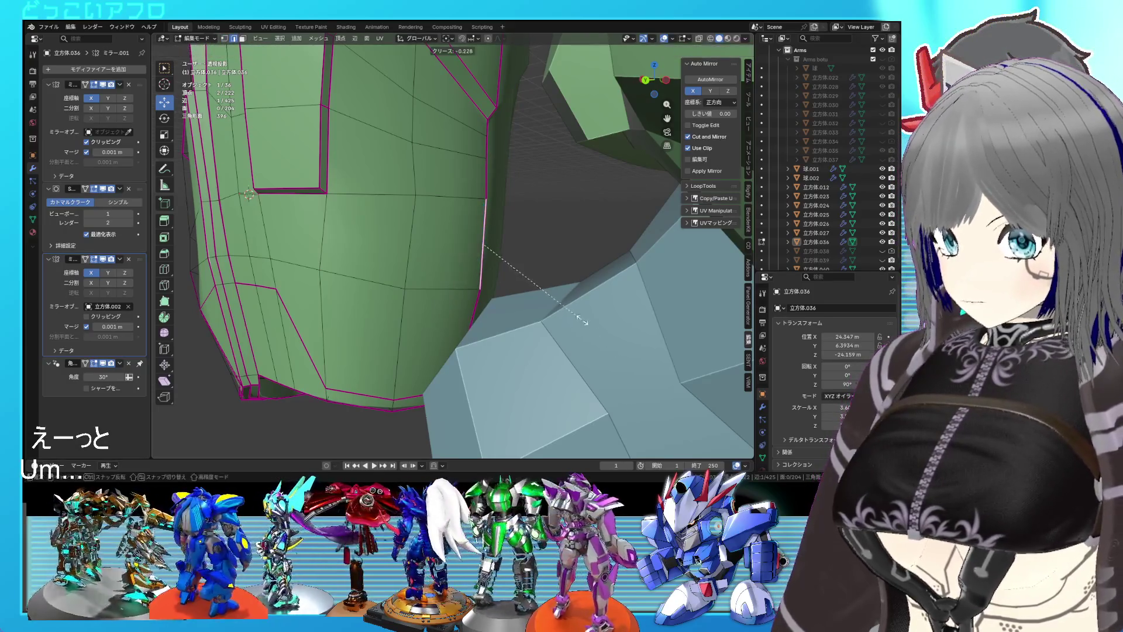
click(509, 263)
key(Tab)
drag(507, 265, 510, 242)
key(ctrl+s)
- Move a groove vertex -0.273 m along X, then view the finished armor in Object Mode
scroll(up, 3)
scroll(down, 3)
key(Tab)
scroll(up, 3)
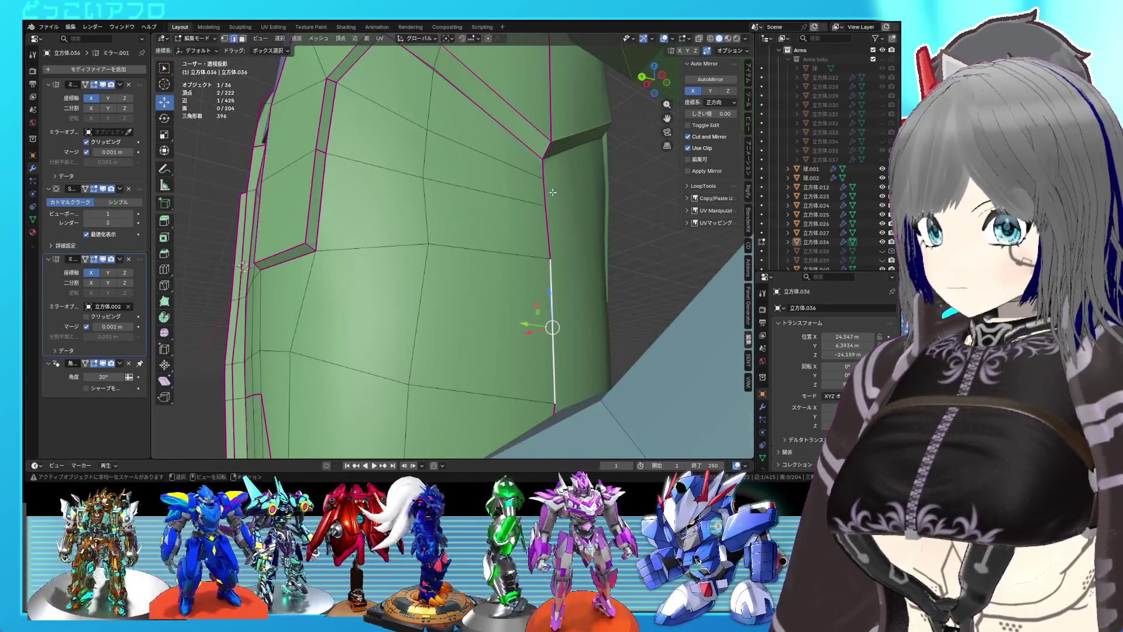
scroll(up, 3)
drag(550, 190, 545, 253)
click(518, 239)
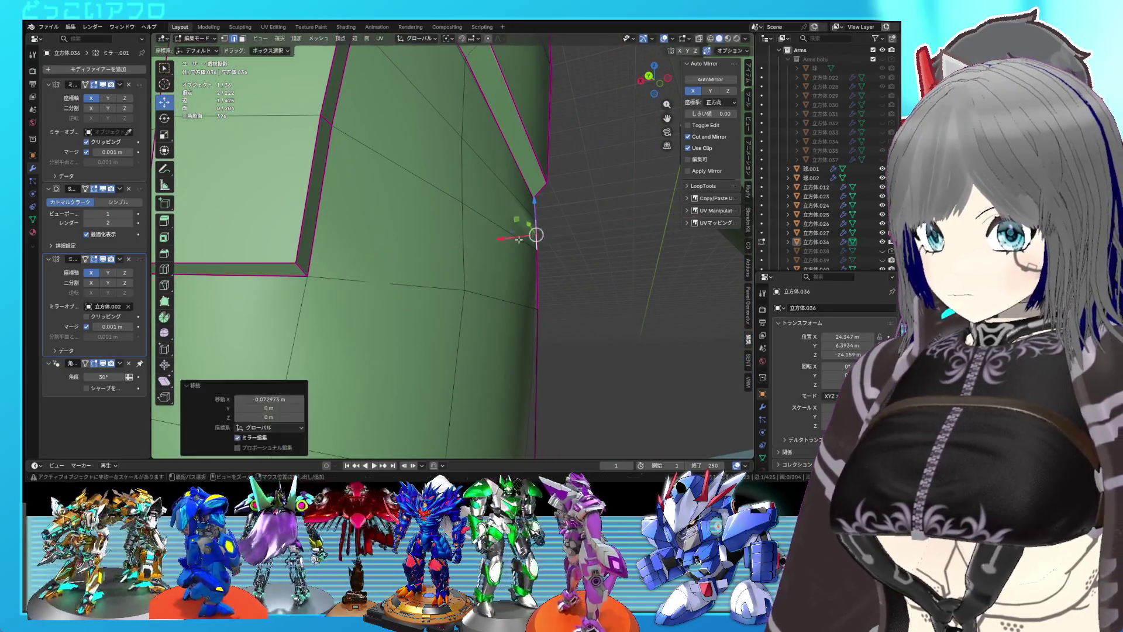
key(Tab)
drag(535, 248, 529, 286)
scroll(up, 3)
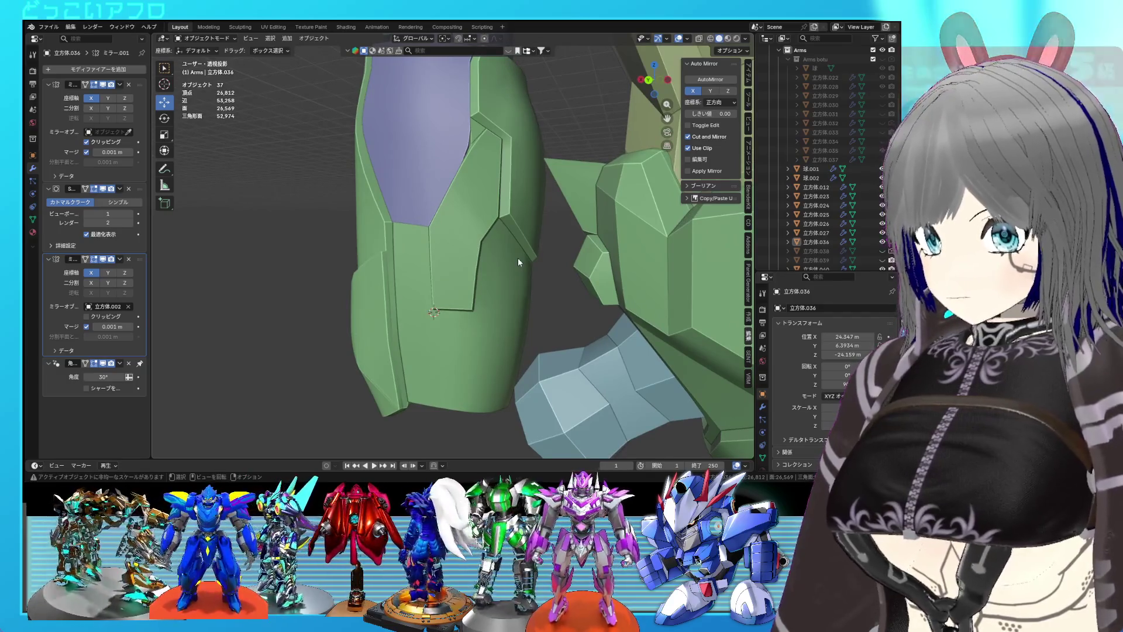
key(Tab)
key(Tab)
key(Tab)
key(Tab)
- In vertex mode, connect the two groove-corner vertices with a new edge
key(Tab)
key(Tab)
key(Tab)
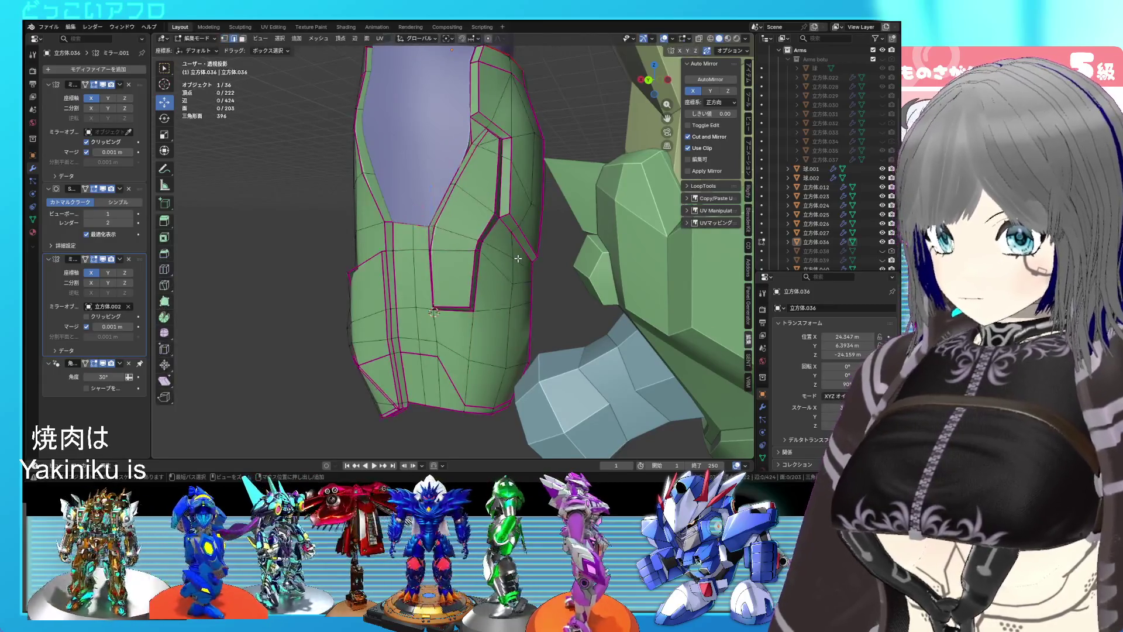
key(Tab)
key(Tab)
key(1)
key(Tab)
key(Tab)
click(518, 258)
key(j)
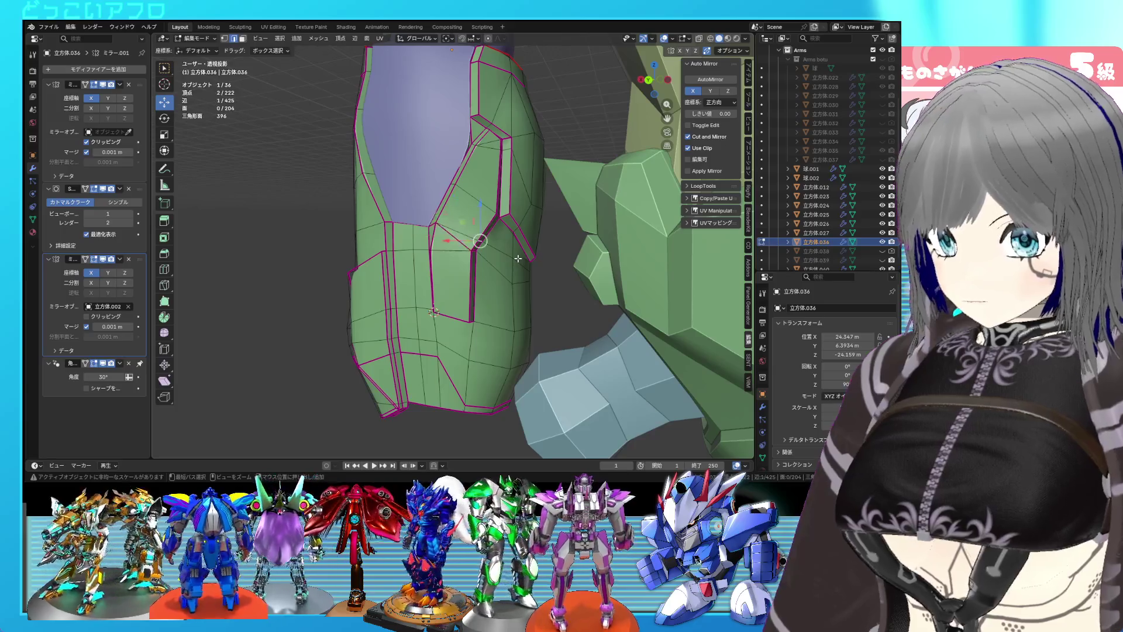
drag(508, 260, 499, 251)
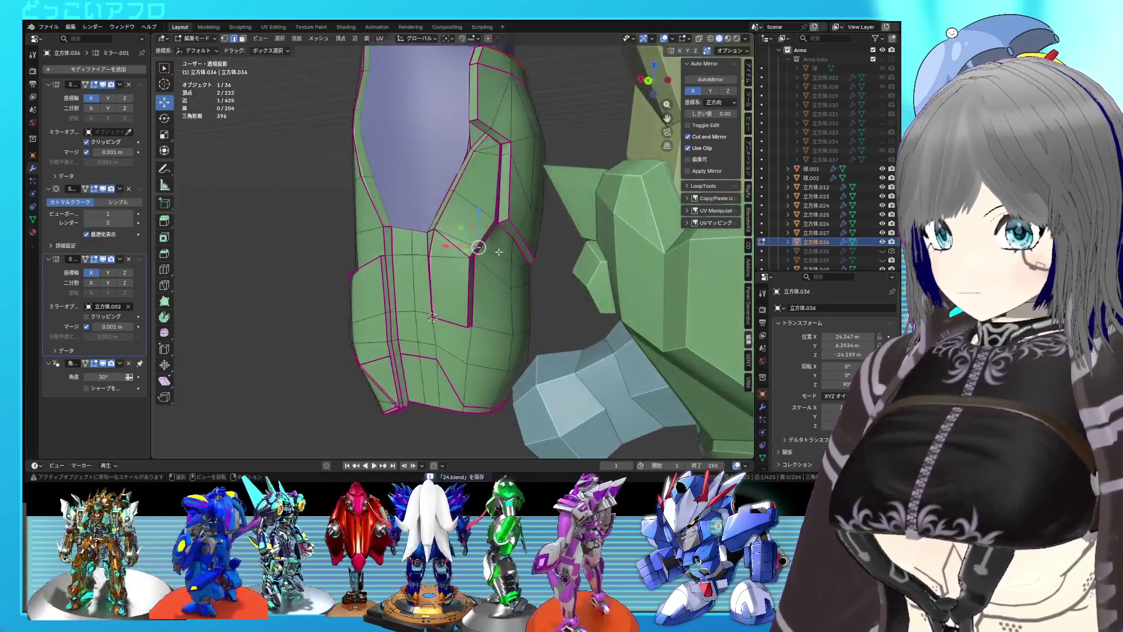
- Delete the small face patch at the groove corner and fill the three resulting gaps with faces
key(l)
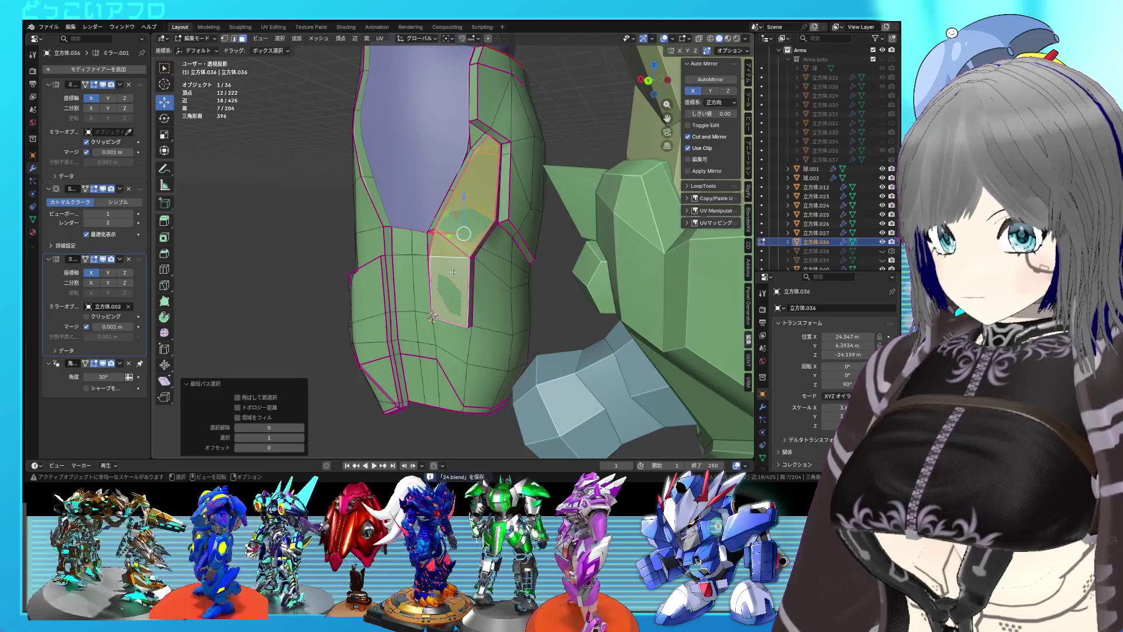
key(x)
click(433, 213)
drag(437, 219, 459, 288)
key(f)
key(f)
key(f)
scroll(up, 3)
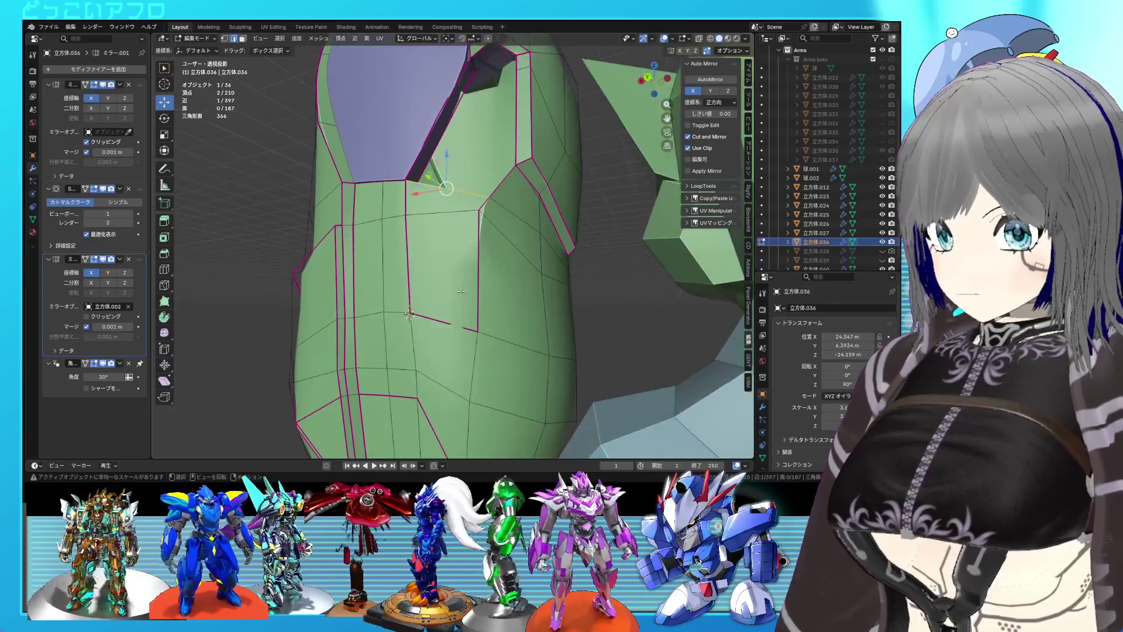
key(f)
drag(459, 309, 477, 256)
key(f)
- Slide one groove corner vertex along its edge and preview the shell in Object Mode
click(427, 186)
key(g)
key(g)
click(430, 193)
key(Tab)
key(Tab)
scroll(up, 3)
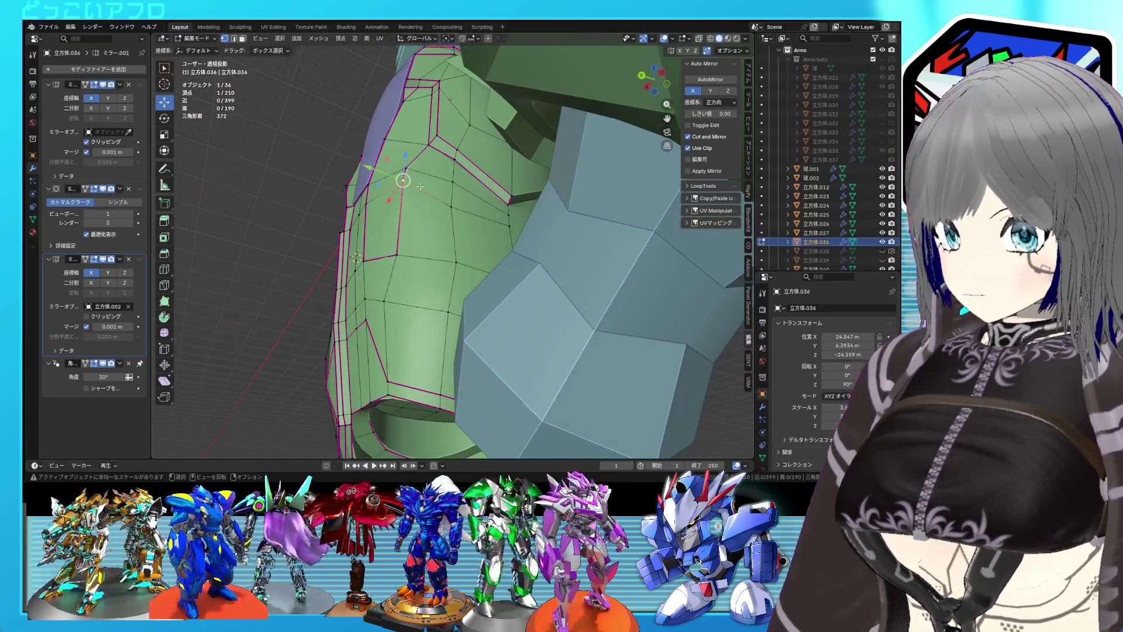
- Edge-slide a groove edge along the shell and preview the result in Object Mode
key(g)
key(g)
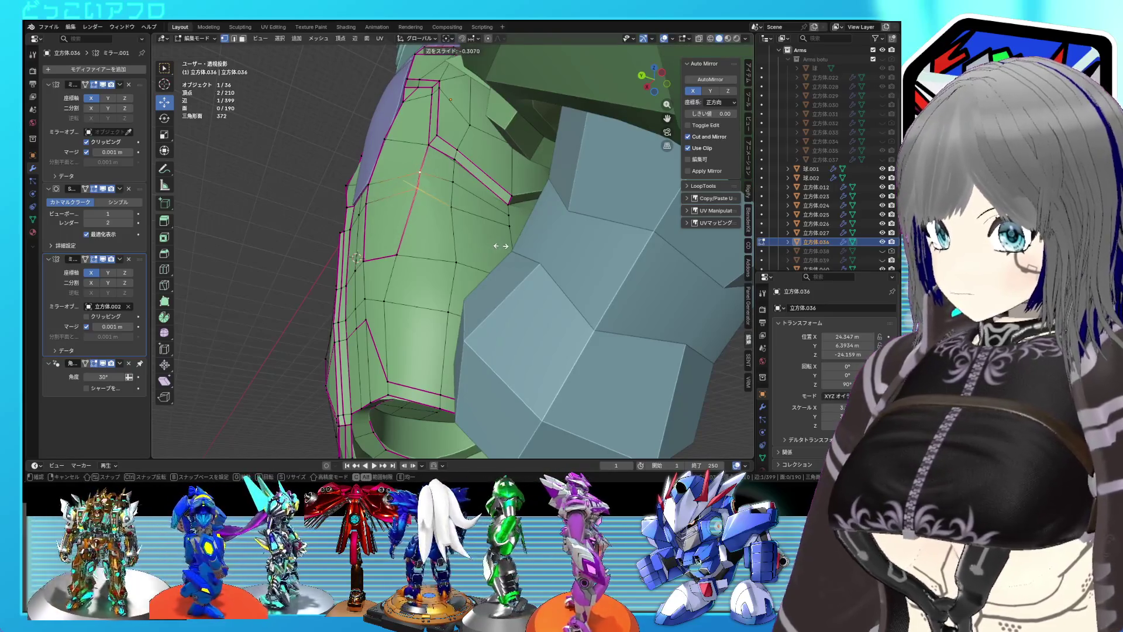
click(500, 246)
drag(501, 246, 501, 248)
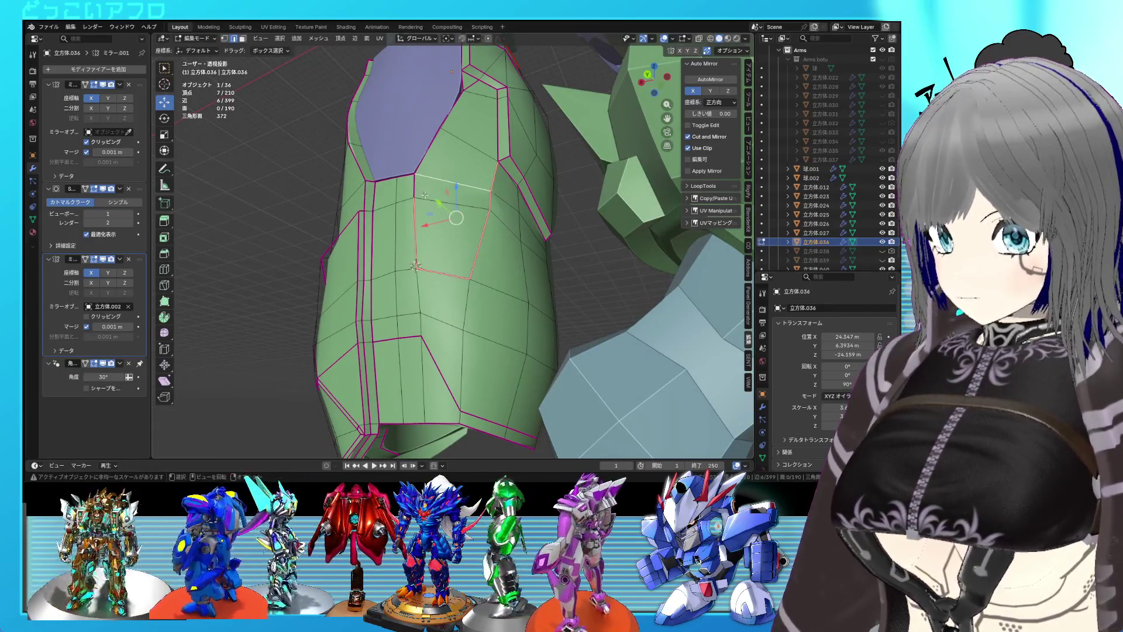
key(1)
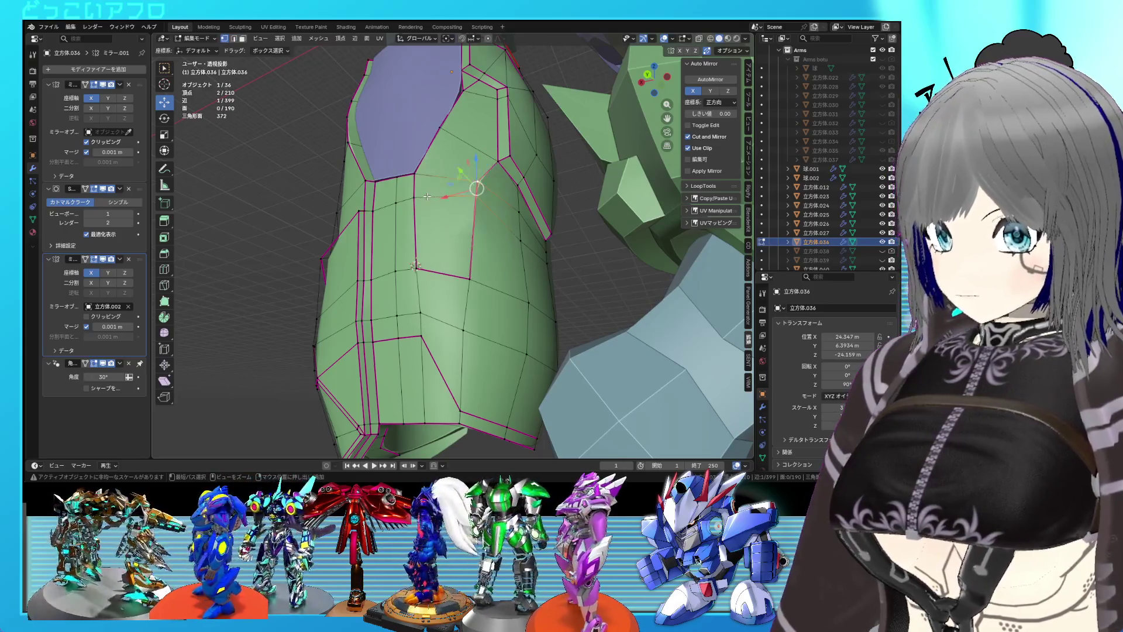
key(2)
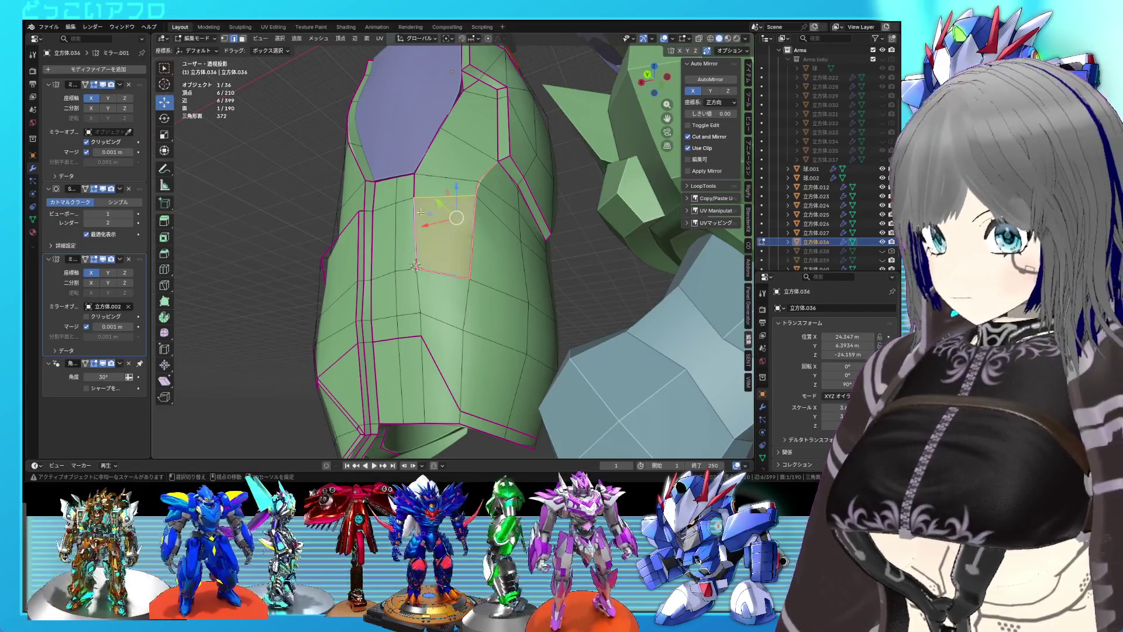
key(shift+e)
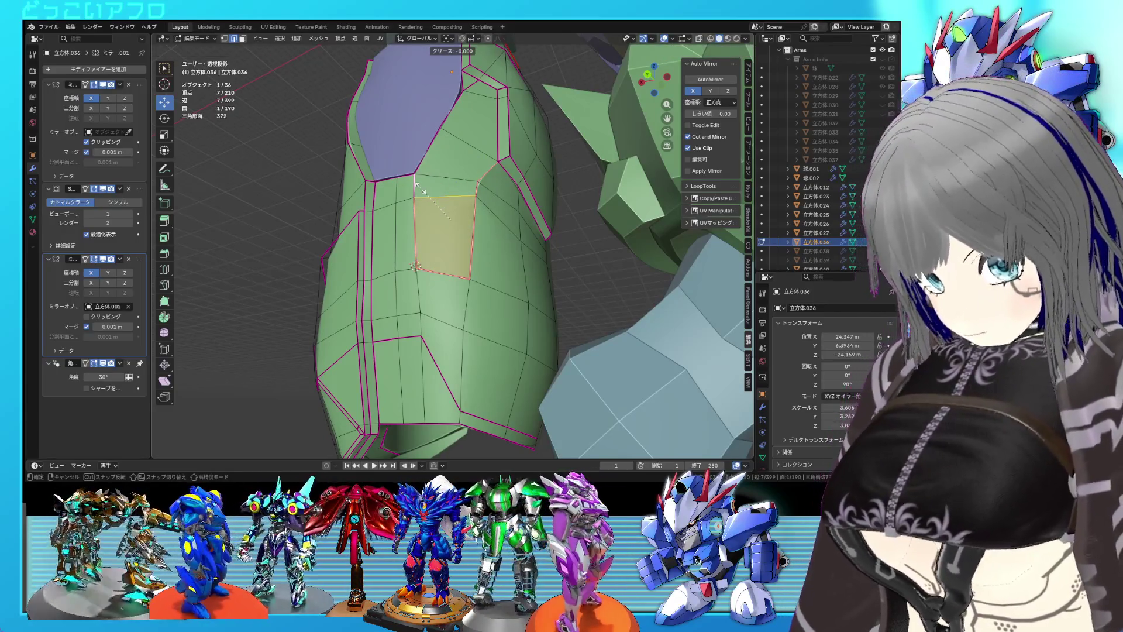
key(Escape)
key(Tab)
drag(445, 204, 468, 175)
key(Tab)
- Slide the edge beside the groove fully to its end, then undo that slide
click(466, 161)
key(g)
key(g)
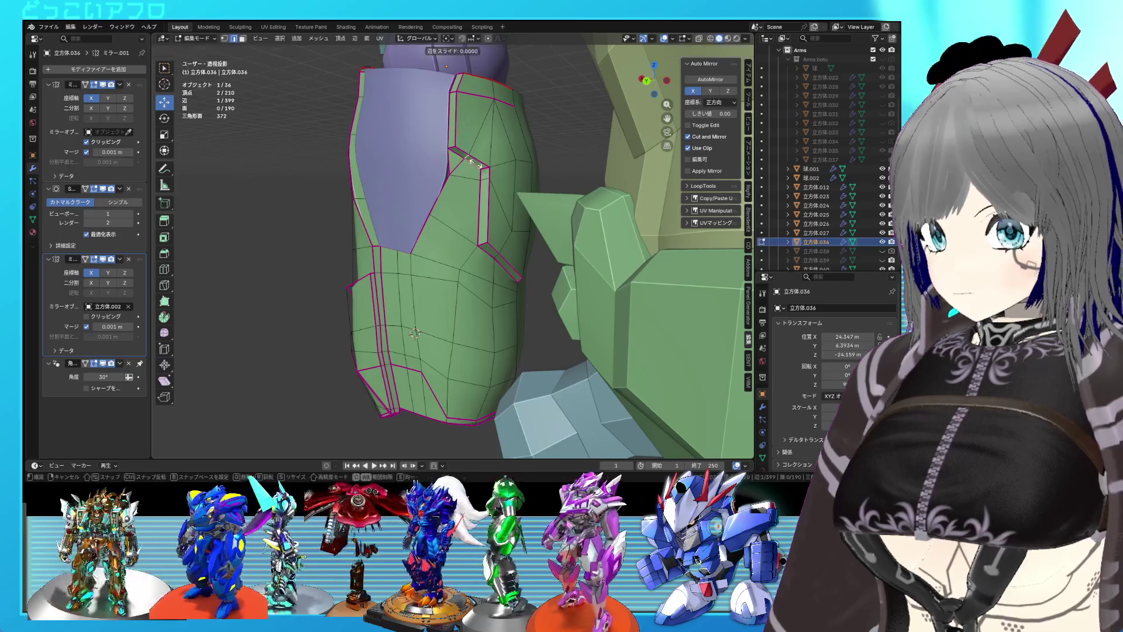
click(454, 148)
scroll(up, 3)
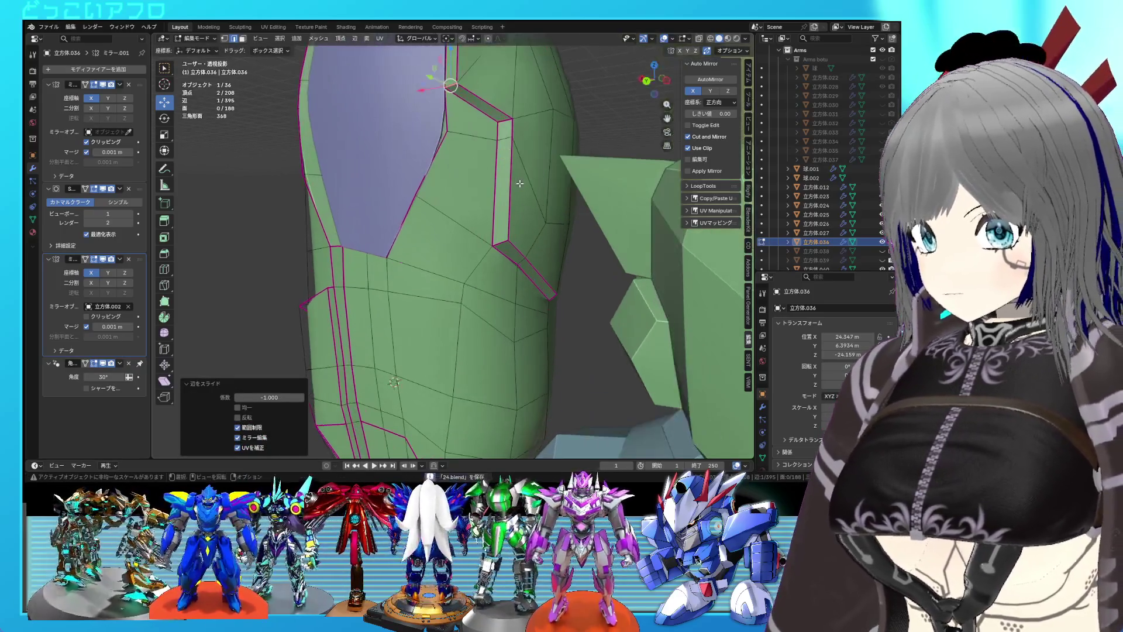
key(ctrl+z)
- With wireframe on, slide the groove edge to merge its vertices and save the file
drag(520, 220, 531, 238)
key(shift+z)
key(shift+z)
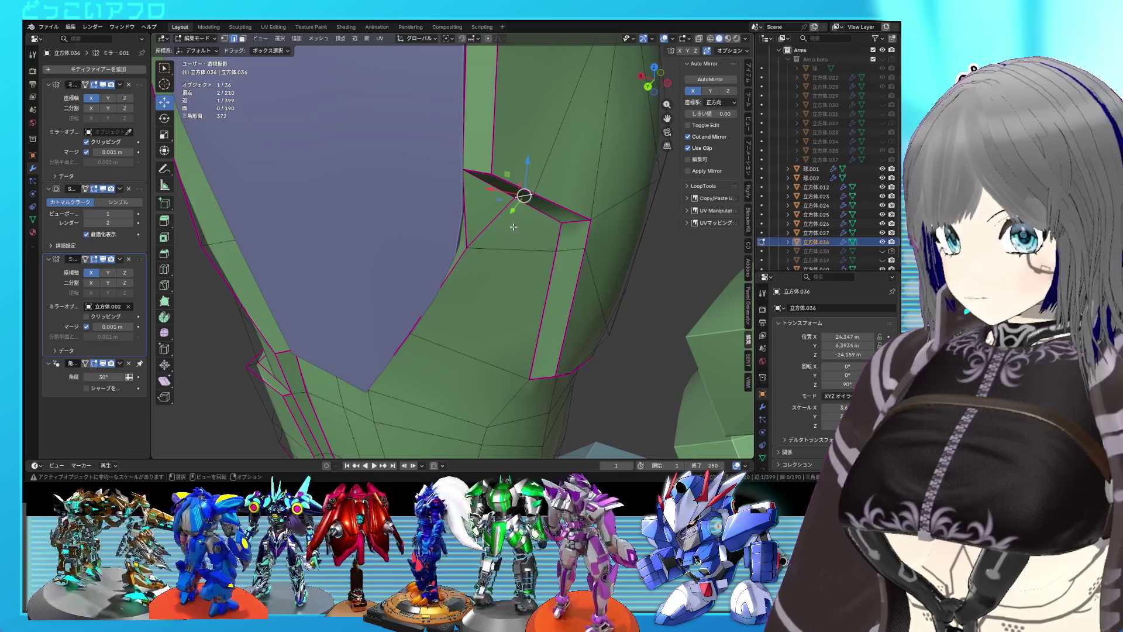
key(g)
key(g)
click(507, 218)
drag(507, 217, 515, 257)
key(ctrl+s)
- Edge-slide two panel edges on the groove, saving the file in between
key(g)
key(g)
click(435, 213)
key(Tab)
key(ctrl+s)
key(Tab)
key(g)
key(g)
click(483, 211)
- In Back Ortho view, move a small back-panel face 0.42151 m along X
key(3)
click(514, 263)
key(ctrl+KP_1)
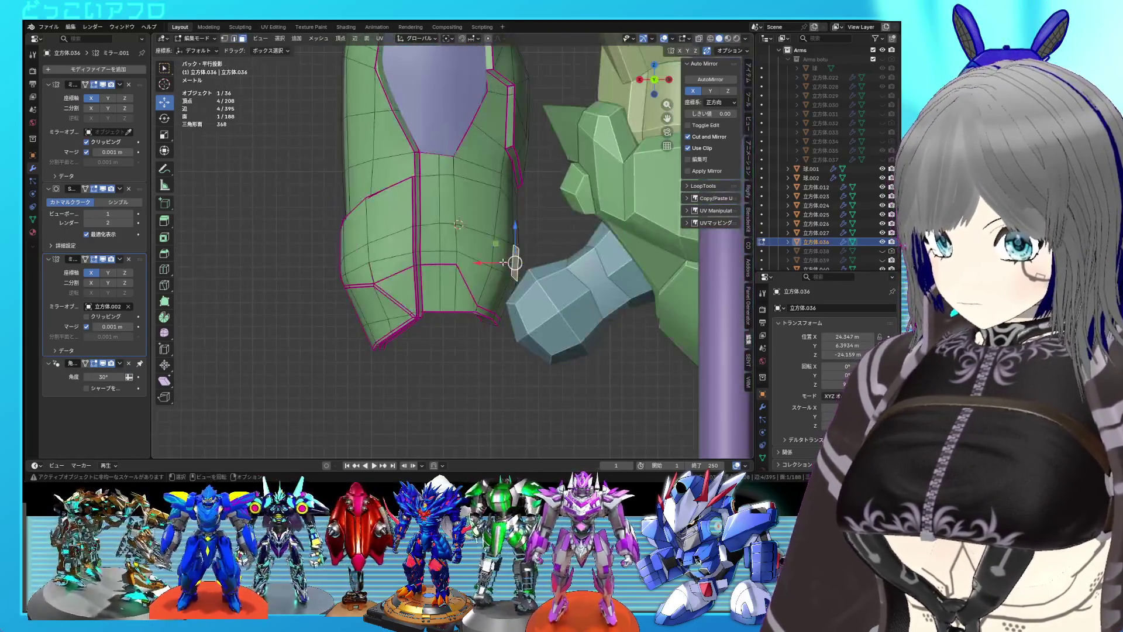
key(g)
key(x)
click(510, 263)
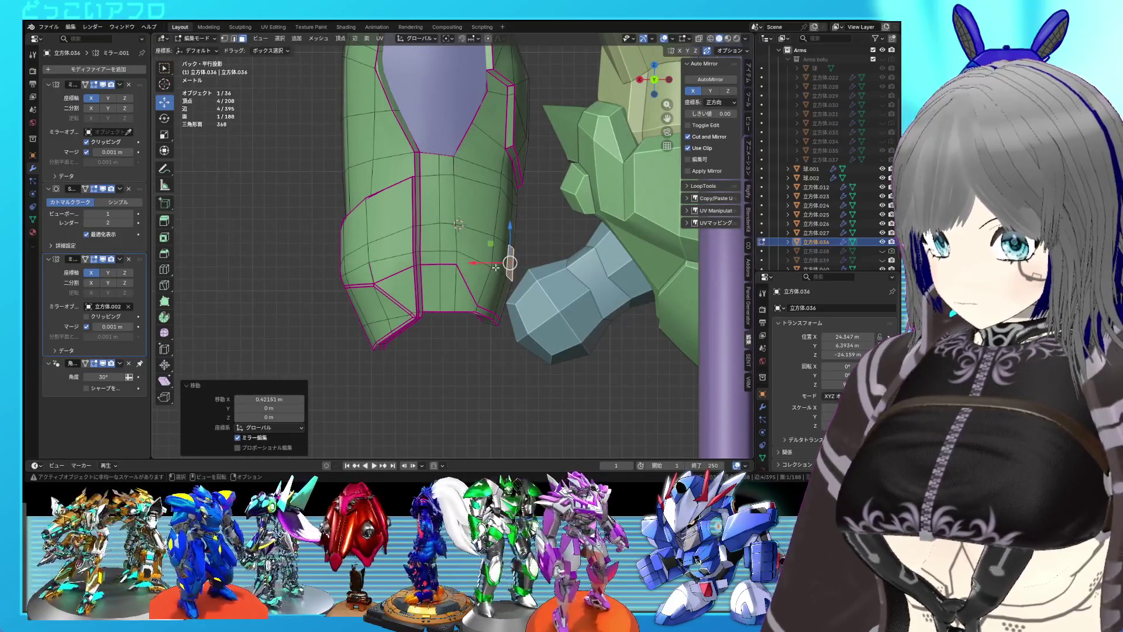
key(1)
click(491, 267)
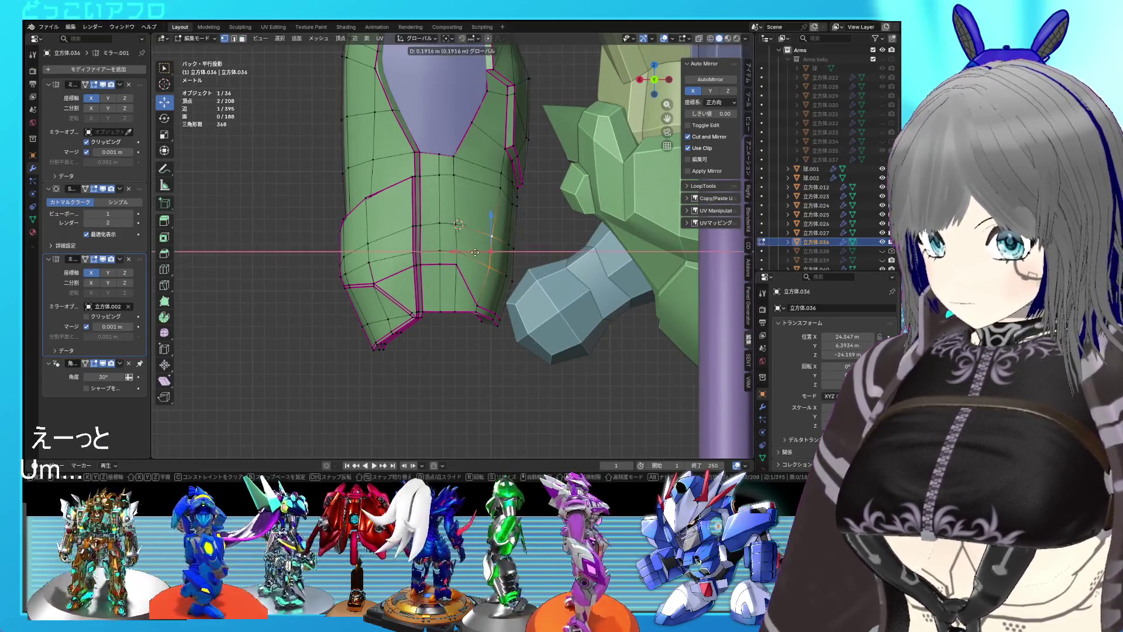
key(ctrl+z)
drag(502, 264, 505, 268)
key(ctrl+KP_1)
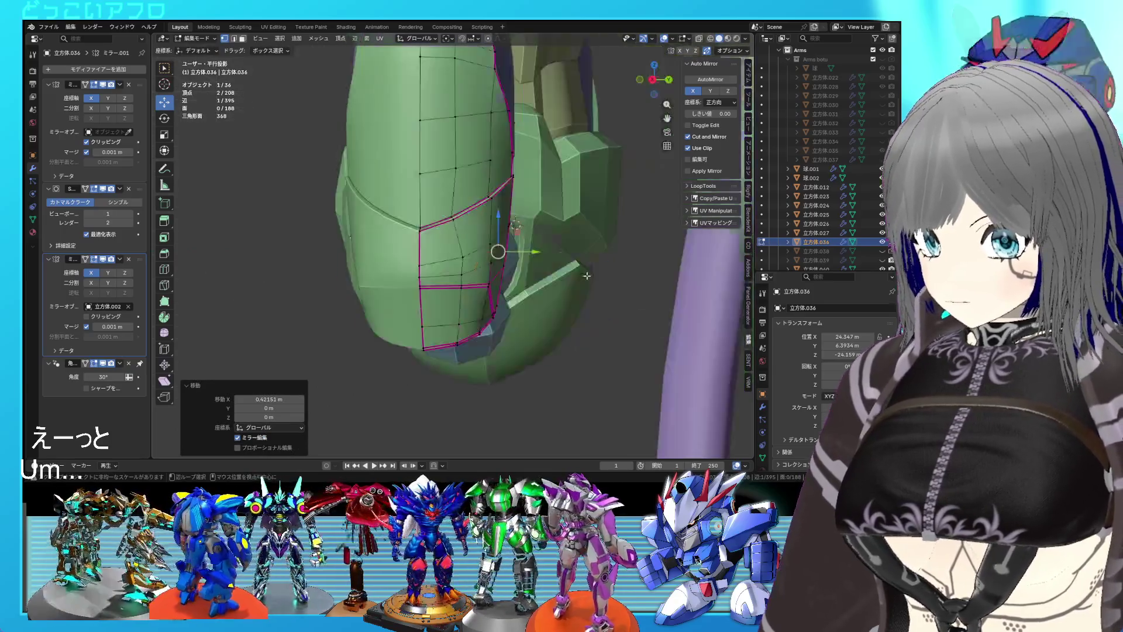
- Tilt the selection 6.76° and nudge it along Z, then preview the shell
key(r)
click(537, 282)
key(g)
key(z)
click(542, 286)
key(Tab)
drag(541, 286, 434, 220)
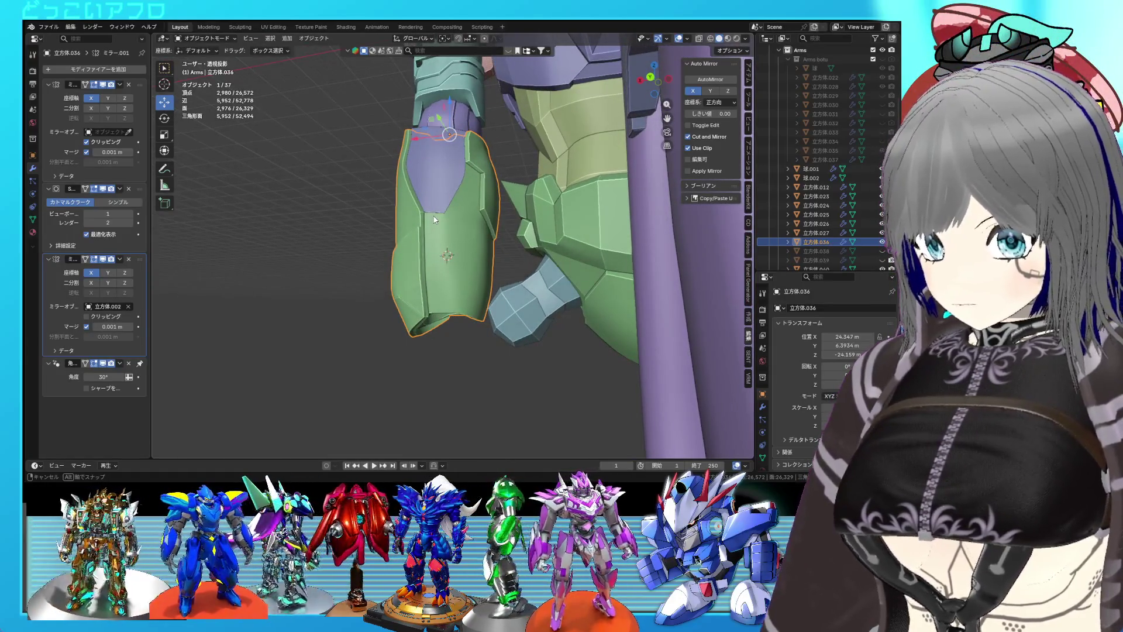
key(Tab)
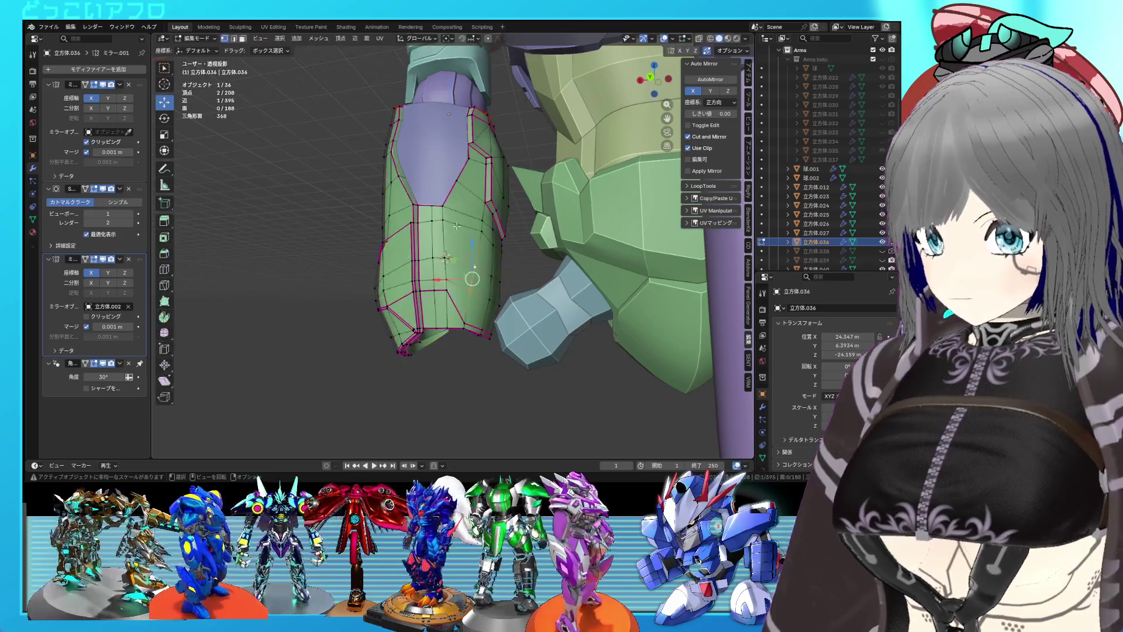
scroll(up, 3)
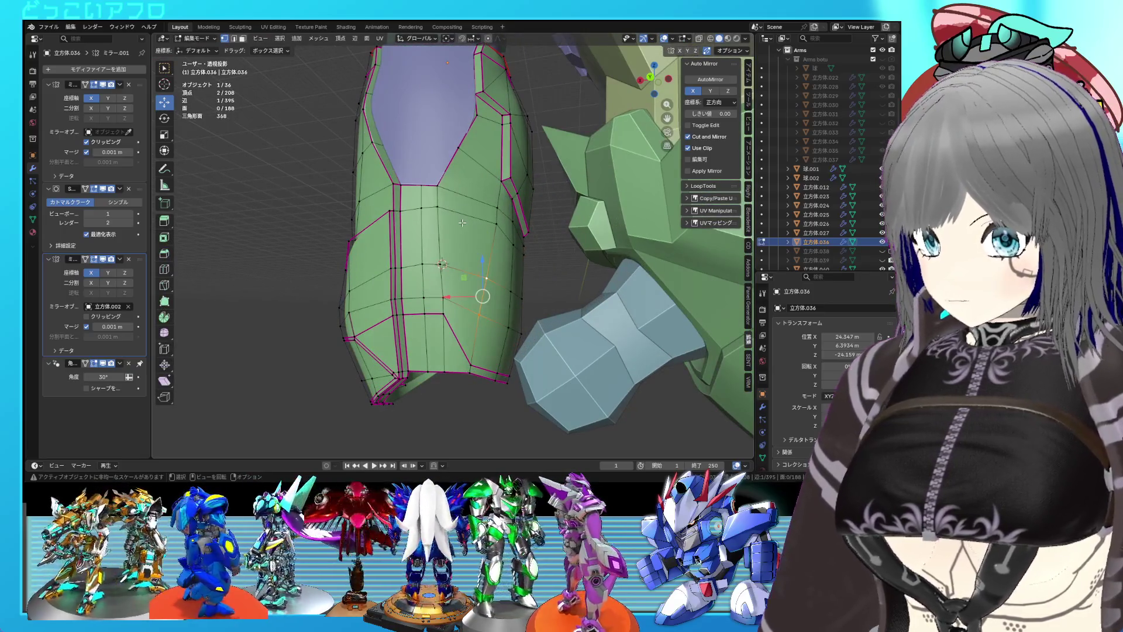
- Move the side-panel face strip -0.11496 m along X and save the file
drag(462, 223, 569, 218)
click(492, 189)
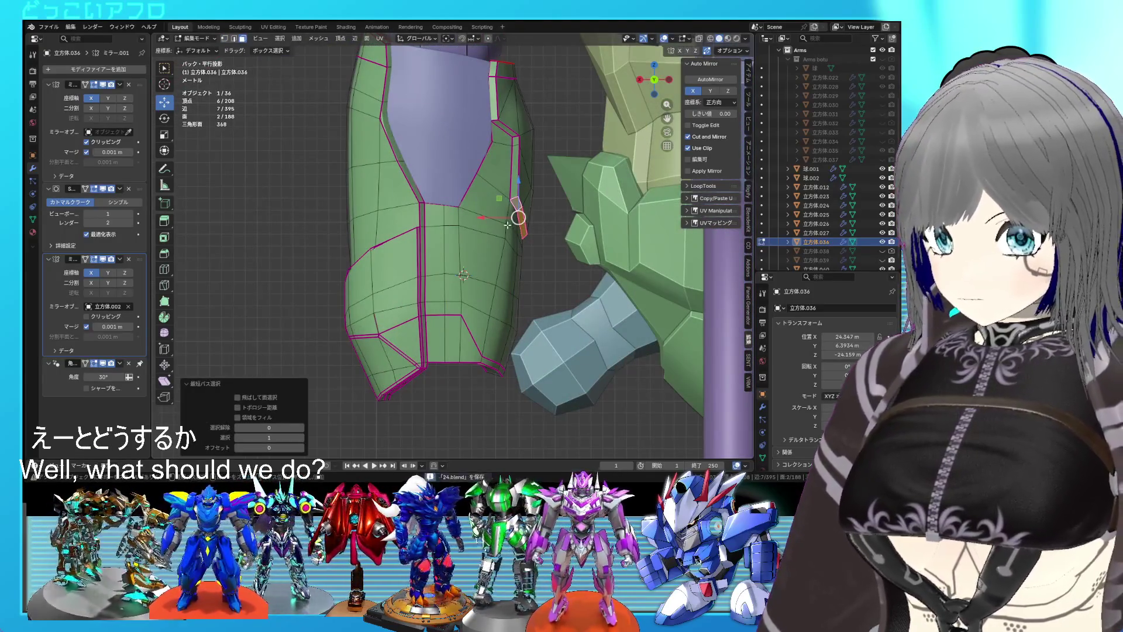
key(g)
key(x)
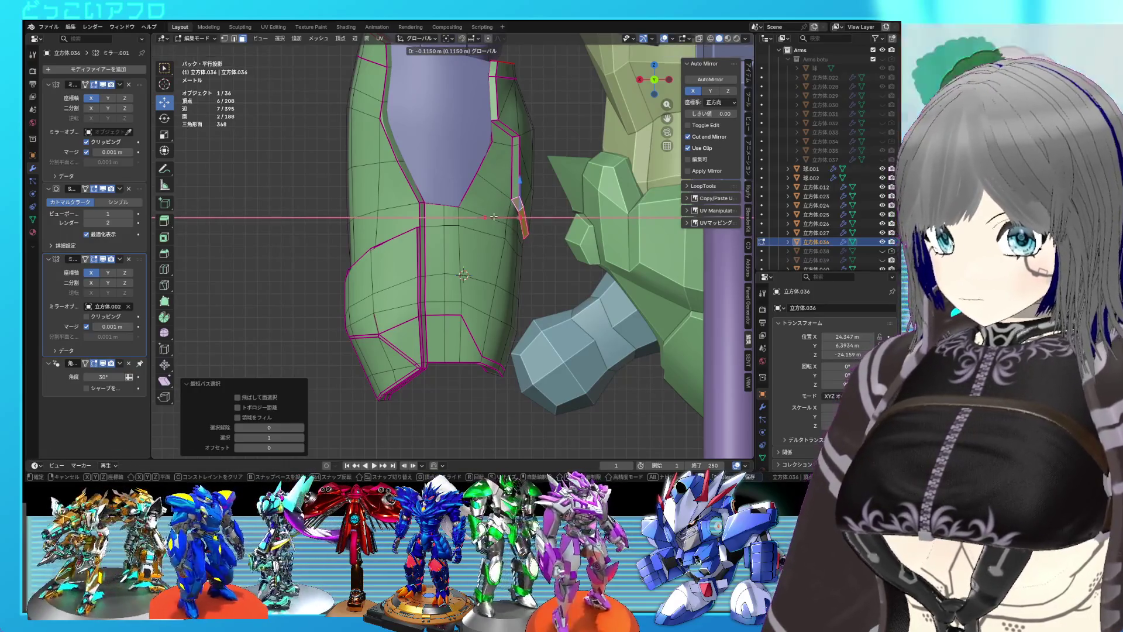
click(493, 217)
key(ctrl+s)
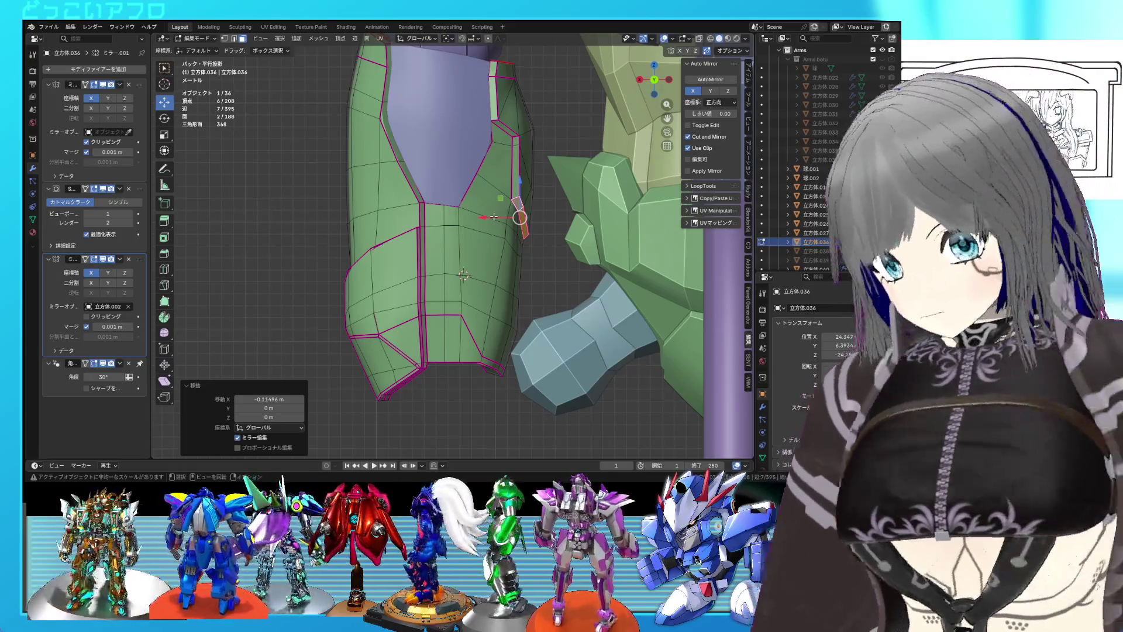
drag(494, 238, 561, 317)
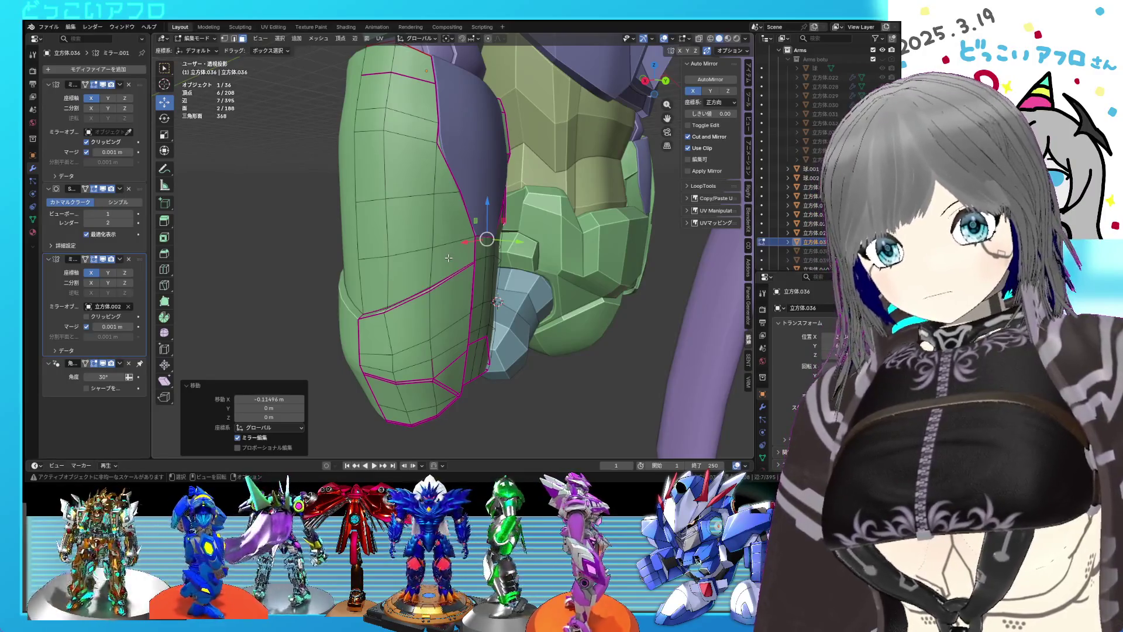
- With see-through display on, select the three faces on the forearm's lower edge beside the wrist joint
drag(462, 284, 428, 227)
scroll(up, 3)
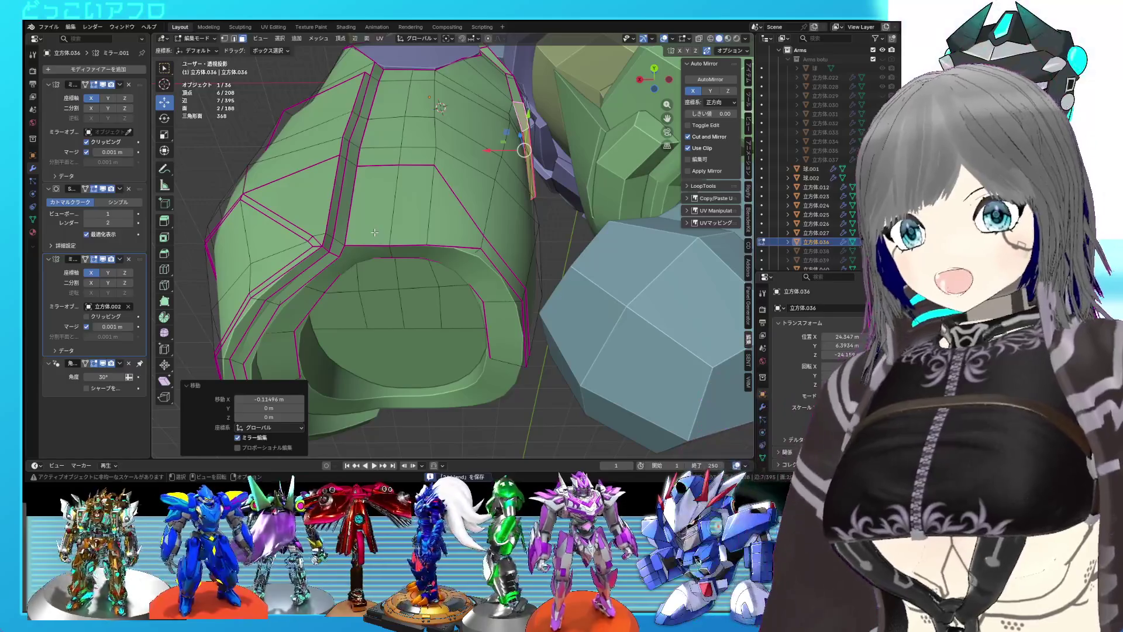
drag(385, 243, 409, 194)
drag(416, 184, 425, 188)
drag(425, 188, 468, 261)
key(alt+z)
key(alt+z)
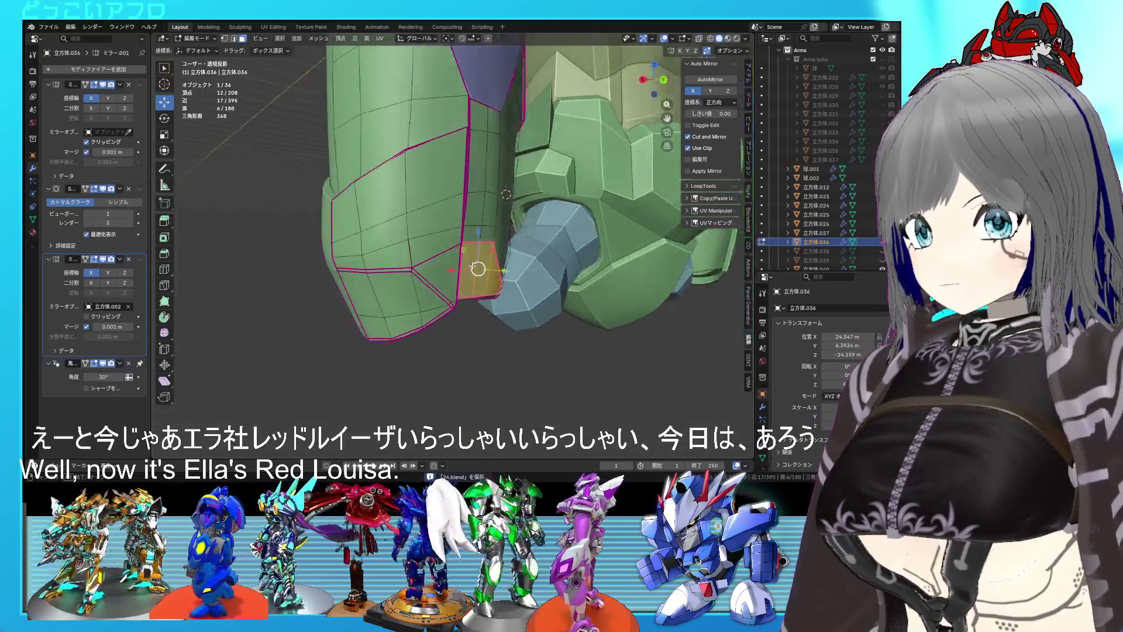
scroll(down, 3)
scroll(up, 3)
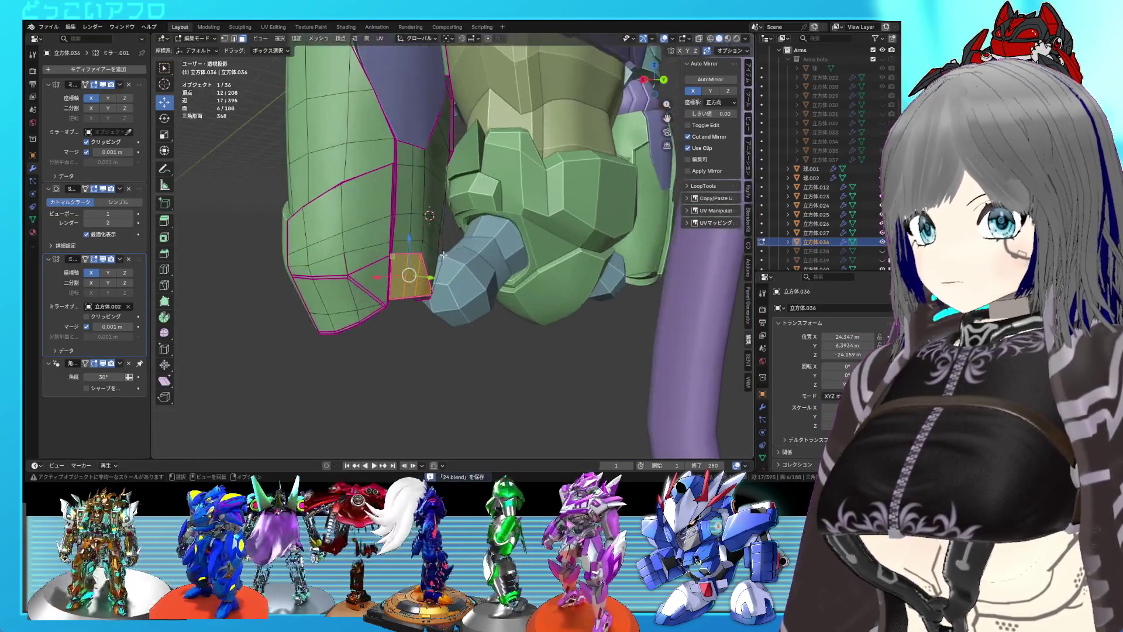
drag(462, 265, 448, 225)
drag(448, 268, 386, 175)
drag(426, 286, 446, 301)
click(367, 290)
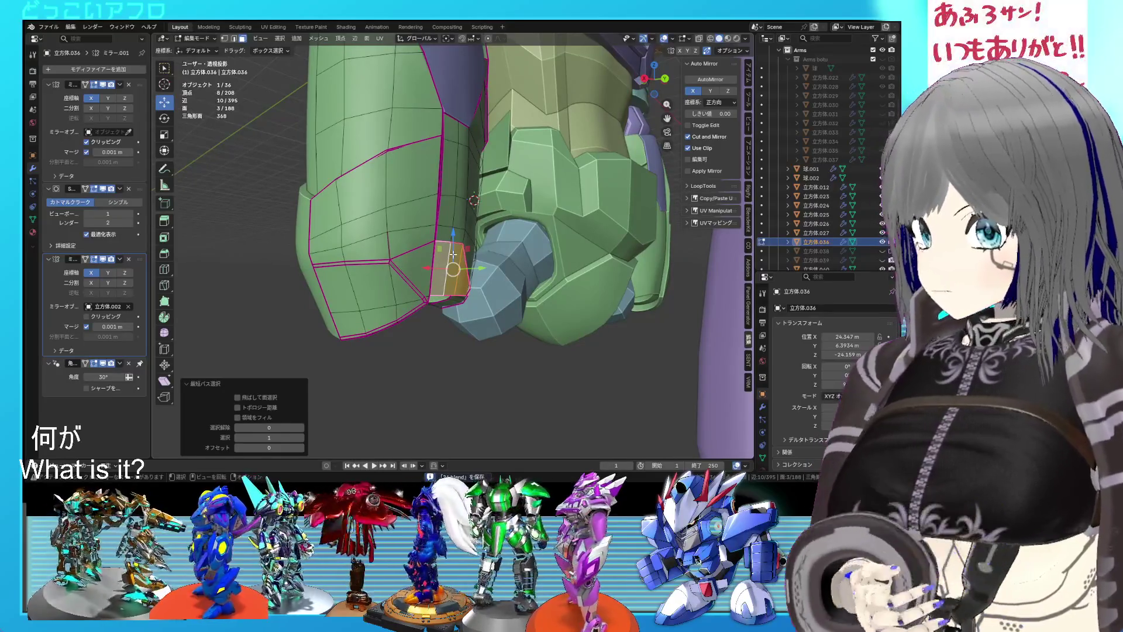
- Extrude the selected lower-edge faces about 0.84 m along Y
drag(413, 291, 486, 275)
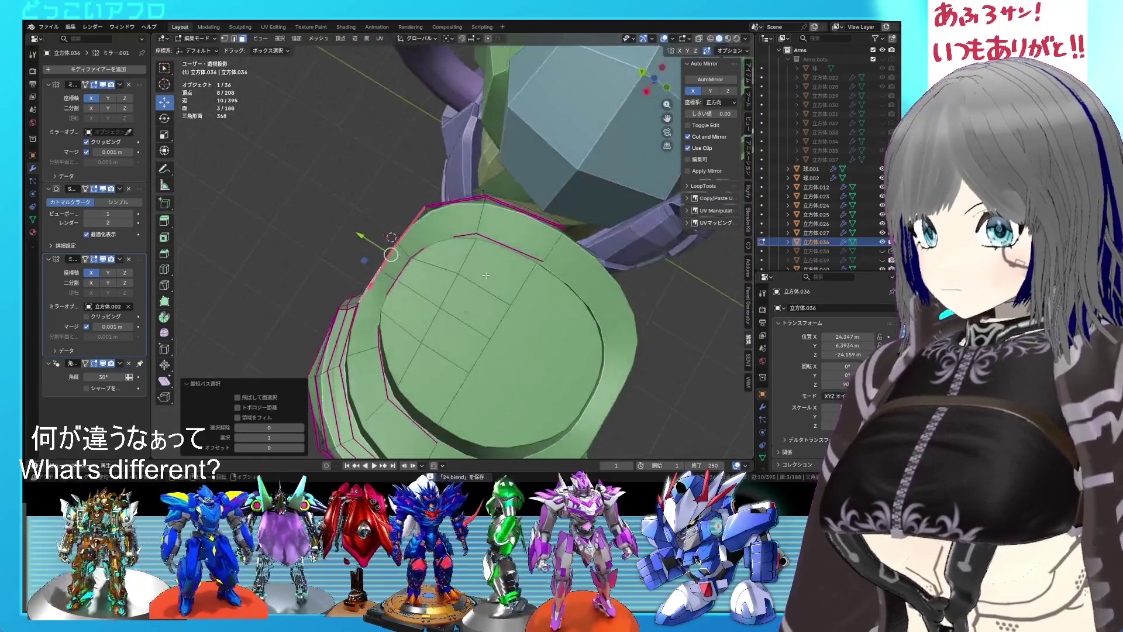
key(e)
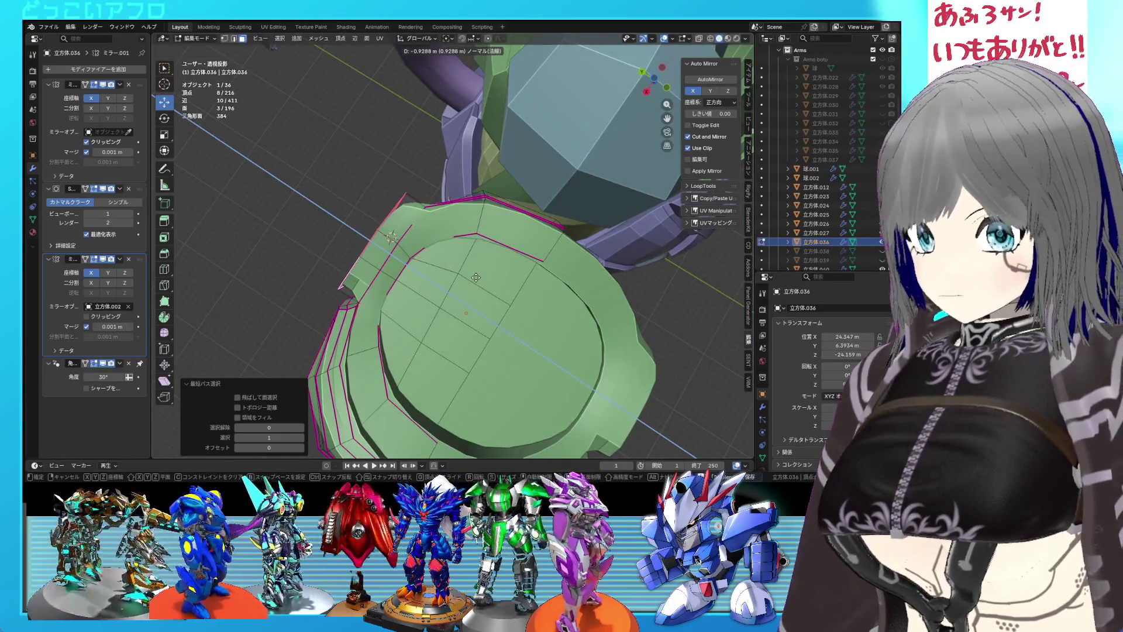
key(x)
key(y)
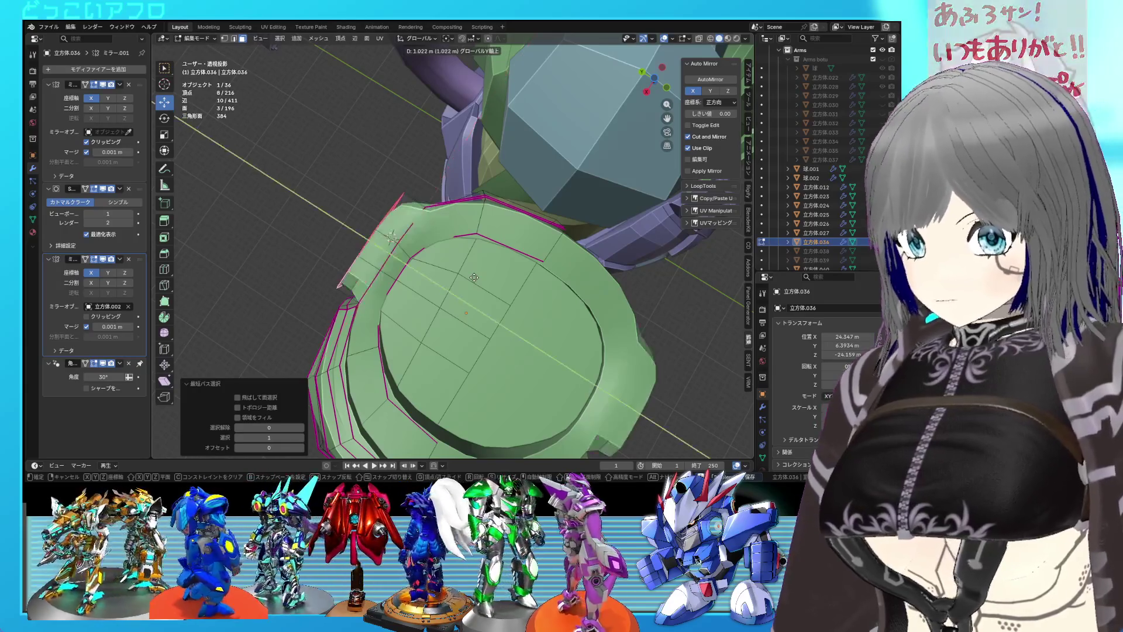
click(478, 280)
scroll(up, 3)
drag(478, 280, 477, 263)
- Give the extruded edges a full crease of 1 and save the file
key(2)
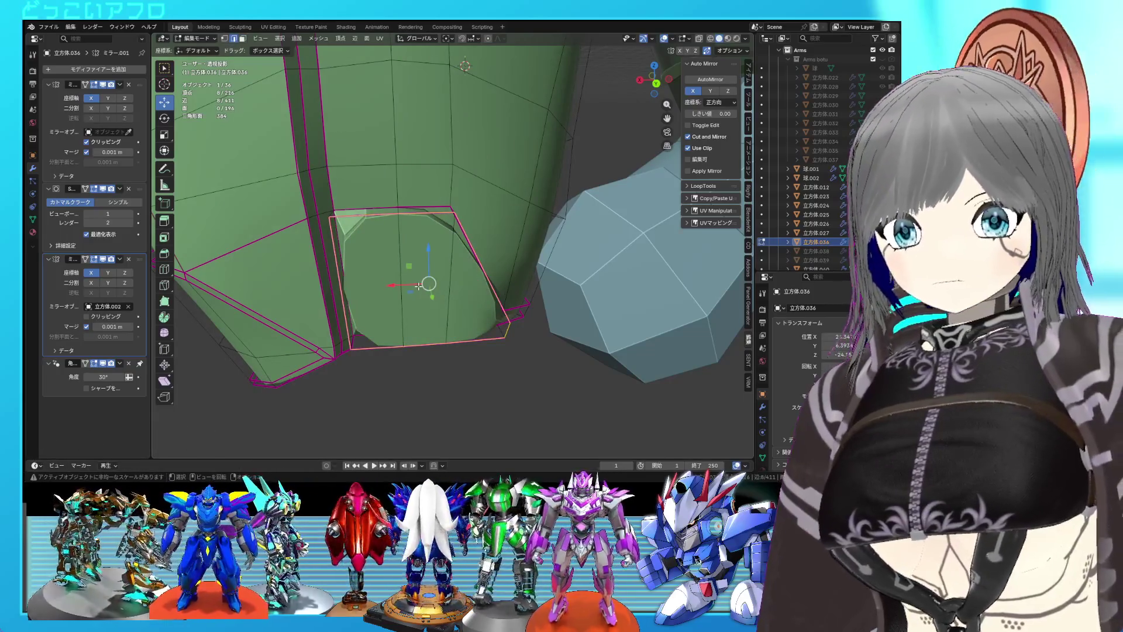
key(shift+e)
key(1)
key(Return)
drag(436, 287, 465, 295)
scroll(down, 3)
key(ctrl+s)
click(45, 27)
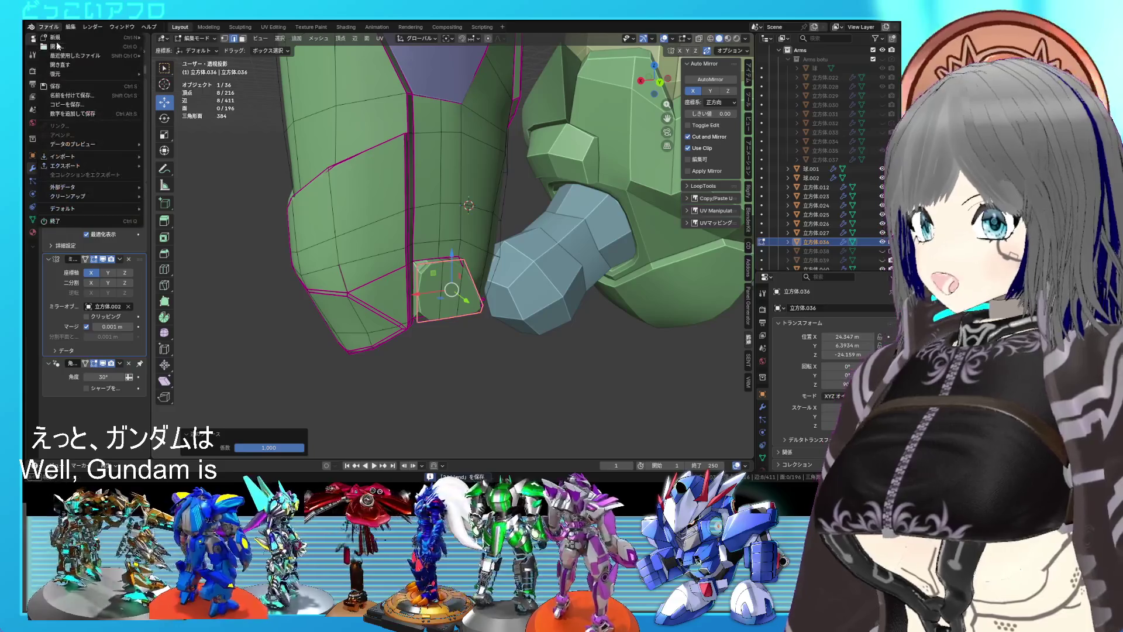
key(Escape)
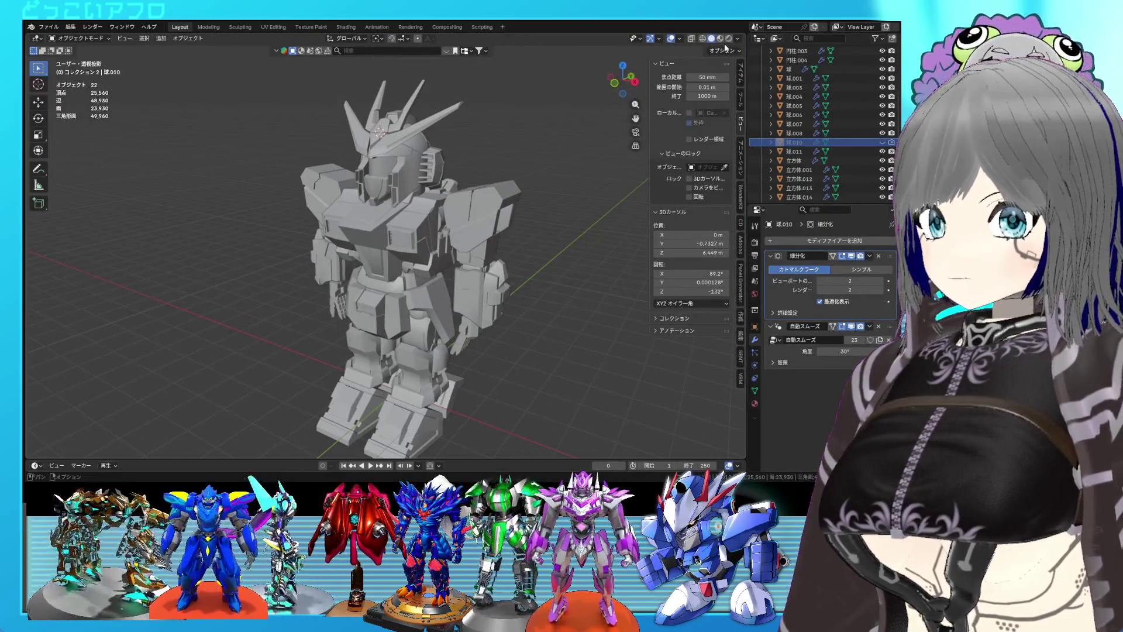
click(728, 39)
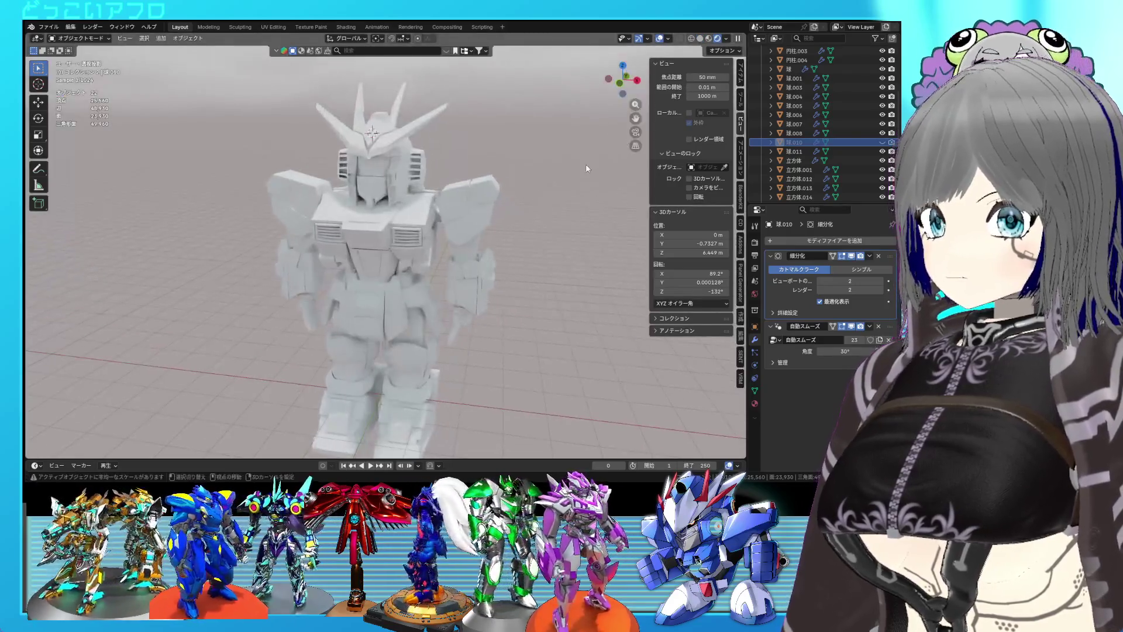
scroll(up, 3)
drag(447, 155, 702, 25)
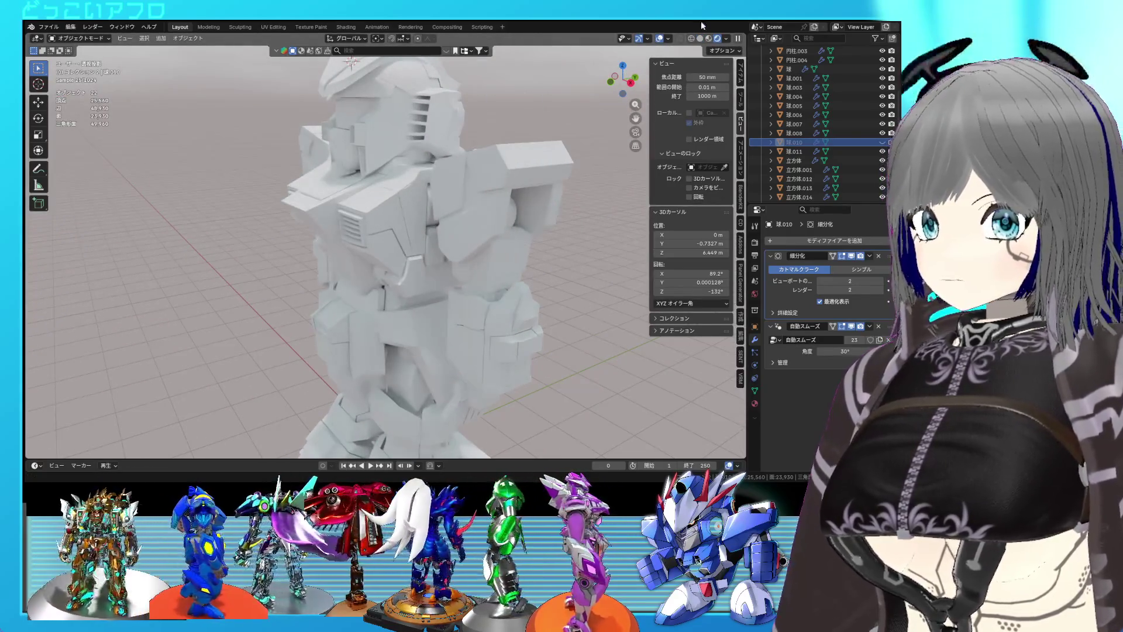
click(700, 39)
drag(465, 332, 602, 278)
scroll(down, 3)
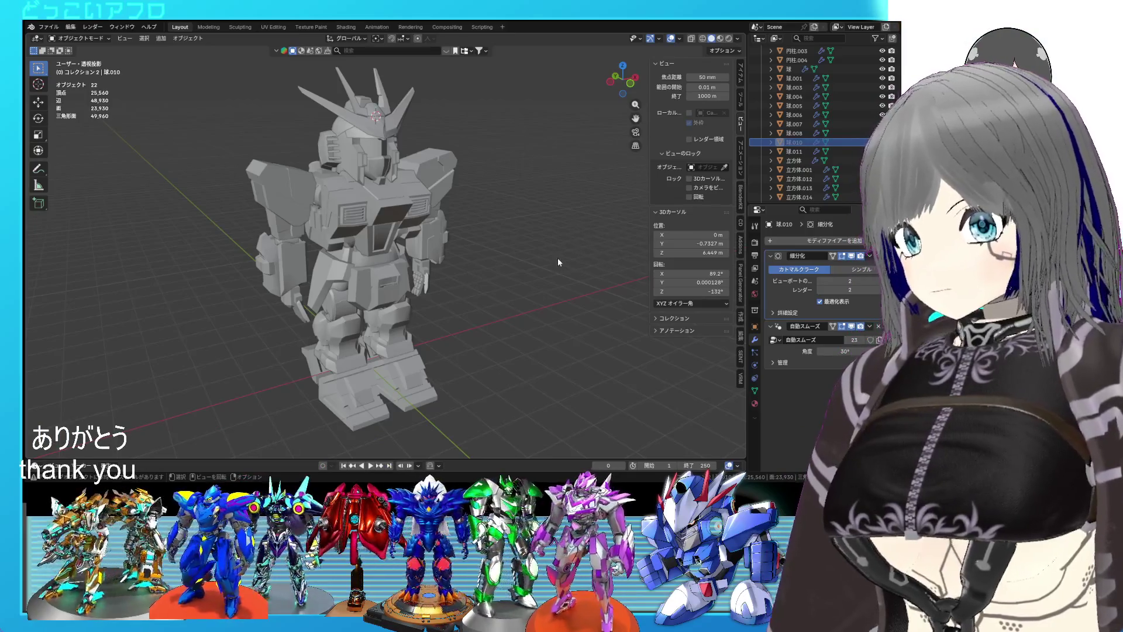
scroll(up, 3)
drag(558, 263, 478, 264)
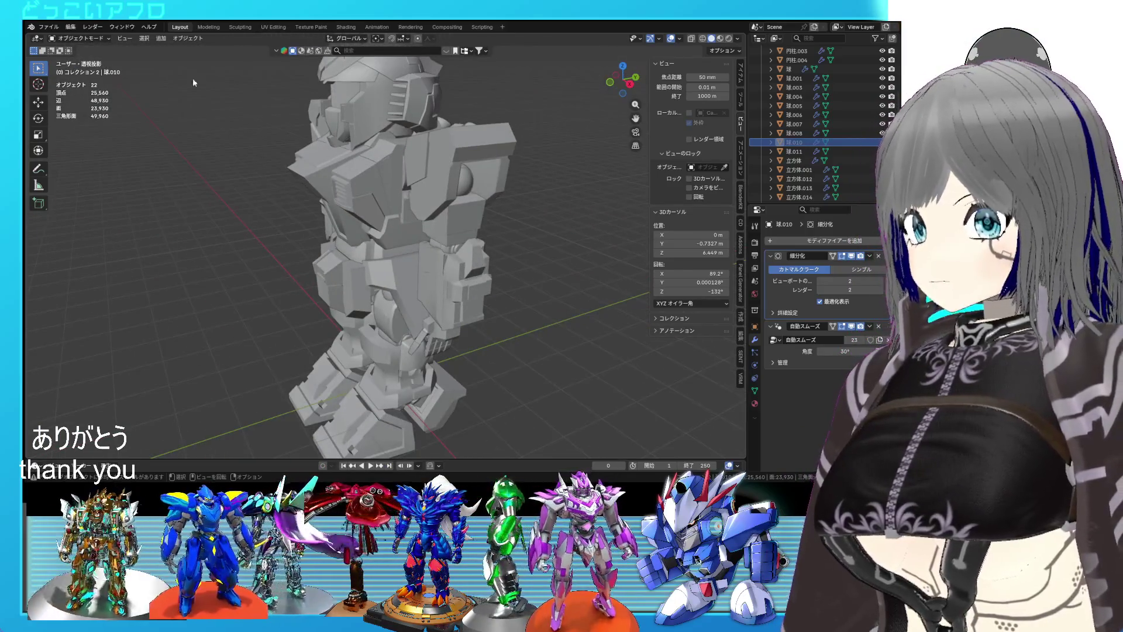
click(46, 27)
mouse_move(85, 57)
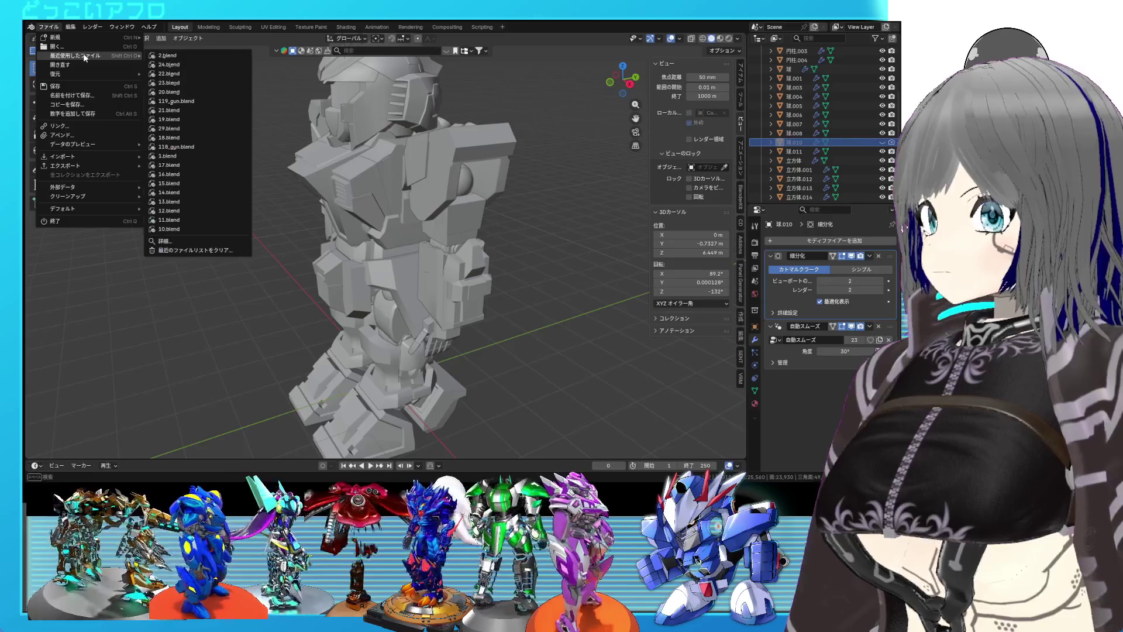
click(171, 68)
drag(398, 246, 370, 196)
- Select a couple of edges on the green arm's panel while orbiting around it
scroll(up, 3)
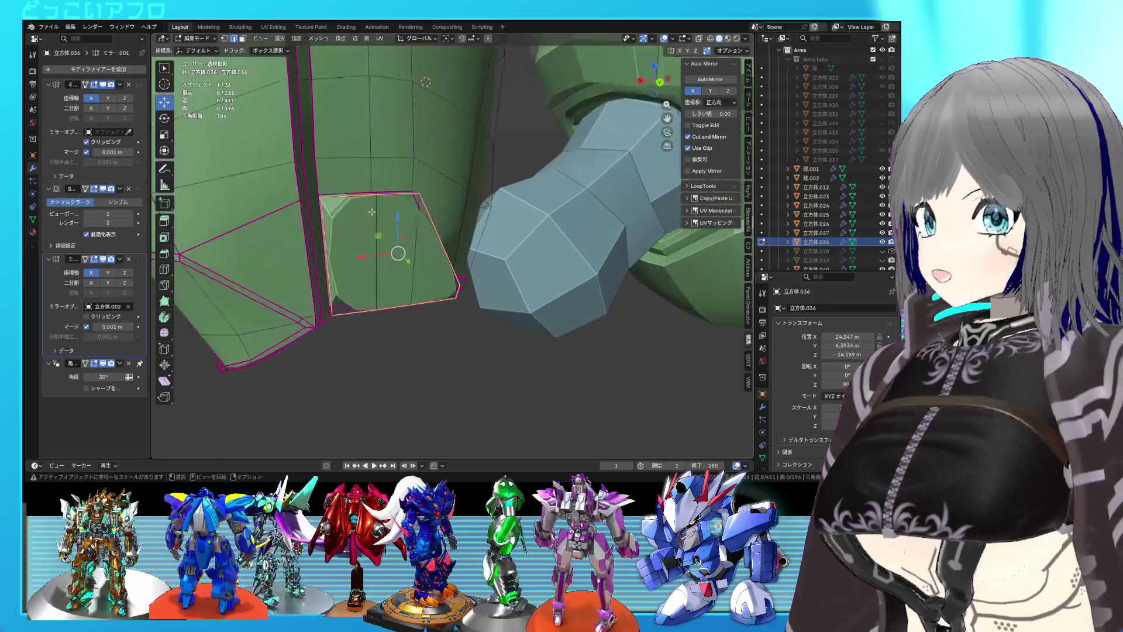
click(339, 237)
drag(339, 238, 404, 238)
drag(462, 275, 328, 240)
click(438, 316)
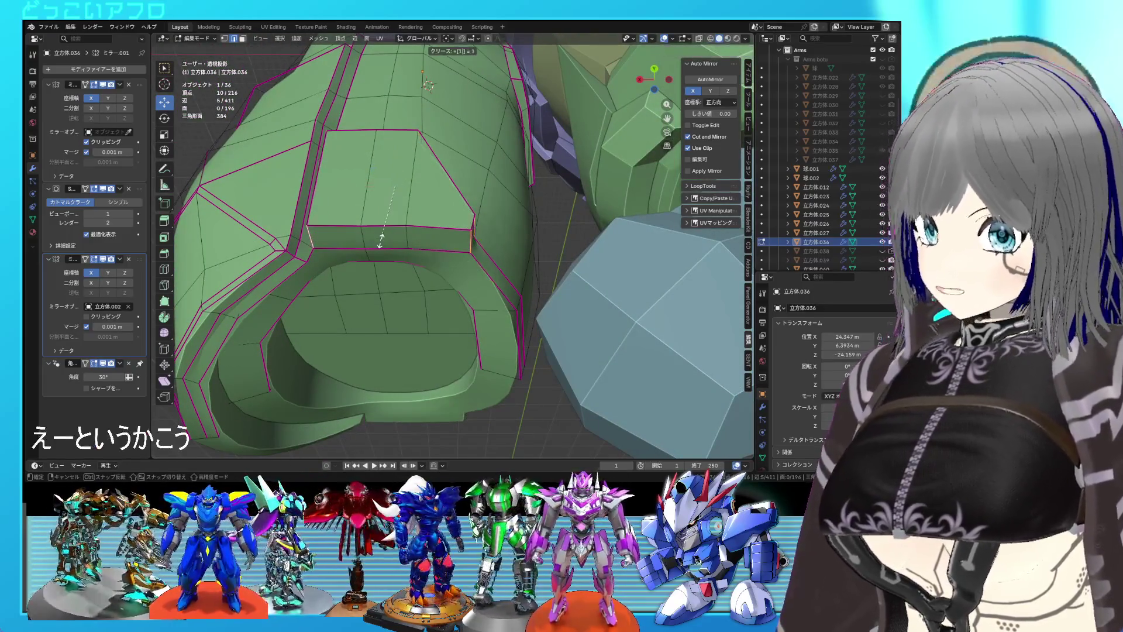
drag(381, 241, 316, 259)
- In see-through view, select three underside faces and push them back along Y
key(shift+z)
key(shift+z)
click(444, 275)
click(392, 278)
click(333, 268)
drag(325, 237, 331, 237)
- Add three more faces and, from the back view, extrude the six bottom faces
drag(332, 237, 412, 206)
scroll(down, 3)
drag(372, 211, 372, 211)
key(ctrl+KP_1)
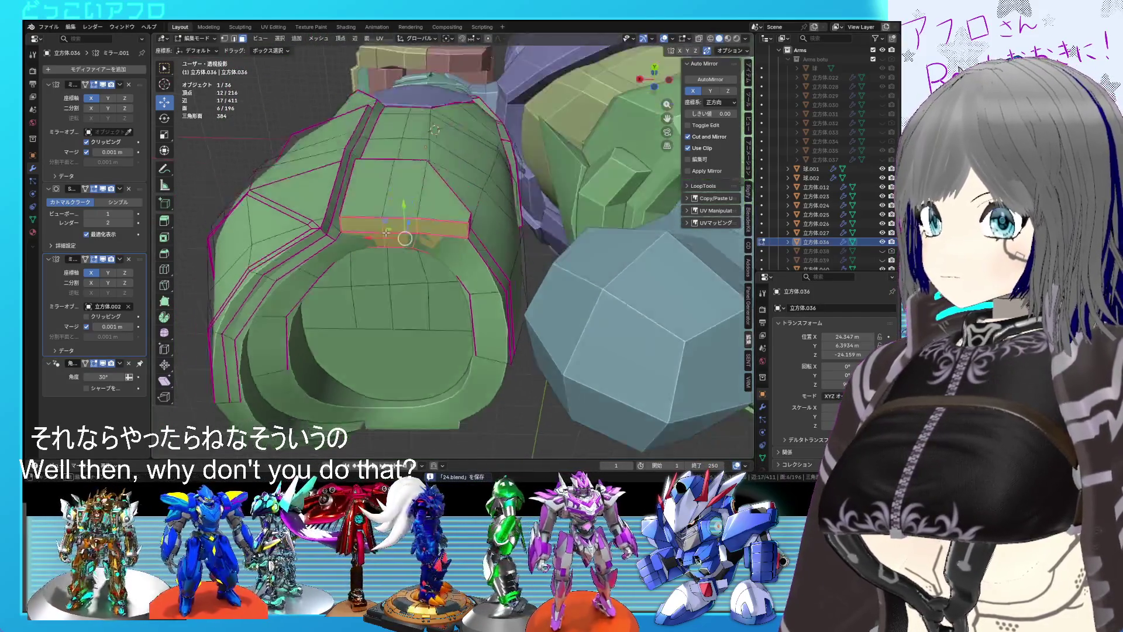
scroll(up, 3)
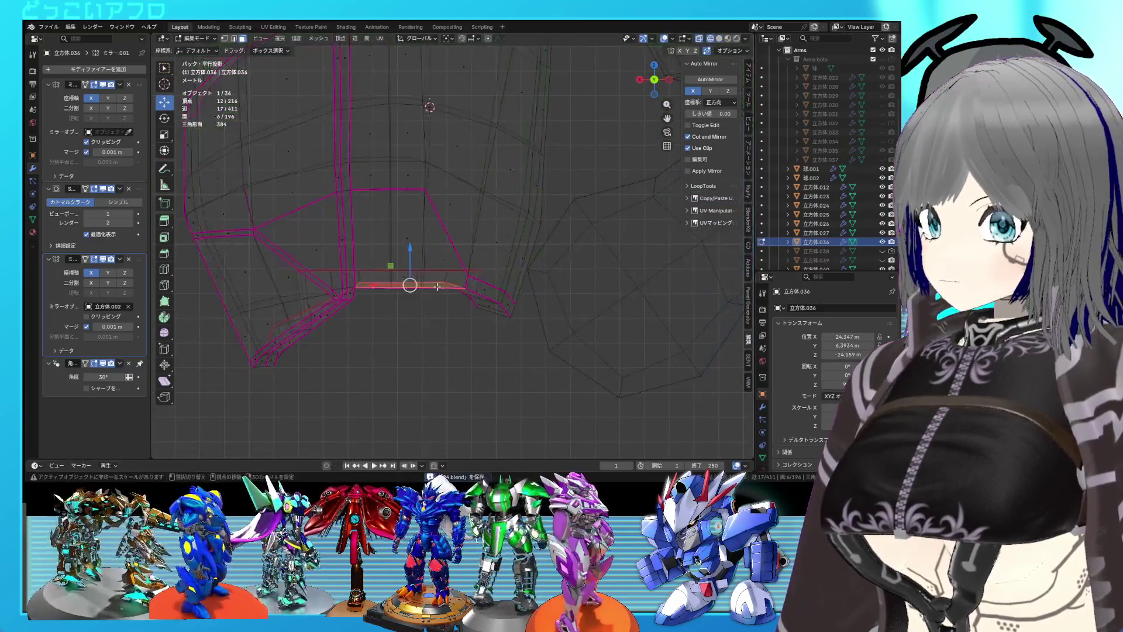
key(e)
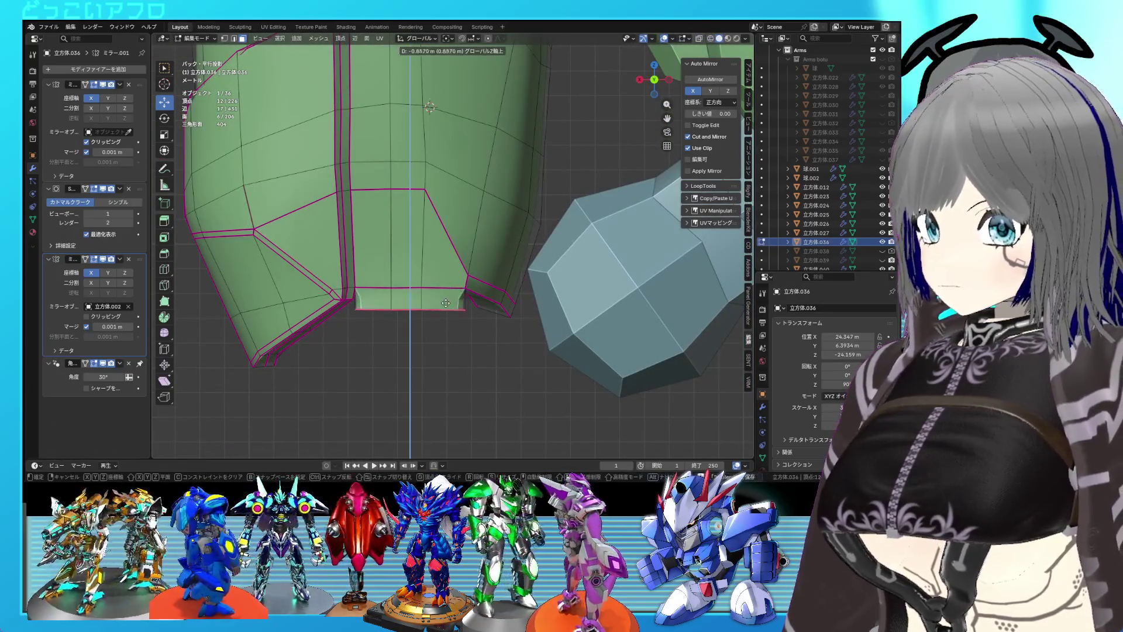
click(446, 322)
- Select edges on the new stepped panel in see-through view, then return to solid shading
drag(447, 322, 536, 315)
click(388, 260)
click(418, 265)
key(shift+z)
click(423, 226)
key(shift+z)
key(shift+z)
key(shift+z)
key(shift+z)
key(shift+z)
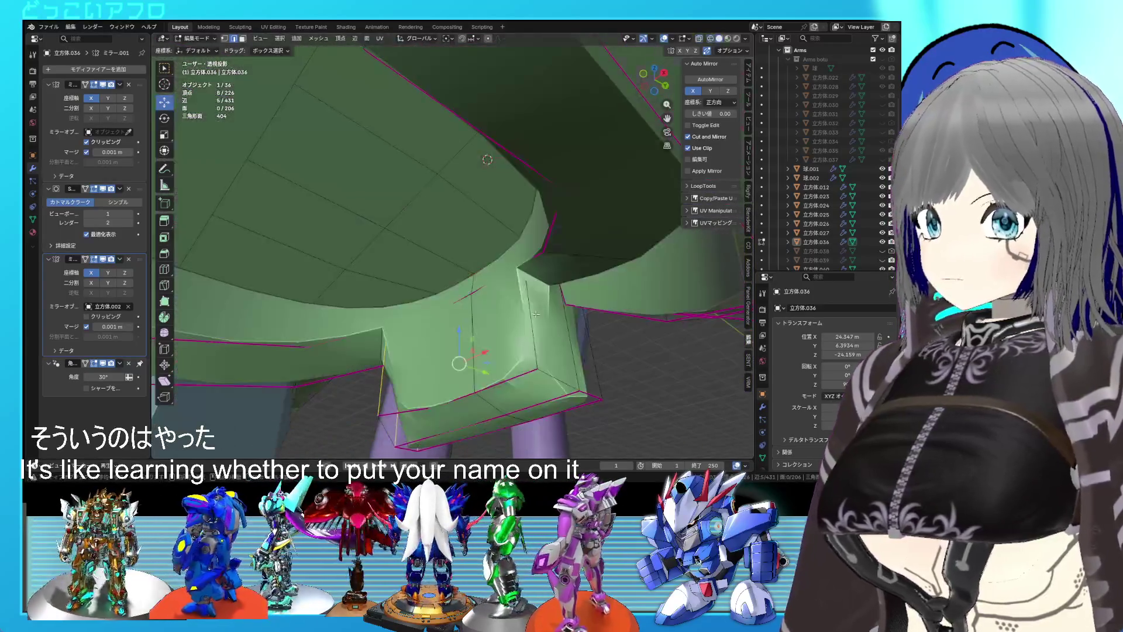
- Give the selected edge loop a full crease of 1
drag(606, 348, 368, 221)
key(shift+e)
text(1)
key(Return)
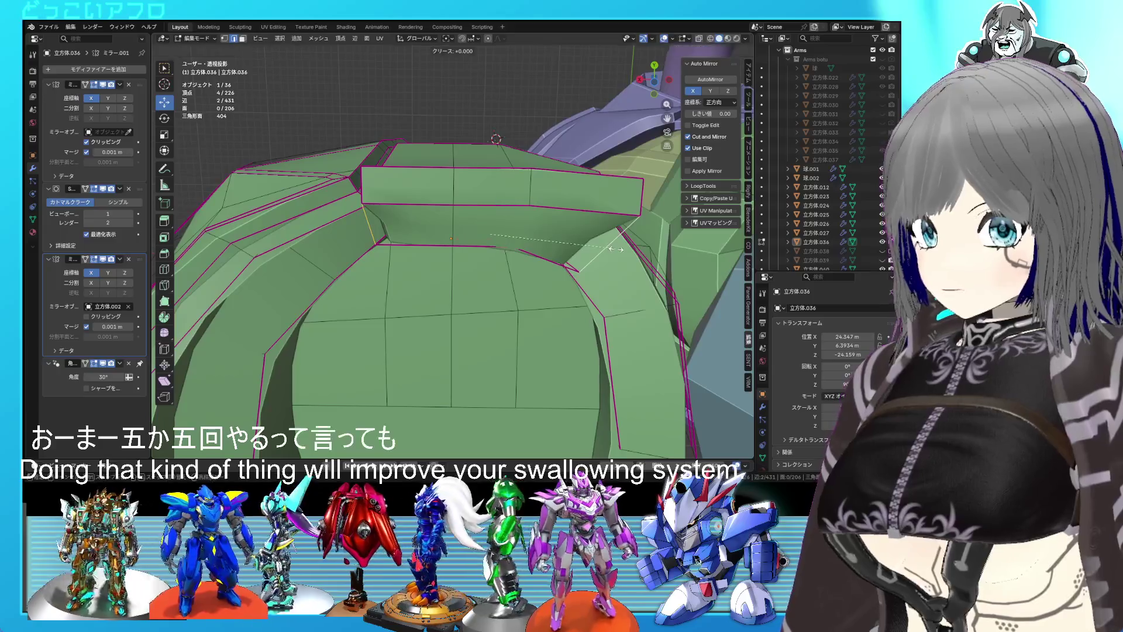
- Select the stepped panel's six faces, move them about 0.385 m along Y, and flatten them to zero Y depth
click(616, 250)
drag(616, 249, 435, 284)
click(493, 287)
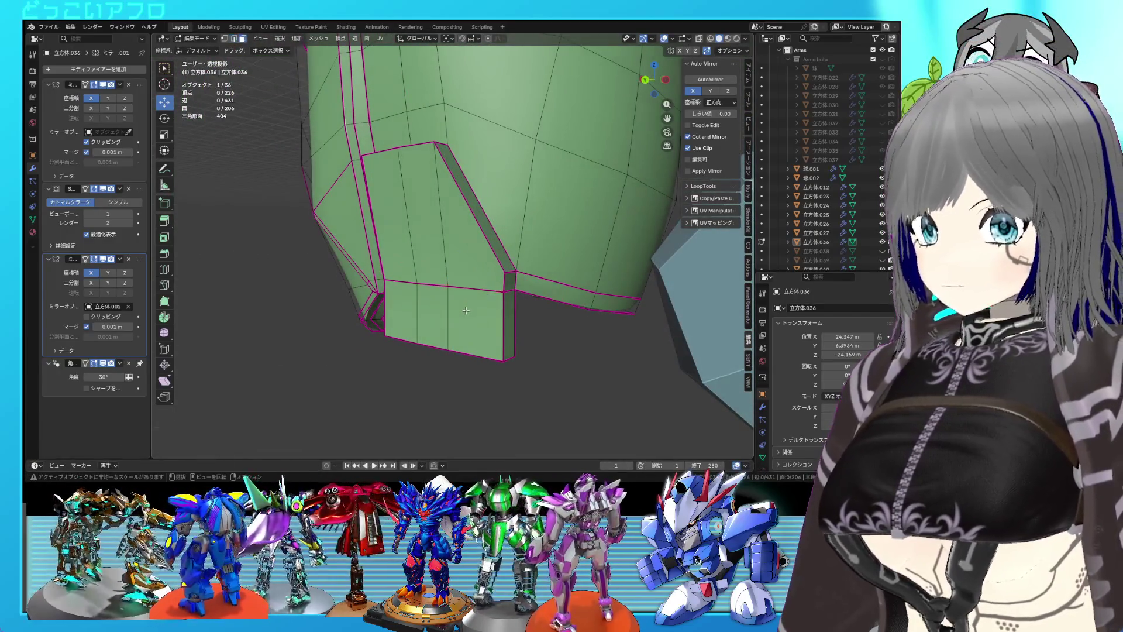
drag(425, 286, 426, 288)
drag(425, 288, 547, 282)
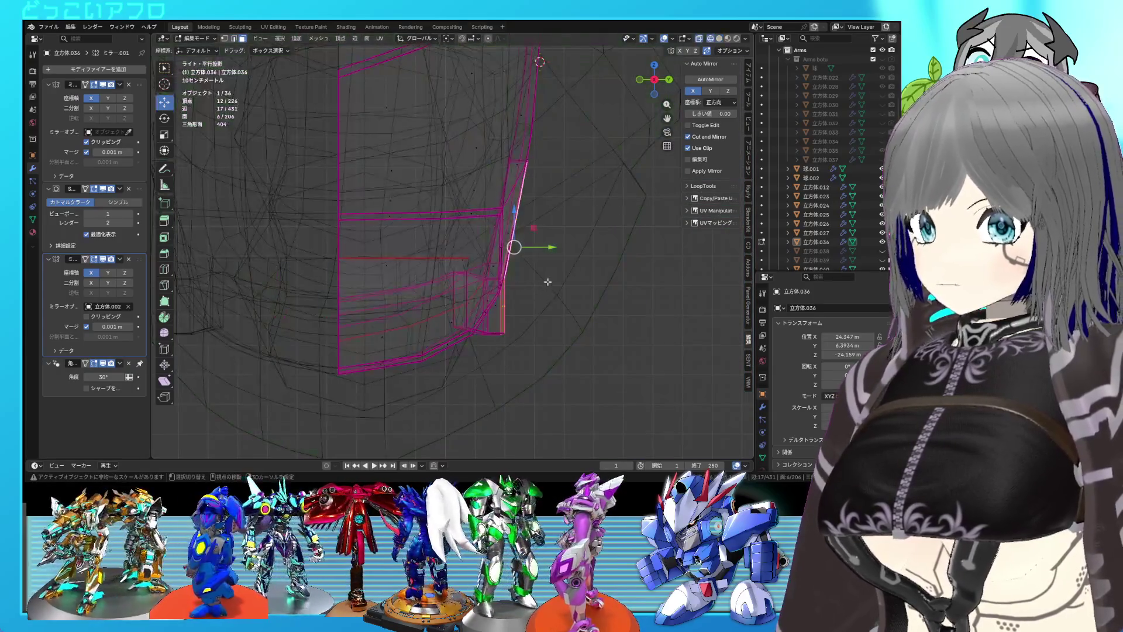
drag(545, 250, 557, 246)
key(s)
key(y)
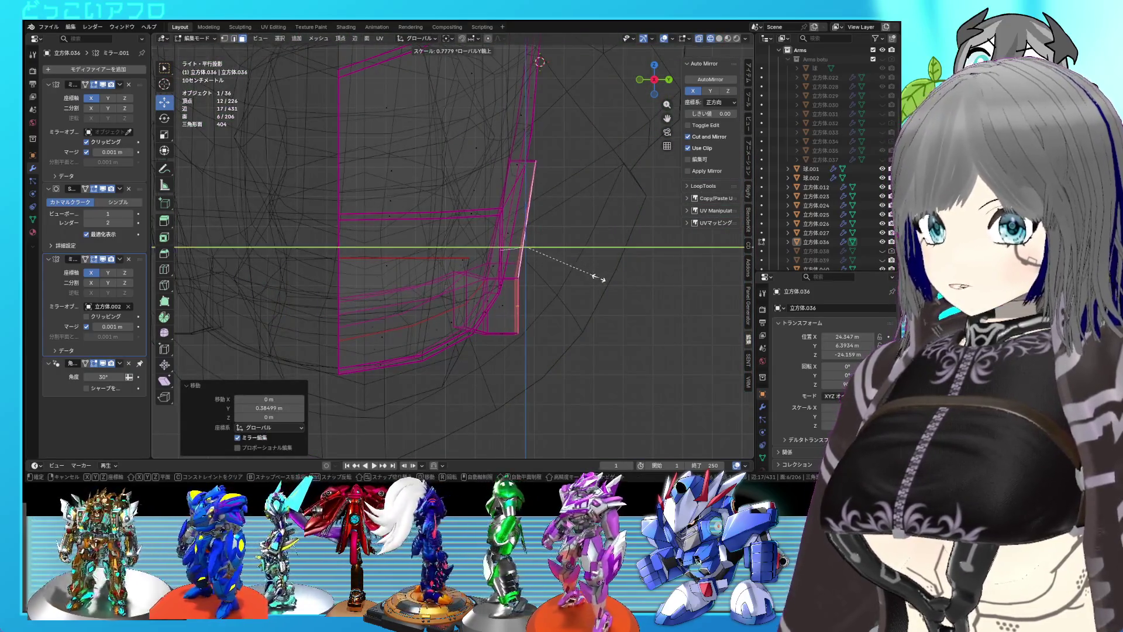
text(0)
key(Return)
- Nudge the six faces back along Y and tilt them by 1.15°
key(r)
key(Escape)
key(g)
key(y)
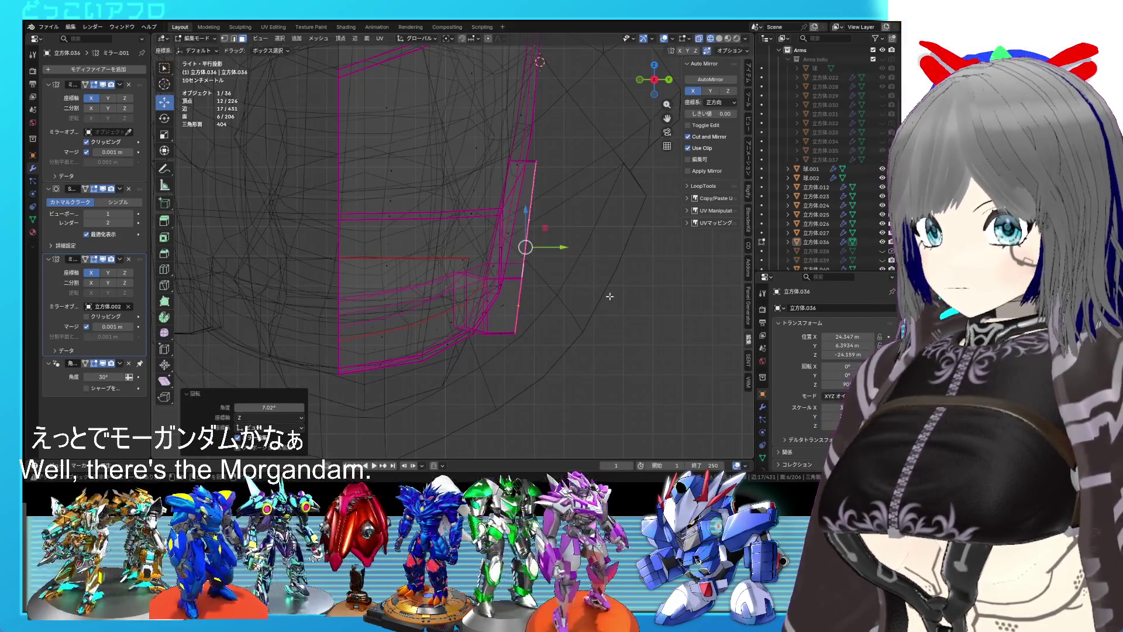
click(601, 297)
key(r)
click(600, 299)
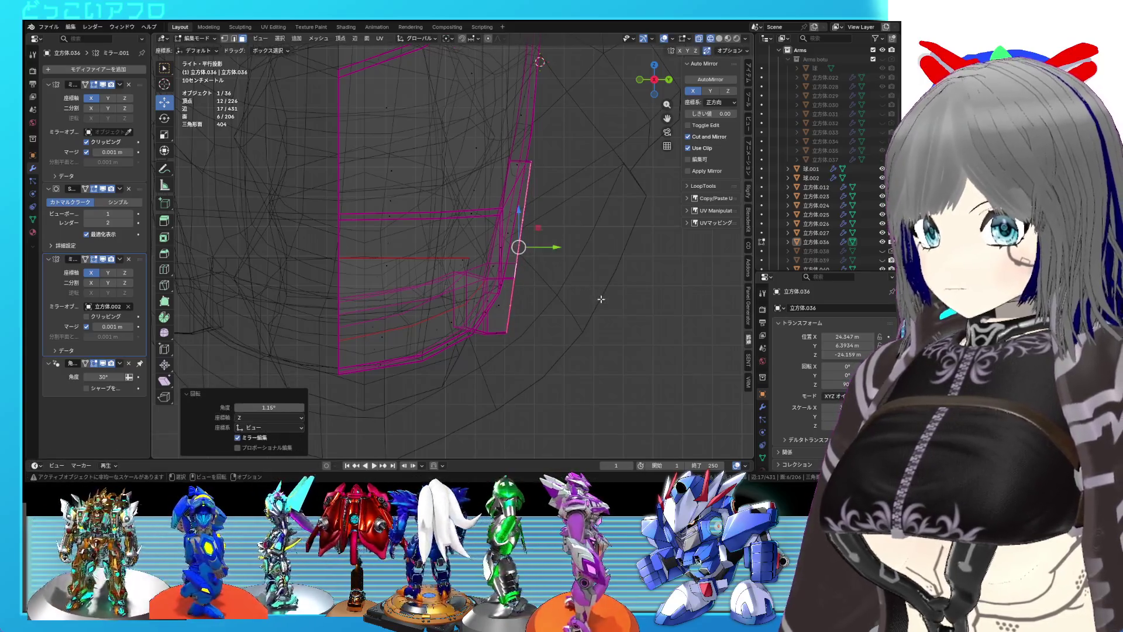
- Mark a three-edge path on the panel's side as sharp and save 24.blend
key(Tab)
key(shift+z)
drag(496, 243, 409, 258)
key(Tab)
key(2)
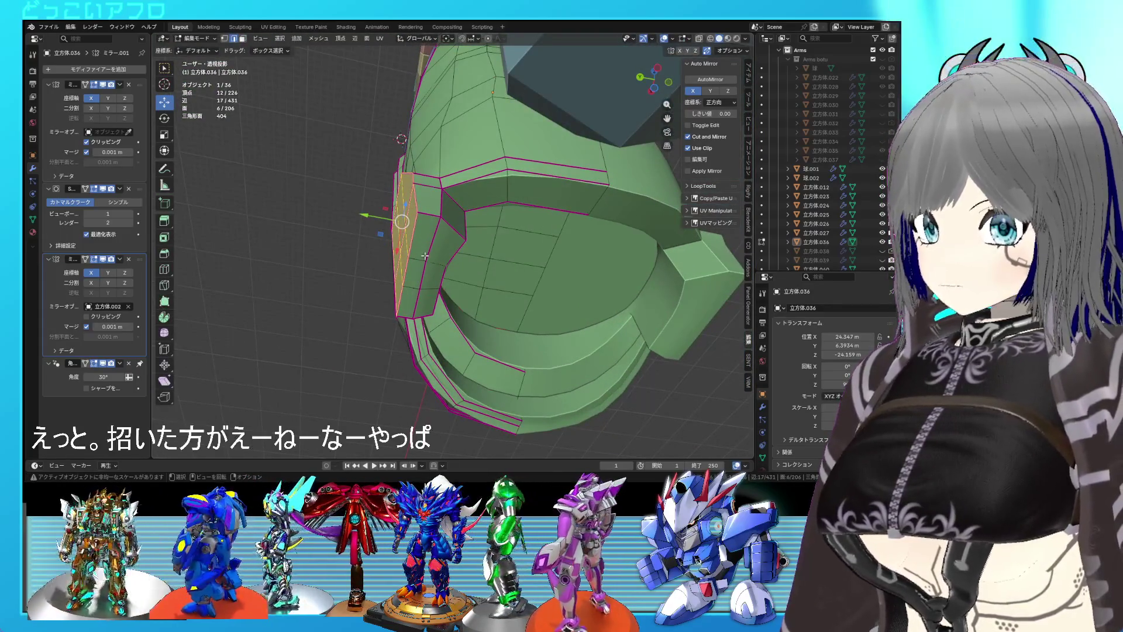
click(431, 245)
click(416, 287)
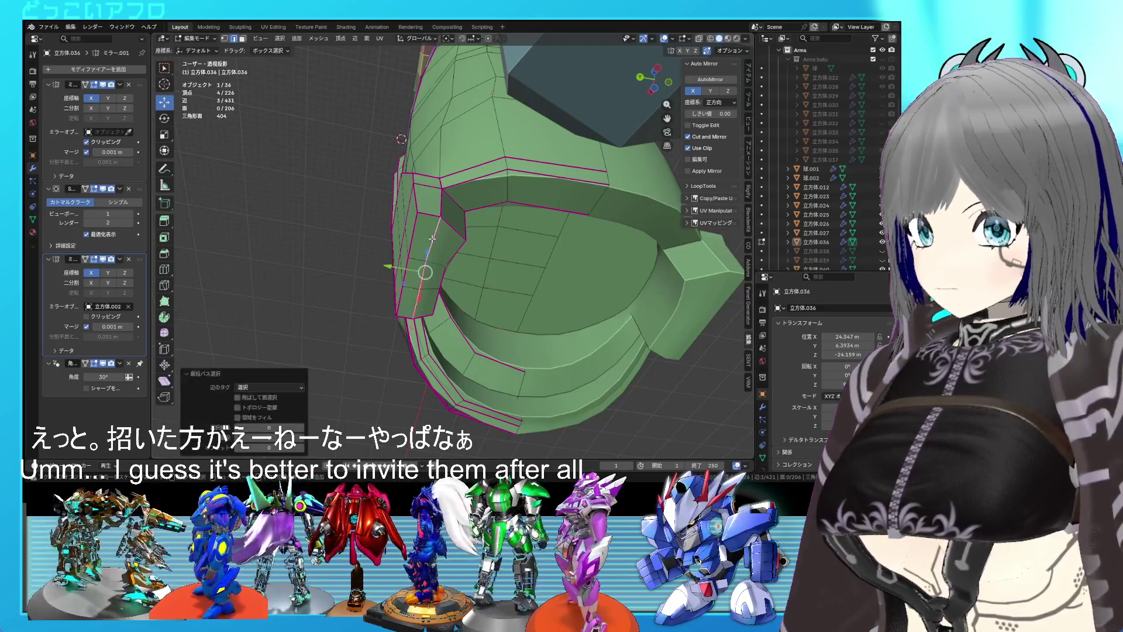
right_click(432, 237)
click(407, 373)
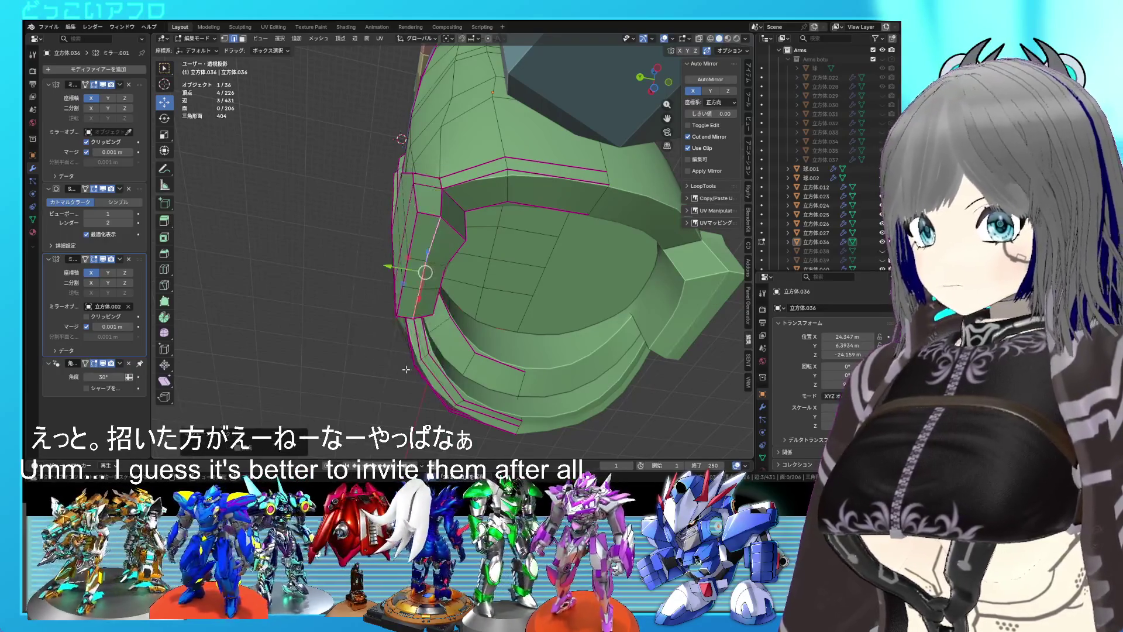
key(ctrl+s)
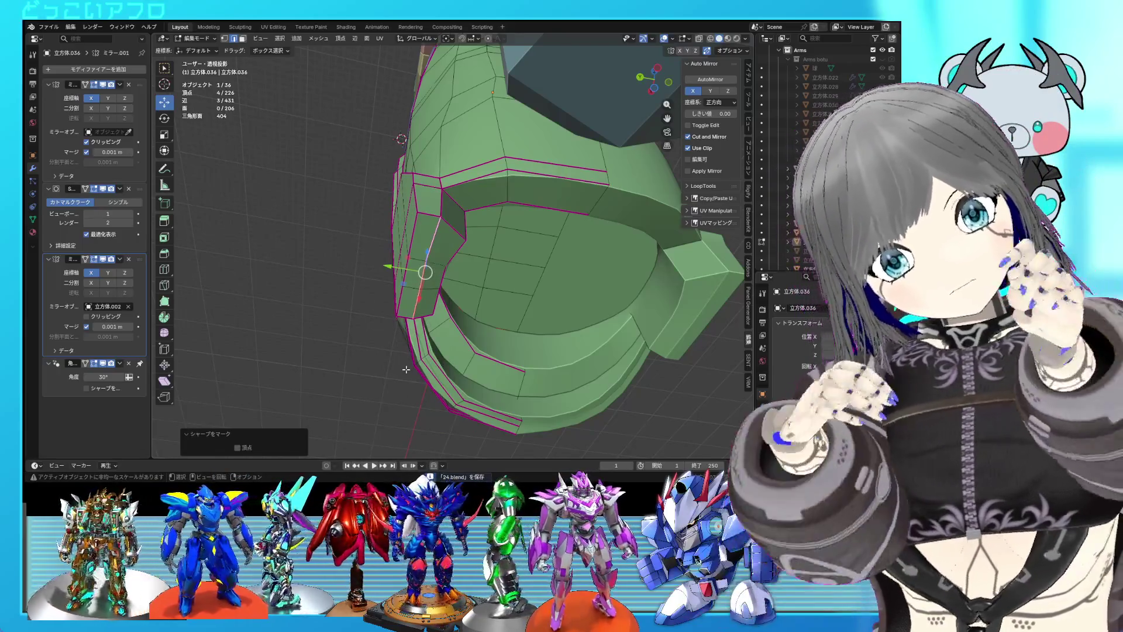